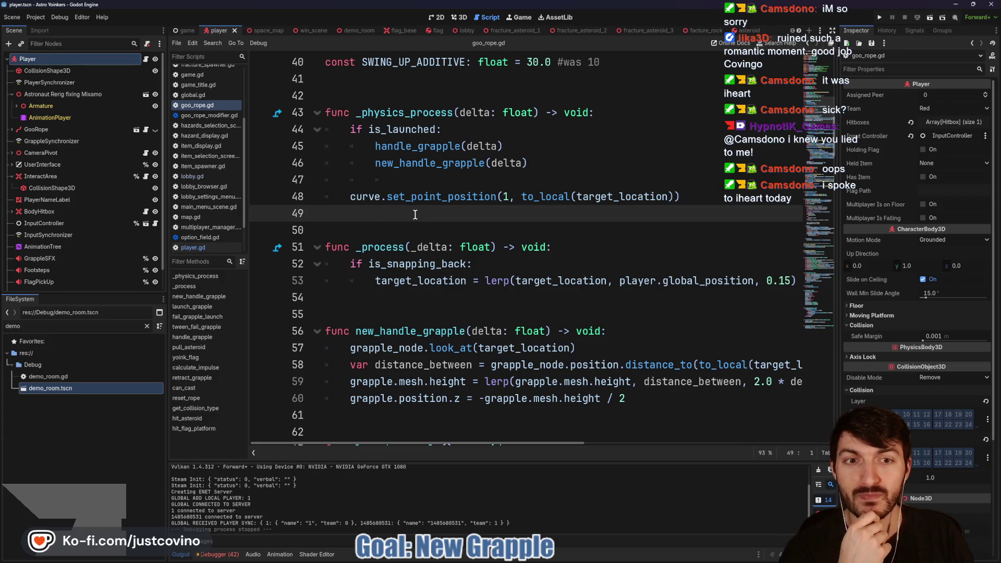
Highlight the new_handle_grapple call and its definition in goo_rope.gd, placing the caret near line 54.
{"action": "double_click", "coordinate": [429, 163]}
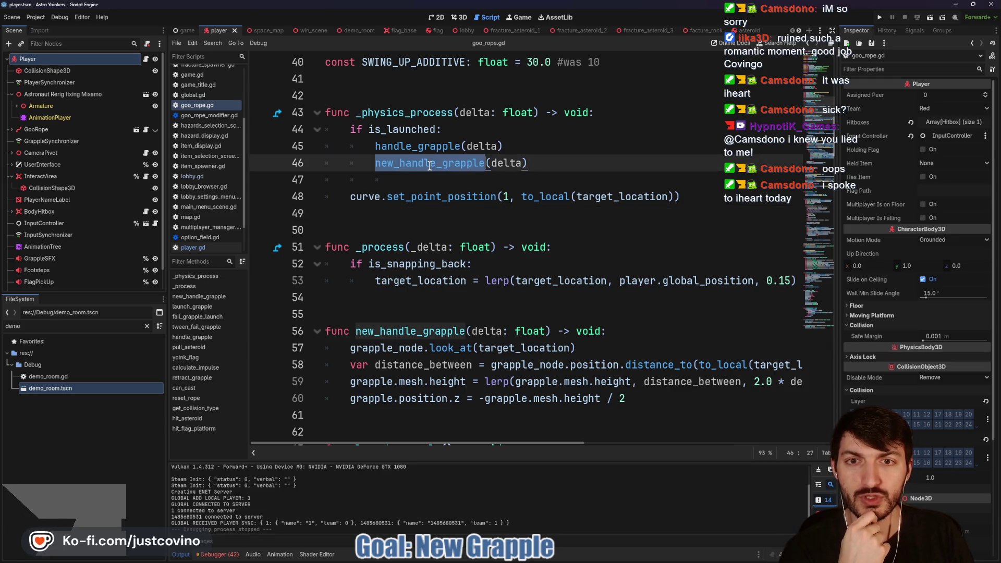
{"action": "scroll", "coordinate": [430, 218], "scroll_direction": "down", "scroll_amount": 2}
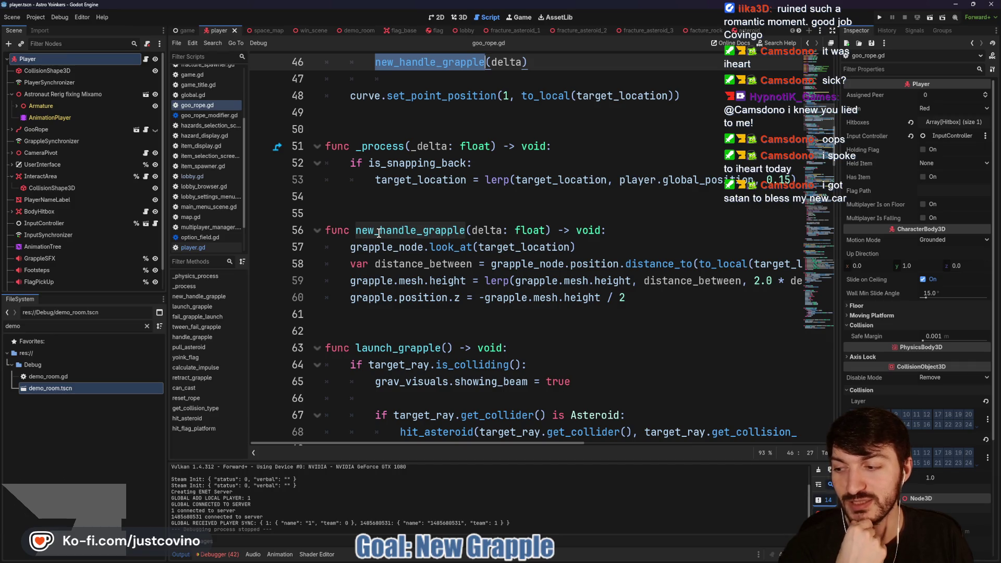
{"action": "left_click", "coordinate": [406, 230]}
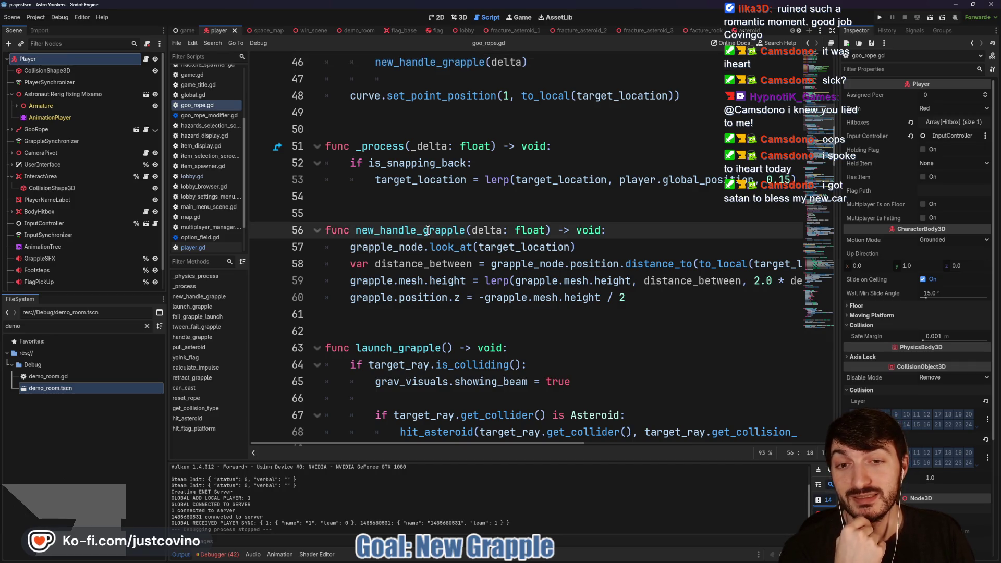
{"action": "key", "text": "Up"}
{"action": "double_click", "coordinate": [406, 230]}
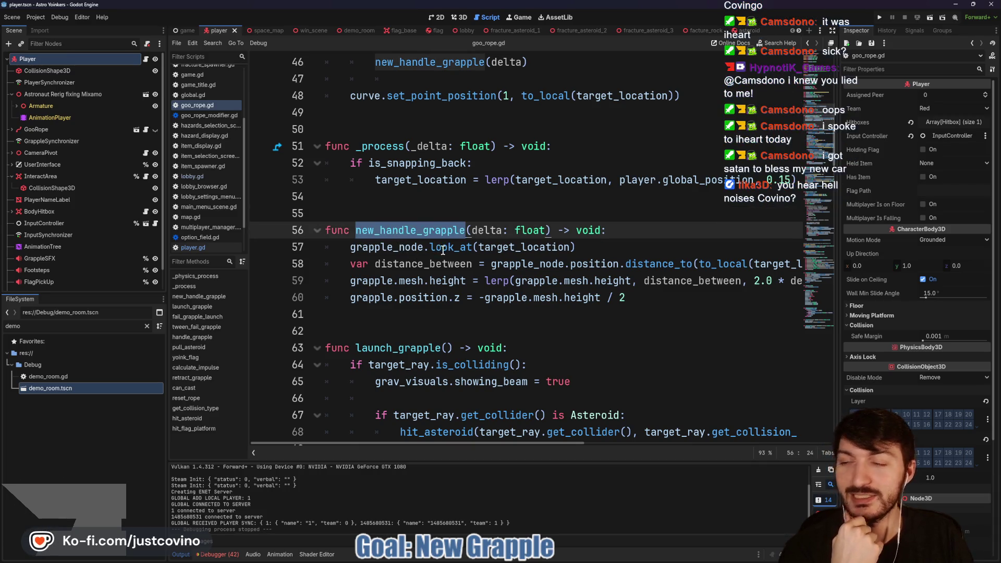
{"action": "left_click", "coordinate": [407, 212]}
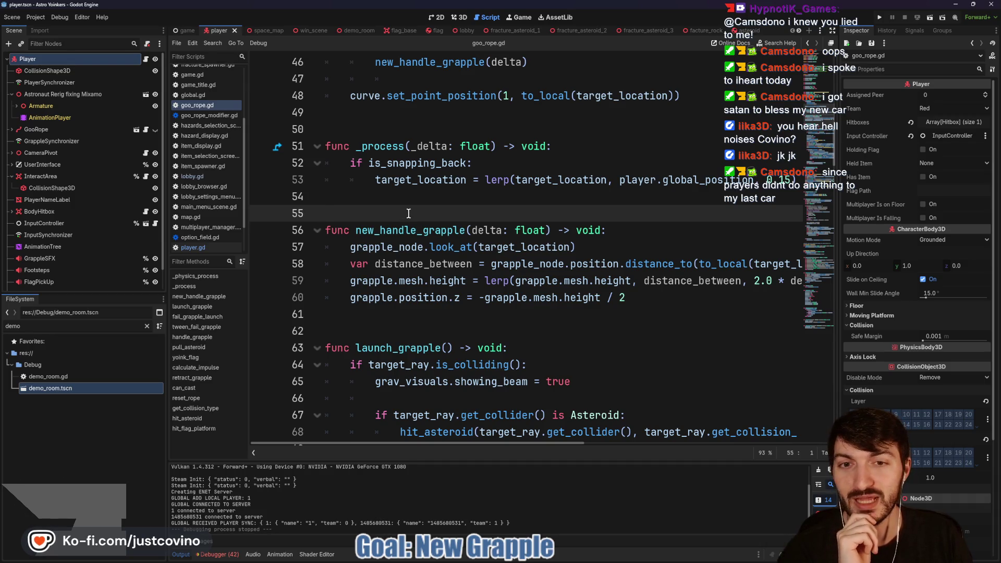
{"action": "key", "text": "Up"}
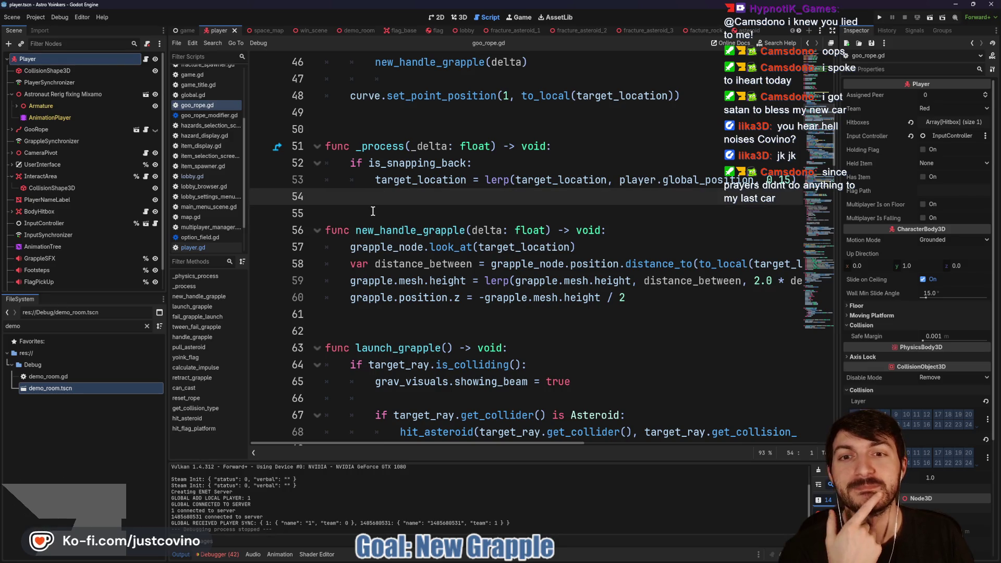
{"action": "scroll", "coordinate": [370, 211], "scroll_direction": "down", "scroll_amount": 3}
{"action": "left_click", "coordinate": [362, 181]}
{"action": "key", "text": "Up"}
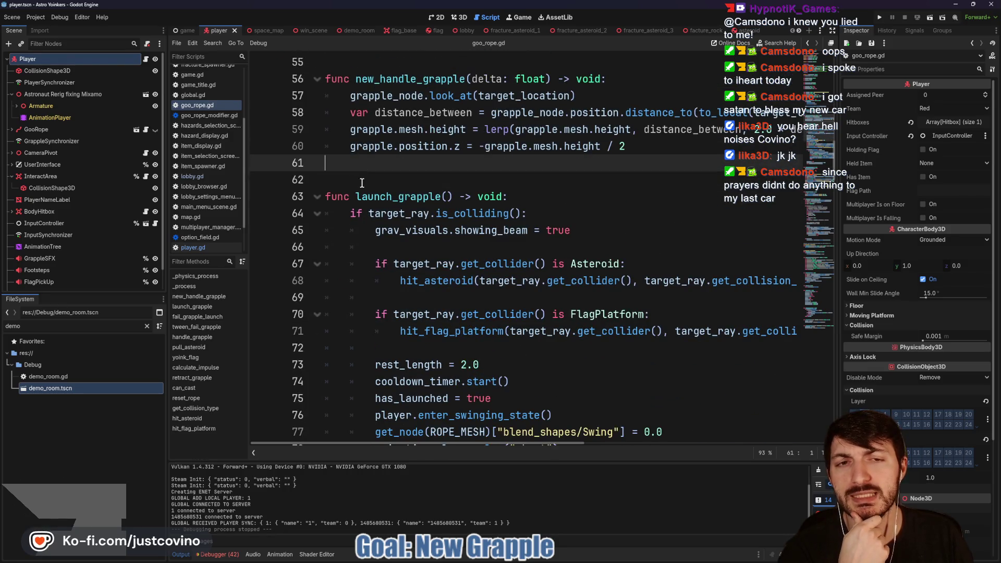
{"action": "scroll", "coordinate": [361, 184], "scroll_direction": "up", "scroll_amount": 4}
{"action": "left_click", "coordinate": [360, 241]}
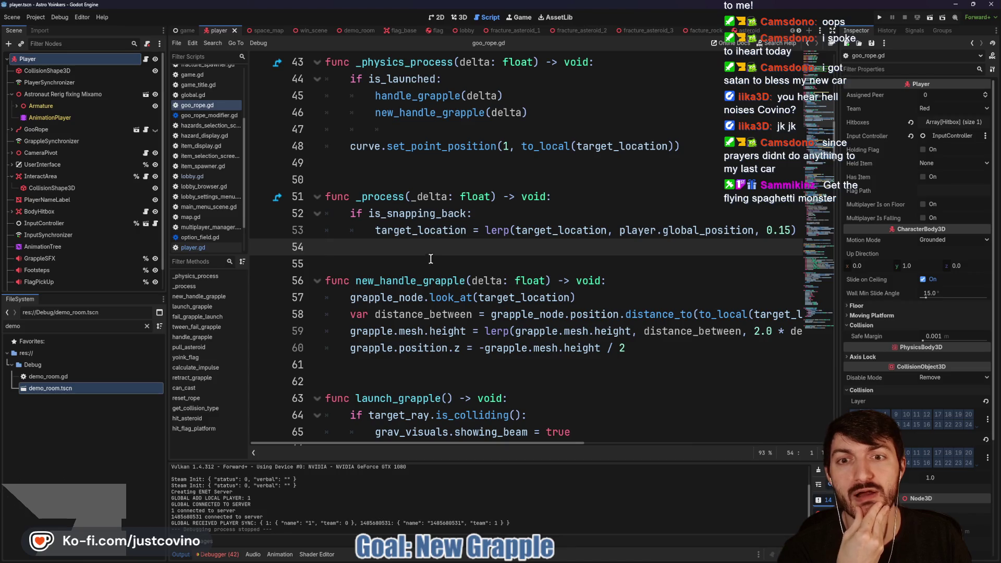
Inspect the old handle_grapple call on line 45 and new_handle_grapple's delta parameter.
{"action": "scroll", "coordinate": [399, 264], "scroll_direction": "down", "scroll_amount": 2}
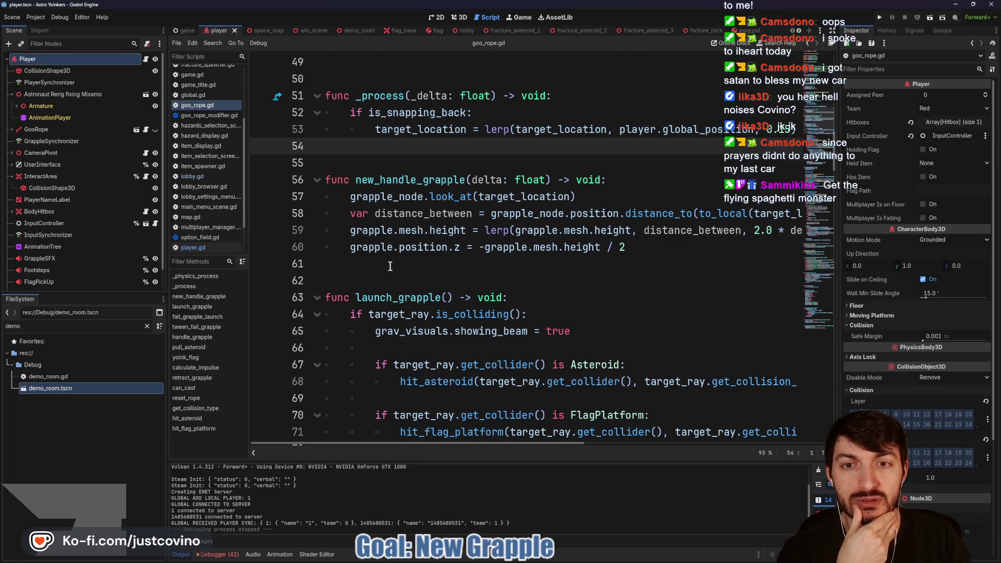
{"action": "scroll", "coordinate": [389, 267], "scroll_direction": "up", "scroll_amount": 4}
{"action": "double_click", "coordinate": [410, 197]}
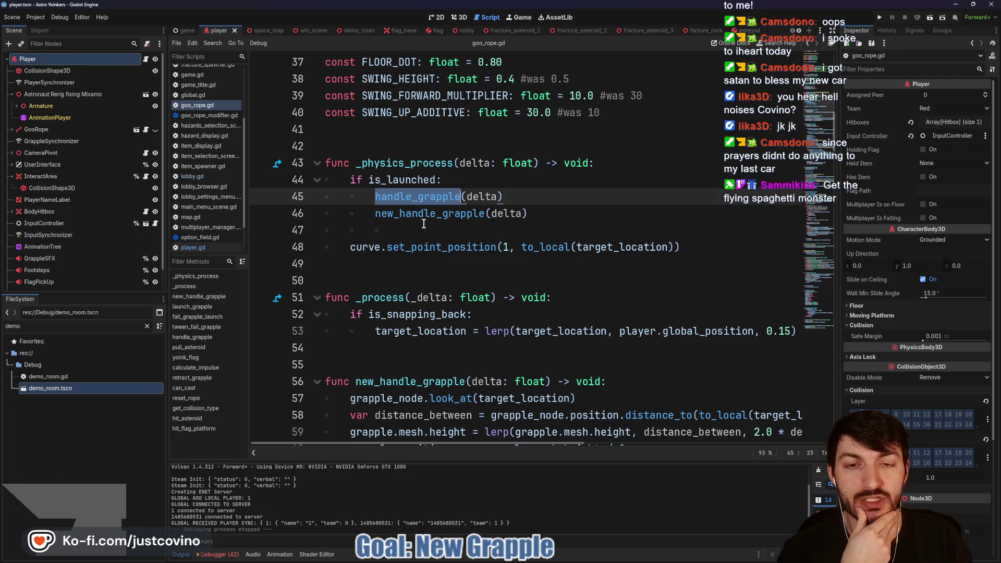
{"action": "scroll", "coordinate": [506, 242], "scroll_direction": "down", "scroll_amount": 2}
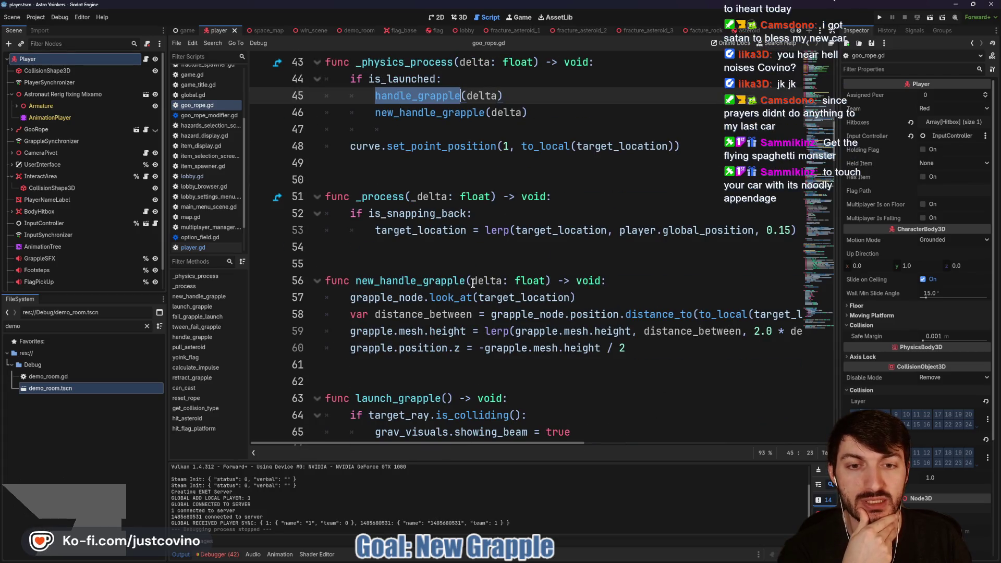
{"action": "double_click", "coordinate": [476, 281]}
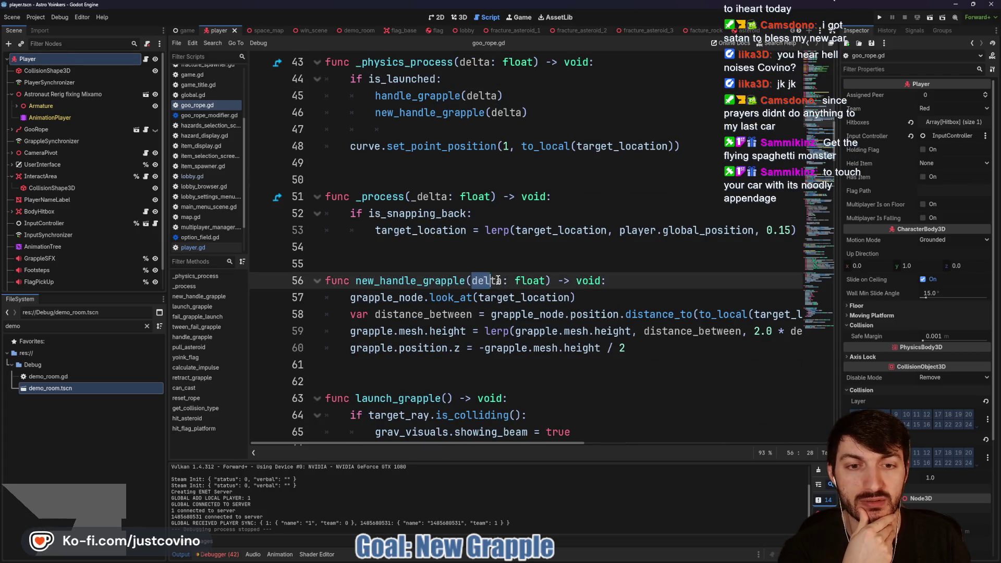
{"action": "left_click", "coordinate": [582, 302]}
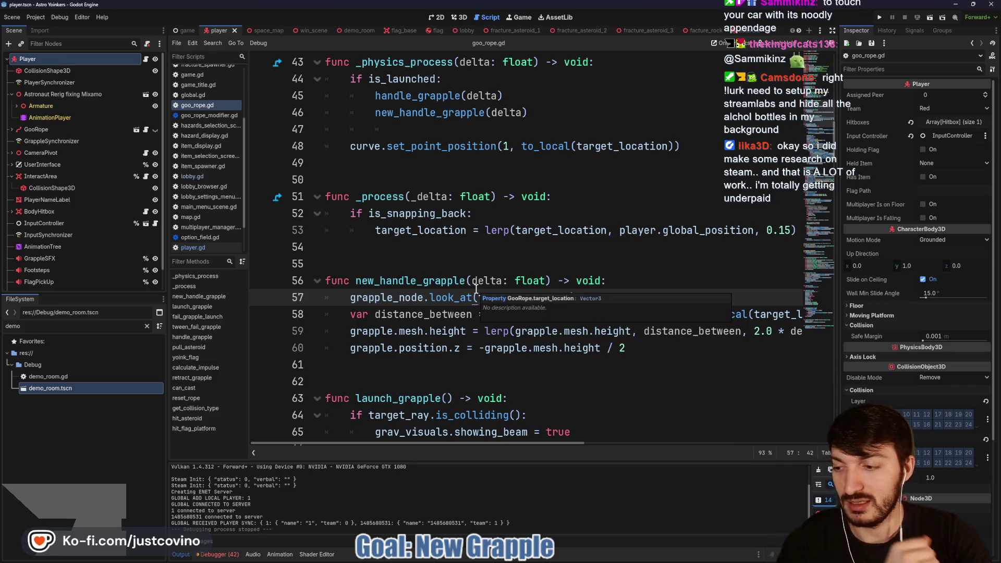
{"action": "left_click", "coordinate": [454, 257]}
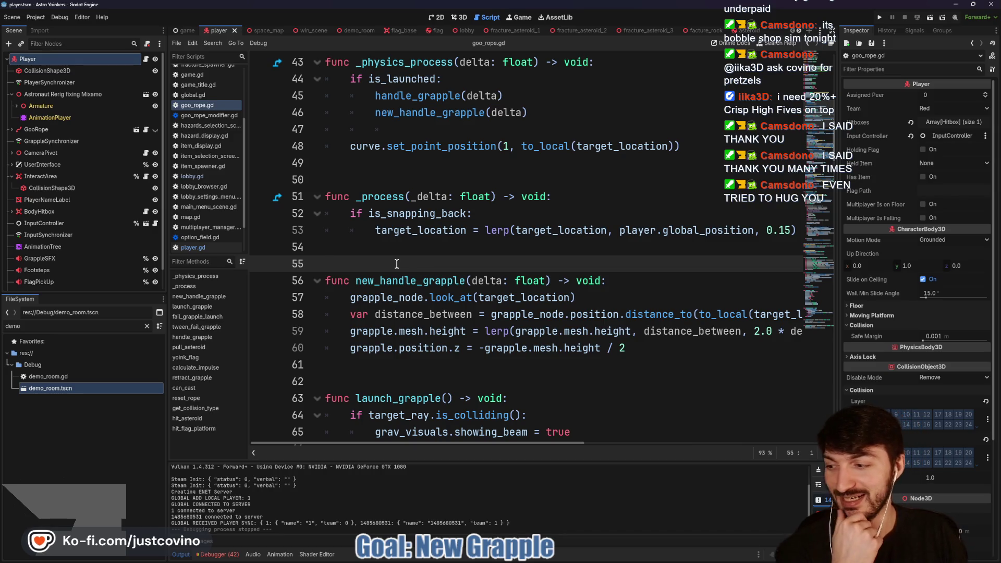
{"action": "scroll", "coordinate": [407, 255], "scroll_direction": "up", "scroll_amount": 1}
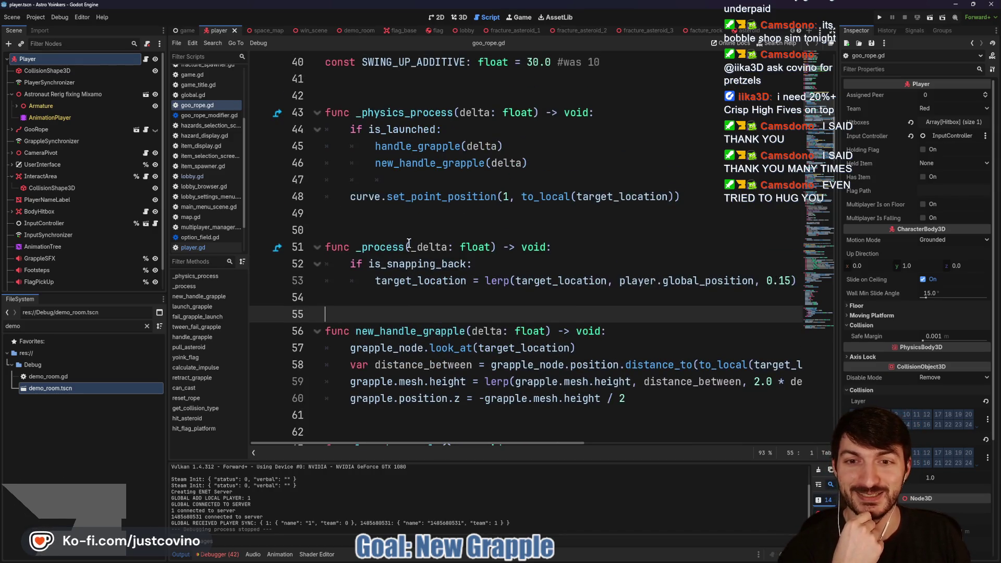
{"action": "left_click", "coordinate": [415, 231]}
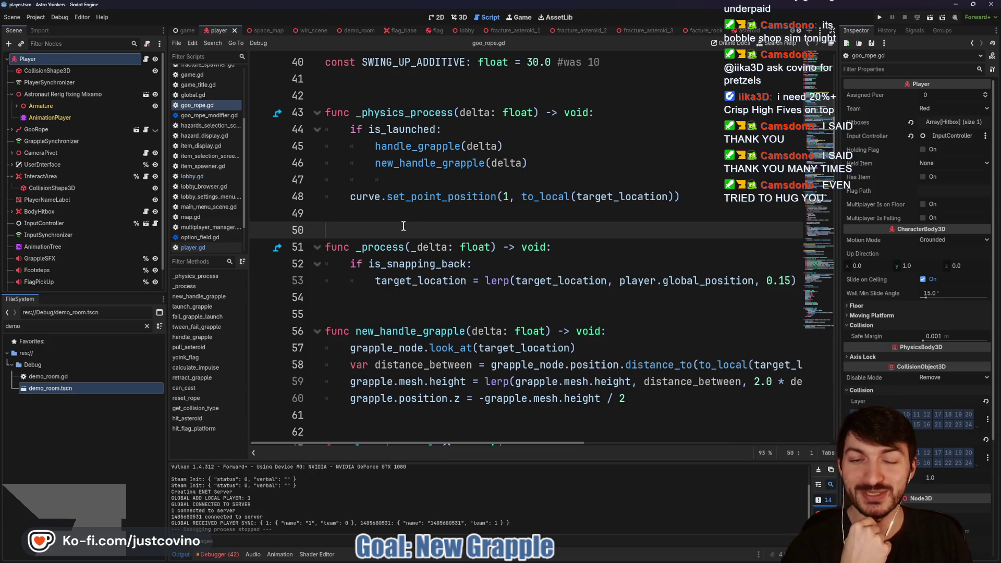
{"action": "left_click", "coordinate": [407, 187]}
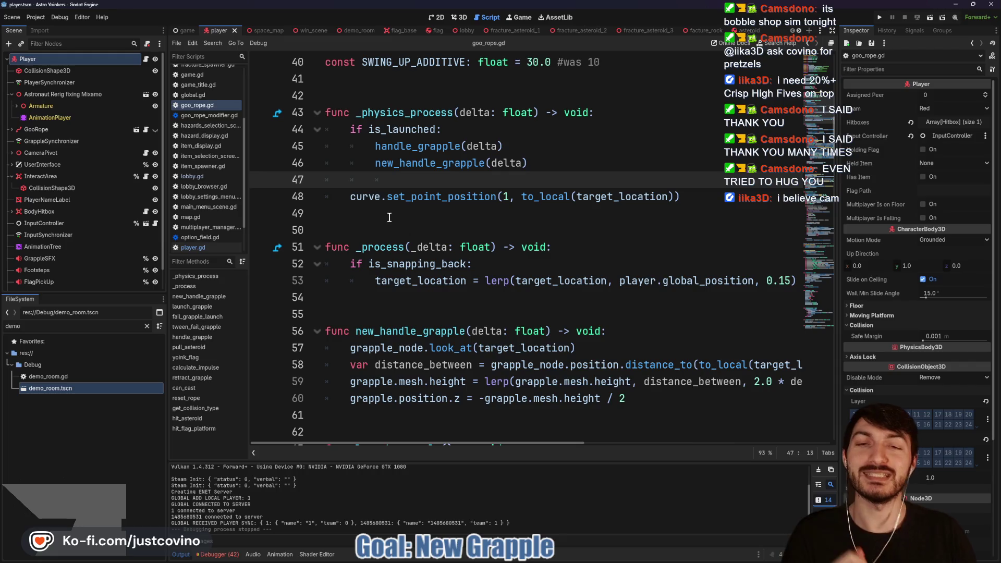
Examine the new_handle_grapple function and the rest_length variable on line 73, then return to line 47.
{"action": "scroll", "coordinate": [393, 219], "scroll_direction": "down", "scroll_amount": 1}
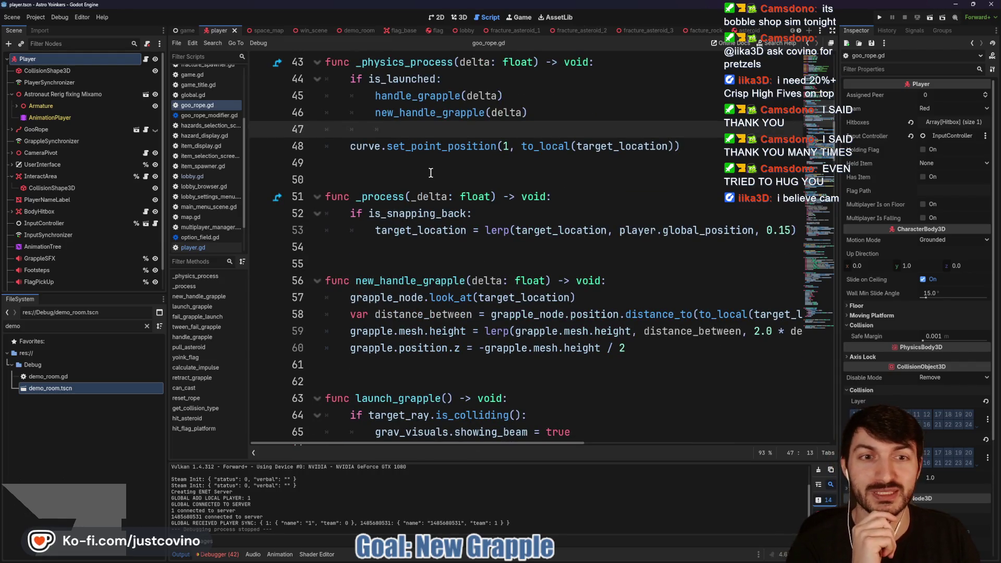
{"action": "scroll", "coordinate": [430, 173], "scroll_direction": "down", "scroll_amount": 1}
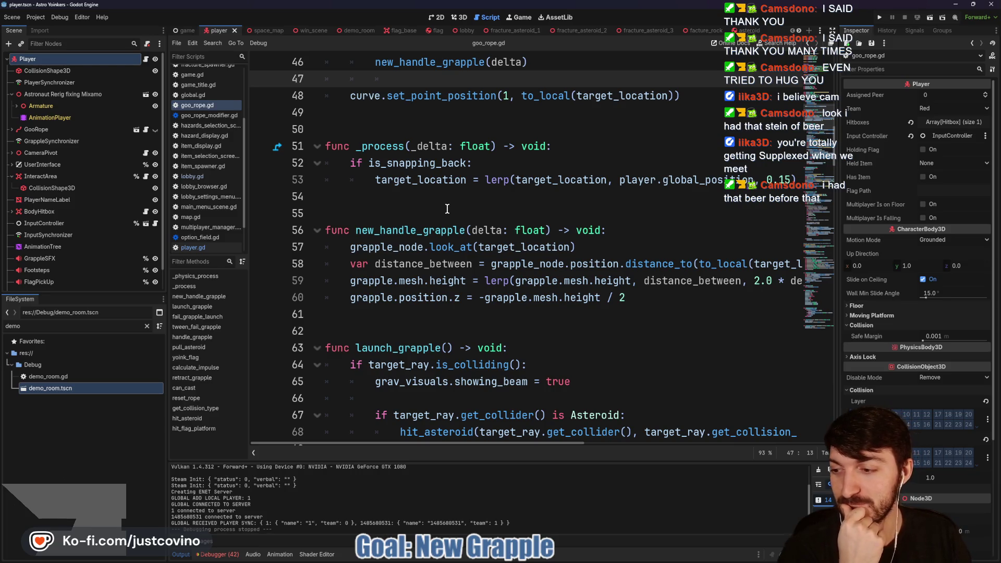
{"action": "scroll", "coordinate": [445, 209], "scroll_direction": "down", "scroll_amount": 1}
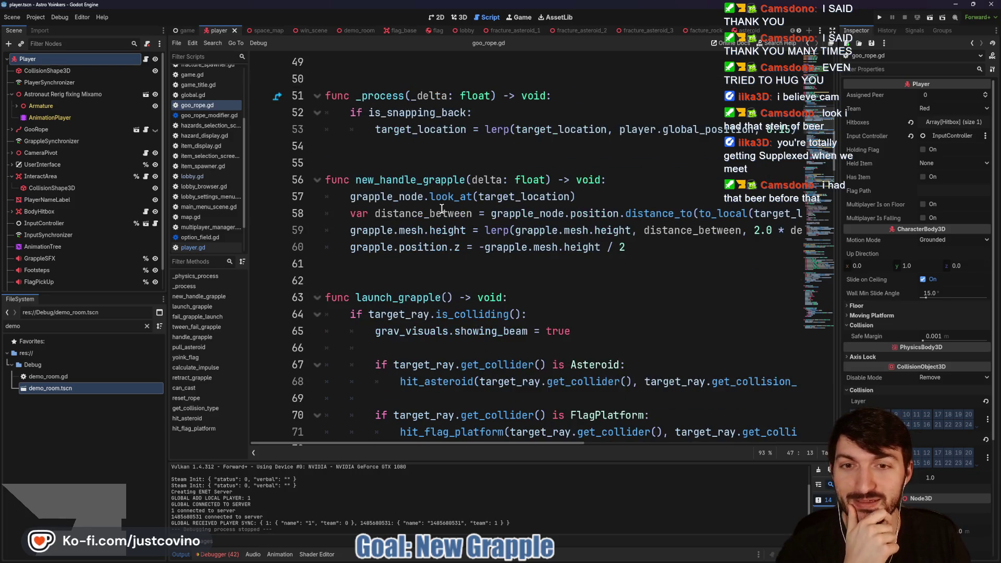
{"action": "double_click", "coordinate": [409, 180]}
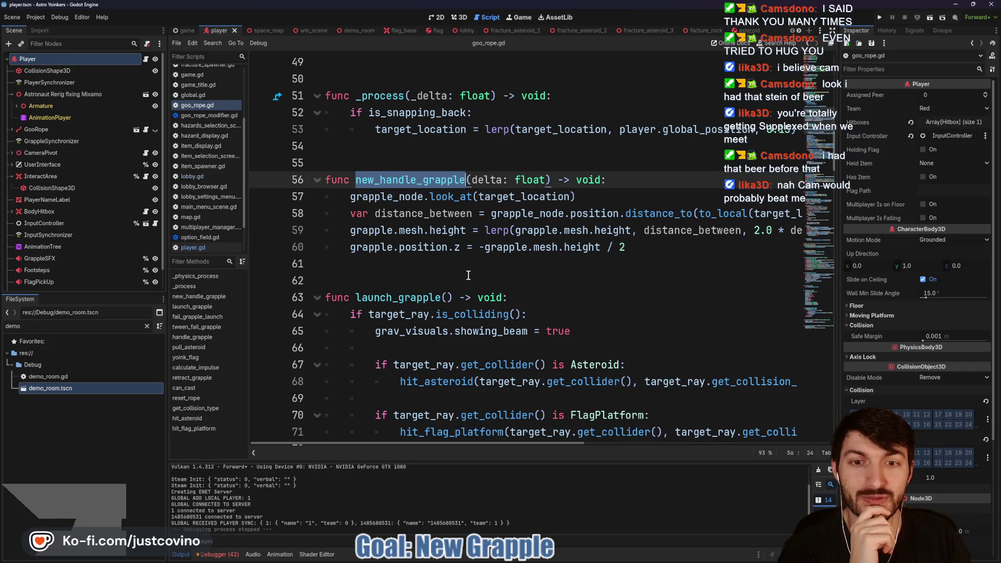
{"action": "scroll", "coordinate": [464, 266], "scroll_direction": "down", "scroll_amount": 2}
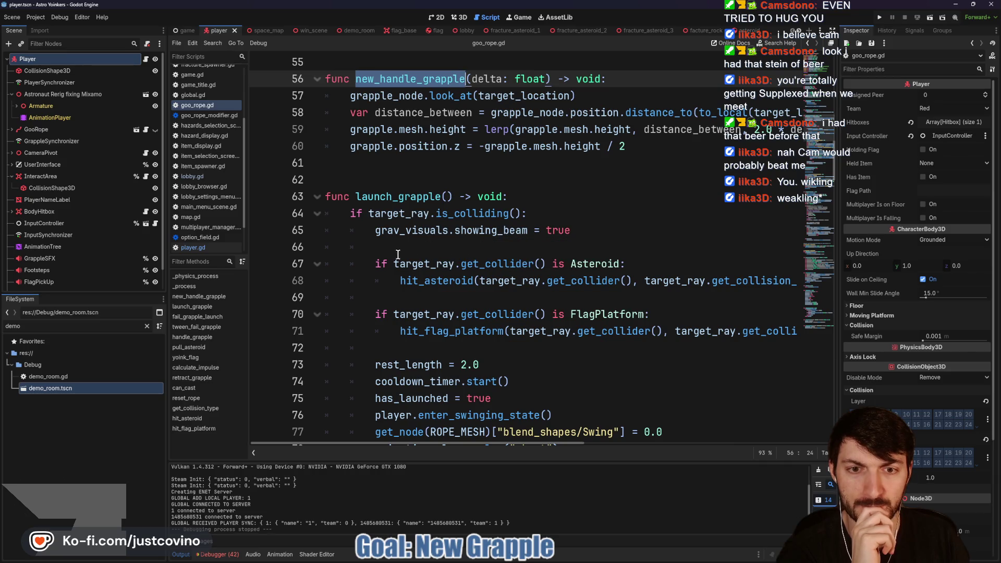
{"action": "scroll", "coordinate": [423, 247], "scroll_direction": "down", "scroll_amount": 4}
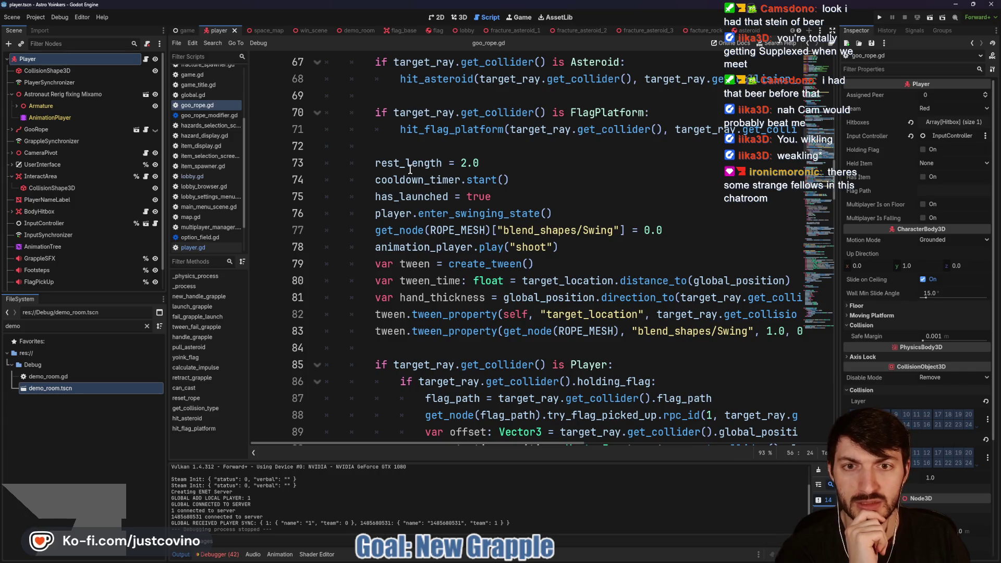
{"action": "double_click", "coordinate": [414, 164]}
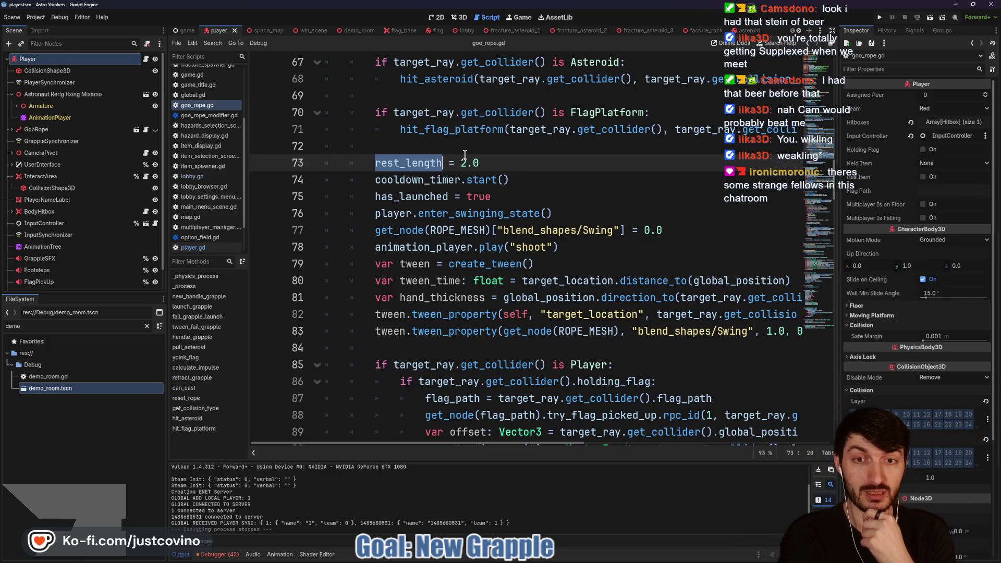
{"action": "scroll", "coordinate": [464, 155], "scroll_direction": "up", "scroll_amount": 6}
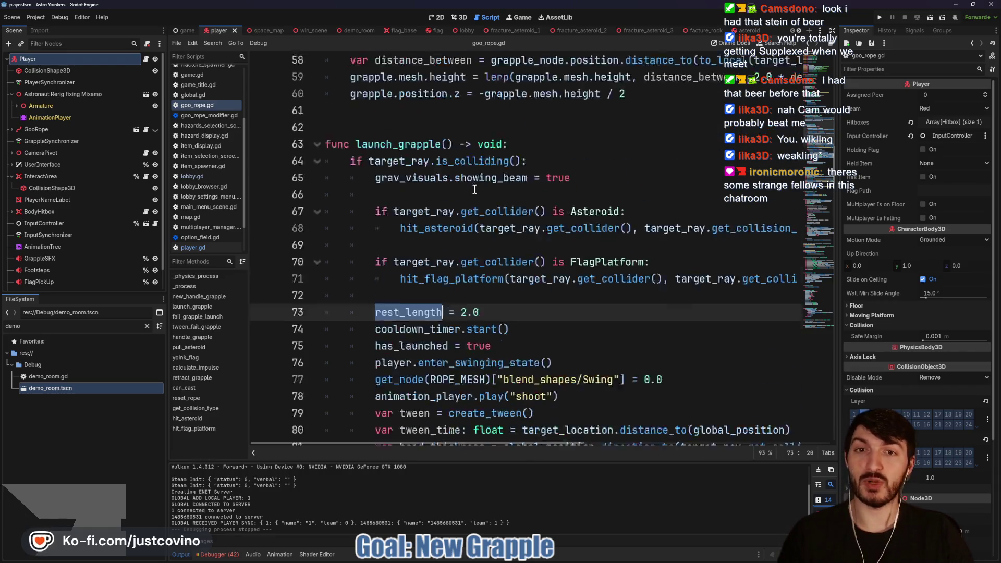
{"action": "left_click", "coordinate": [429, 267]}
{"action": "scroll", "coordinate": [410, 275], "scroll_direction": "up", "scroll_amount": 4}
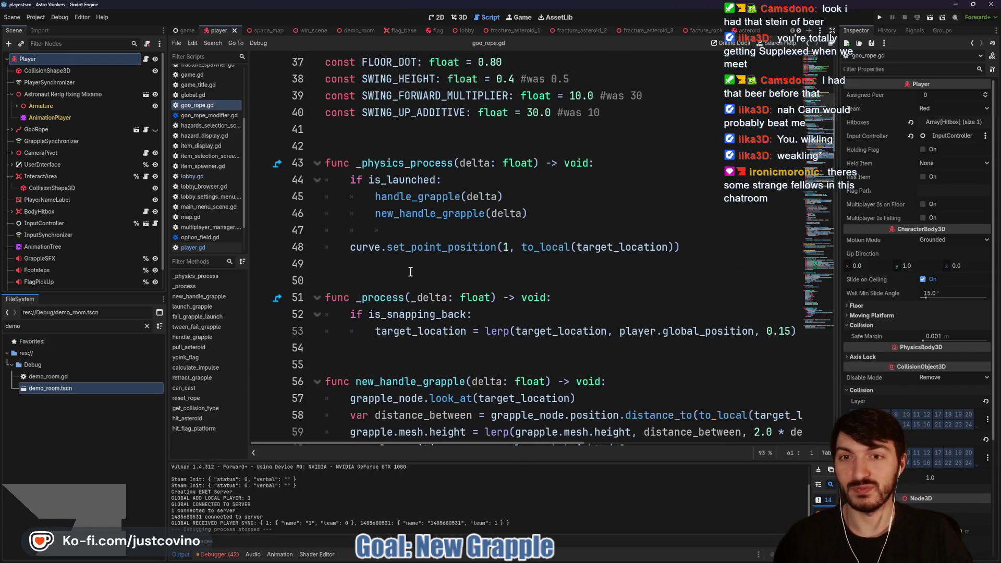
{"action": "left_click", "coordinate": [375, 216]}
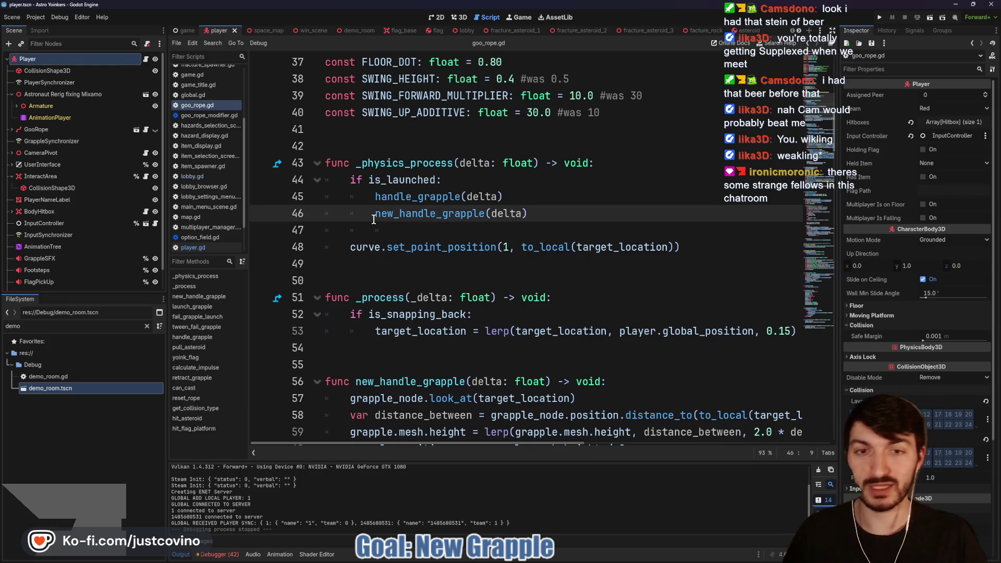
{"action": "left_click", "coordinate": [442, 236]}
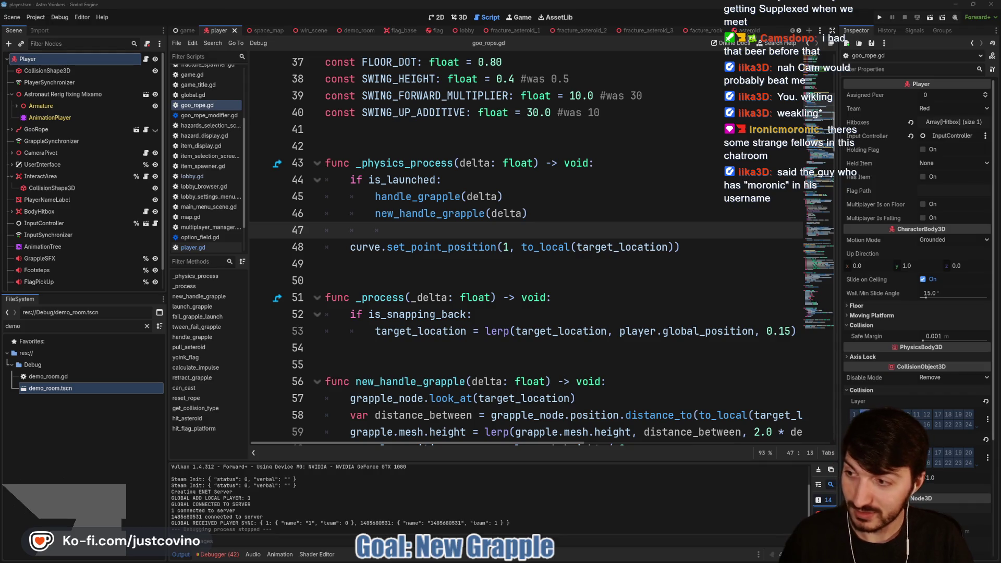
Draft a /timeout command for a chat user in stream chat, then discard it and close chat.
{"action": "left_click", "coordinate": [30, 369]}
{"action": "left_click", "coordinate": [350, 345]}
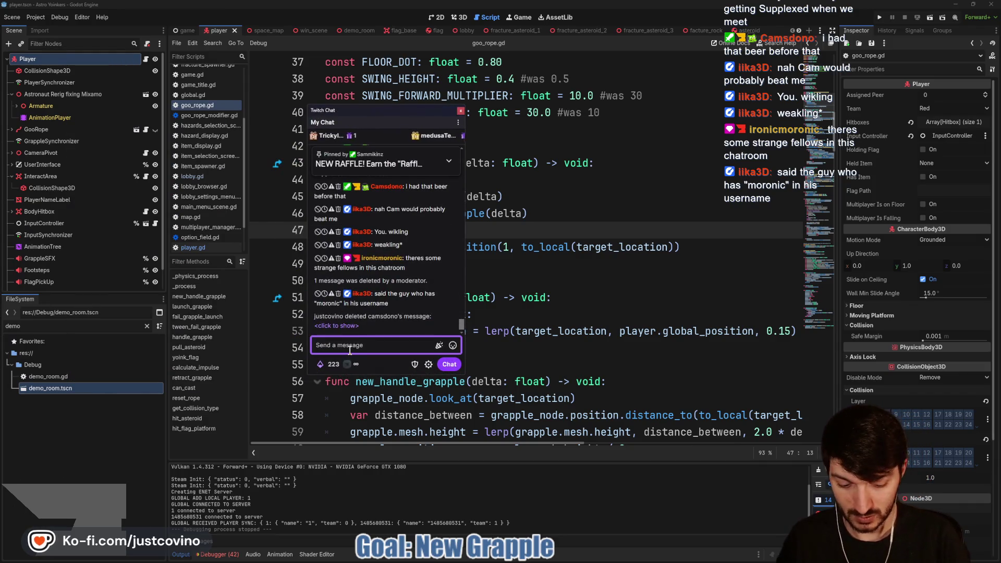
{"action": "type", "text": "/timeout camsdo"}
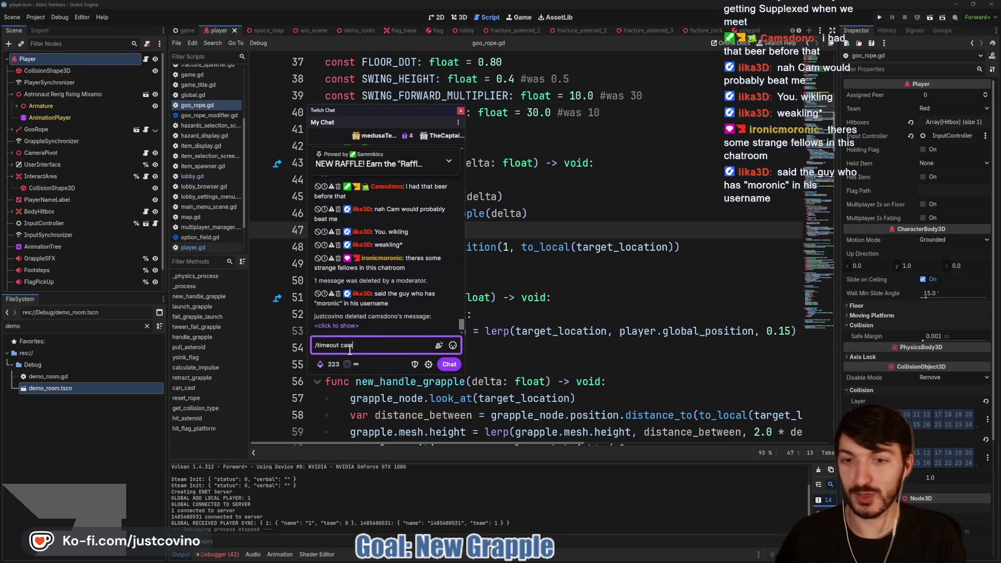
{"action": "key", "text": "BackSpace"}
{"action": "key", "text": "BackSpace"}
{"action": "key", "text": "BackSpace"}
{"action": "type", "text": "Camsdo"}
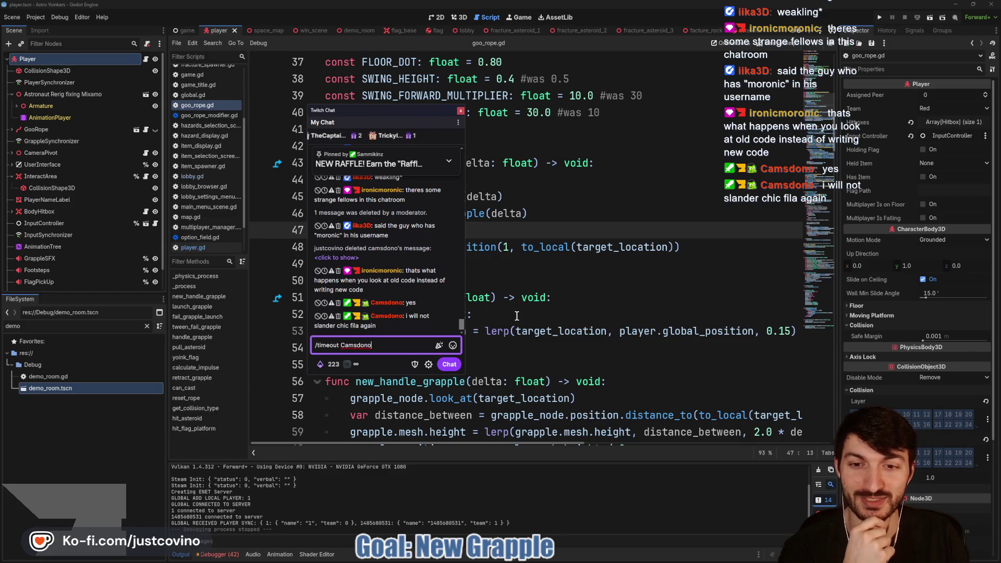
{"action": "key", "text": "ctrl+a"}
{"action": "key", "text": "BackSpace"}
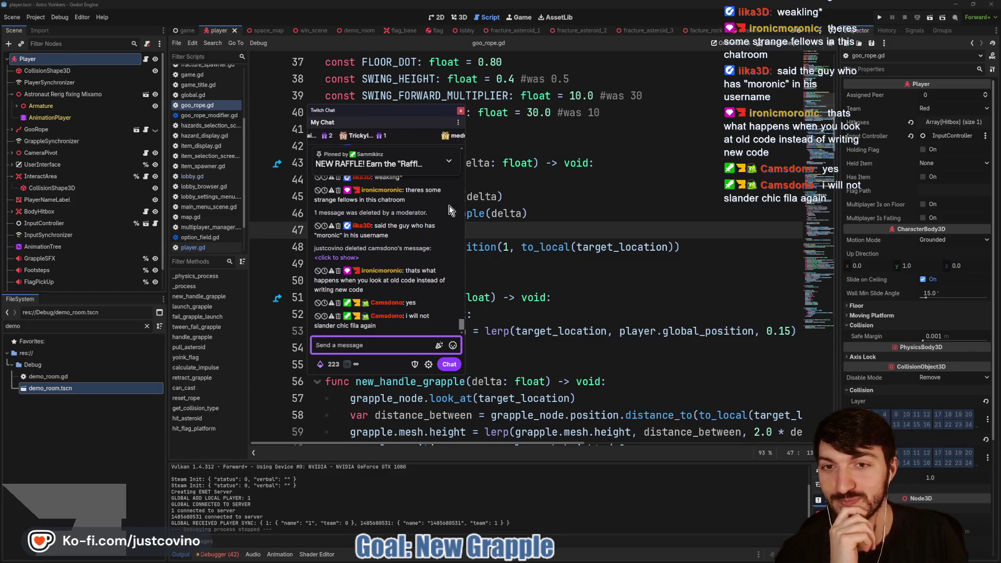
{"action": "key", "text": "Escape"}
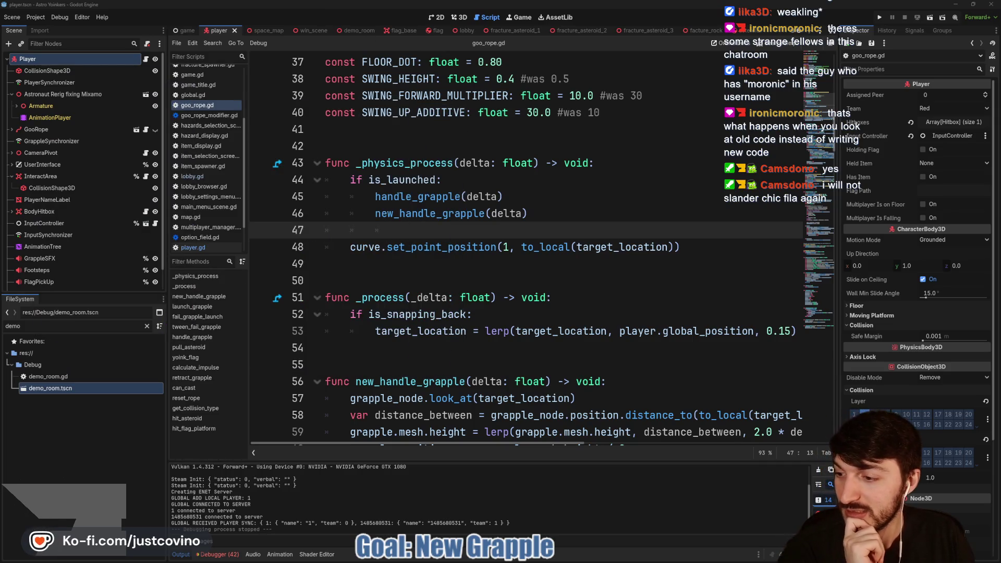
Move the caret through lines 47, 50 and 53 of goo_rope.gd, then bring up Windows search.
{"action": "left_click", "coordinate": [476, 264]}
{"action": "left_click", "coordinate": [412, 229]}
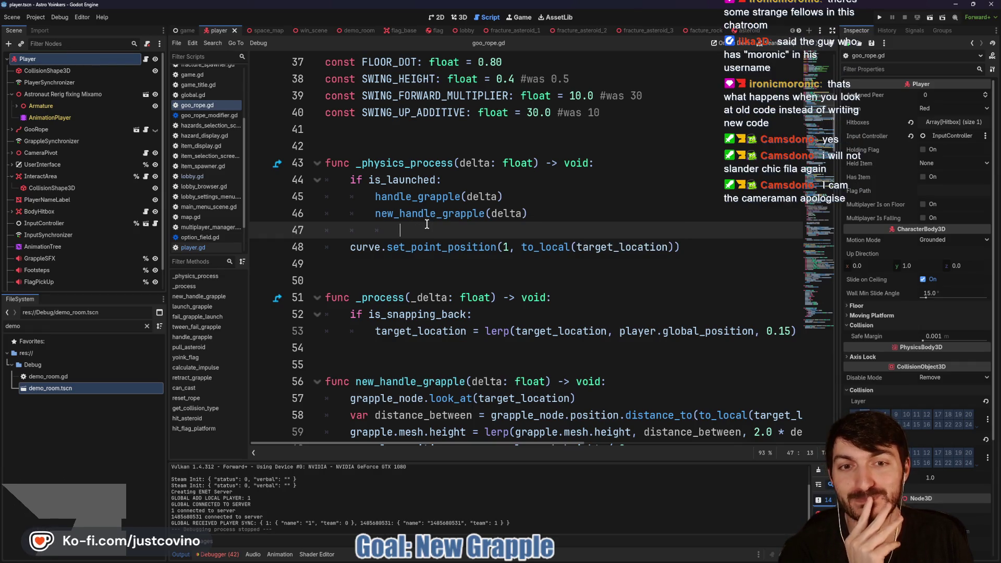
{"action": "scroll", "coordinate": [429, 225], "scroll_direction": "down", "scroll_amount": 3}
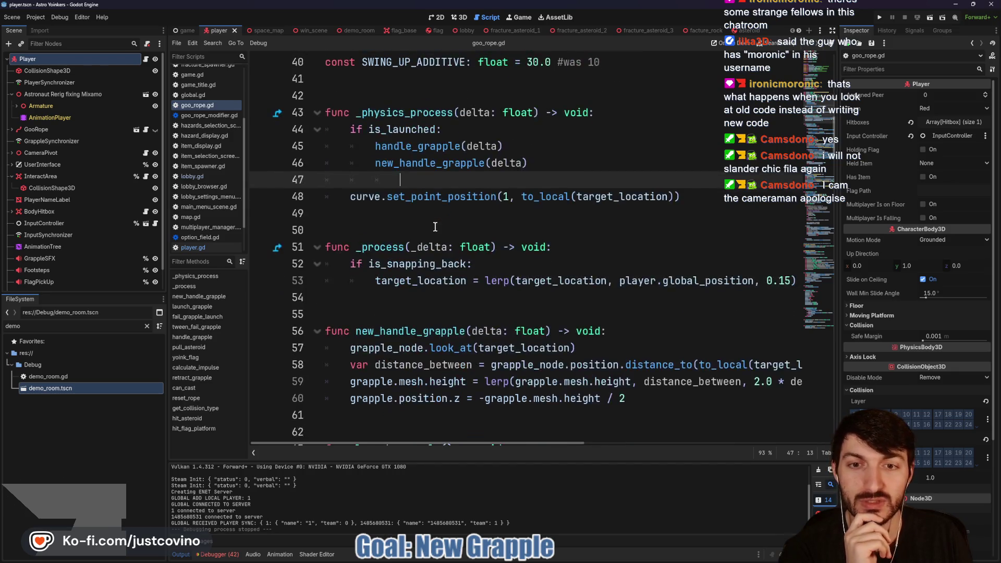
{"action": "left_click", "coordinate": [406, 129]}
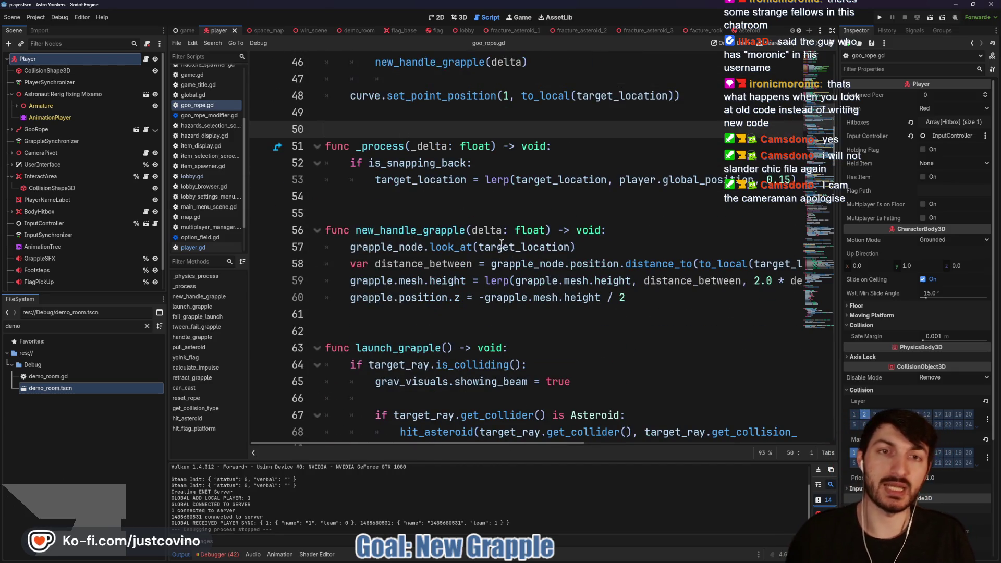
{"action": "left_click", "coordinate": [451, 187]}
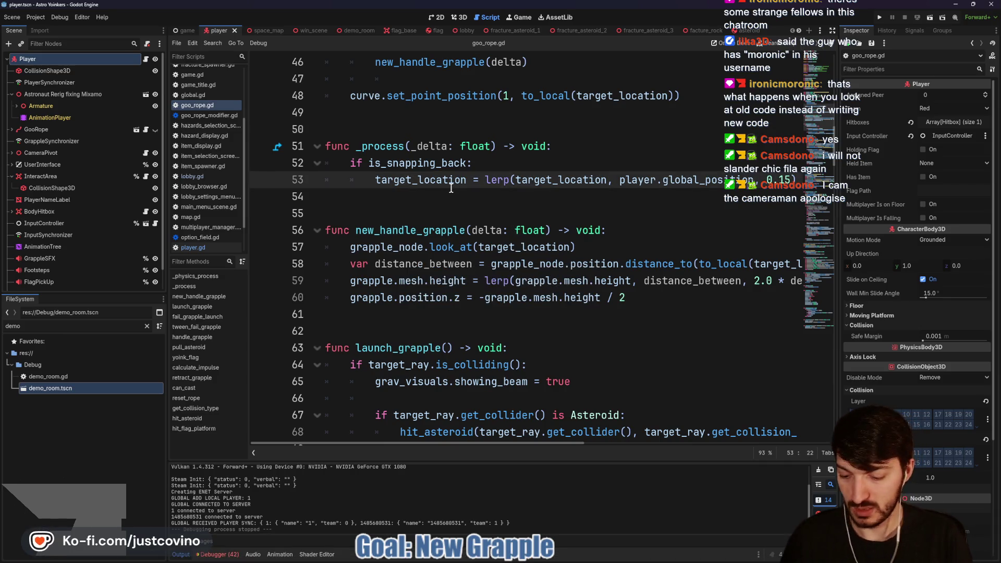
{"action": "key", "text": "super"}
Launch Eagle, and in Godot switch to the Game scene and clear the FileSystem filter.
{"action": "type", "text": "eagle"}
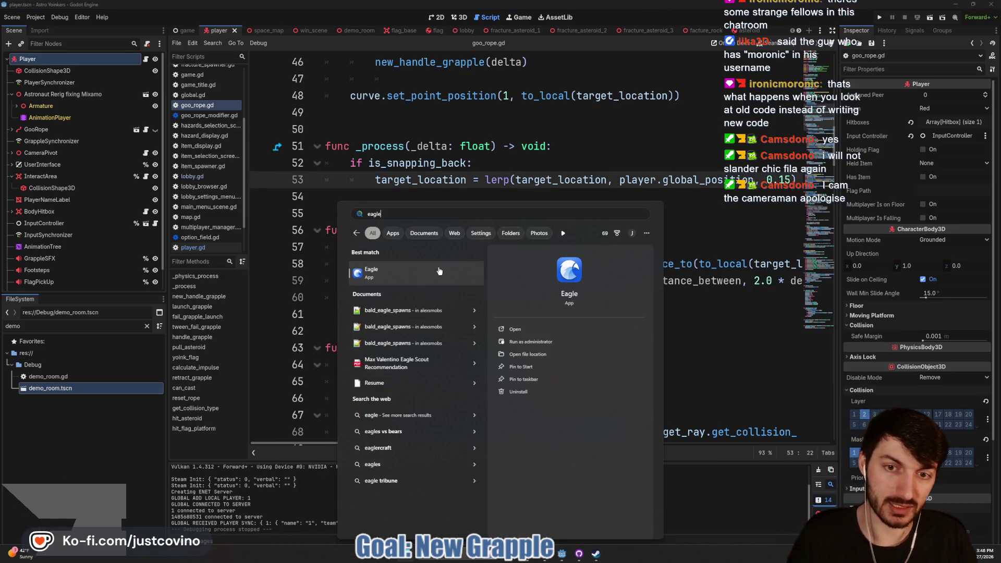
{"action": "left_click", "coordinate": [435, 267]}
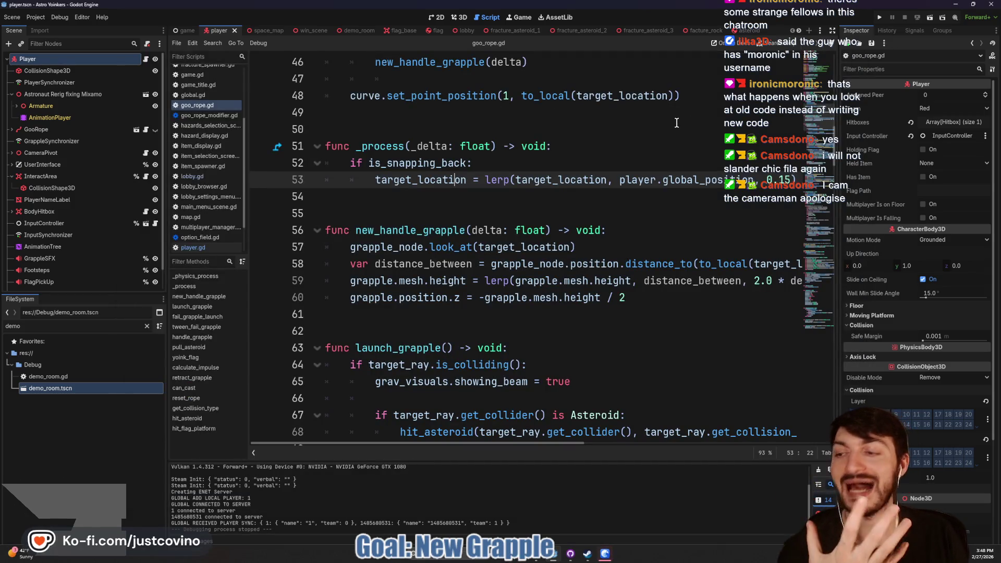
{"action": "left_click", "coordinate": [189, 31]}
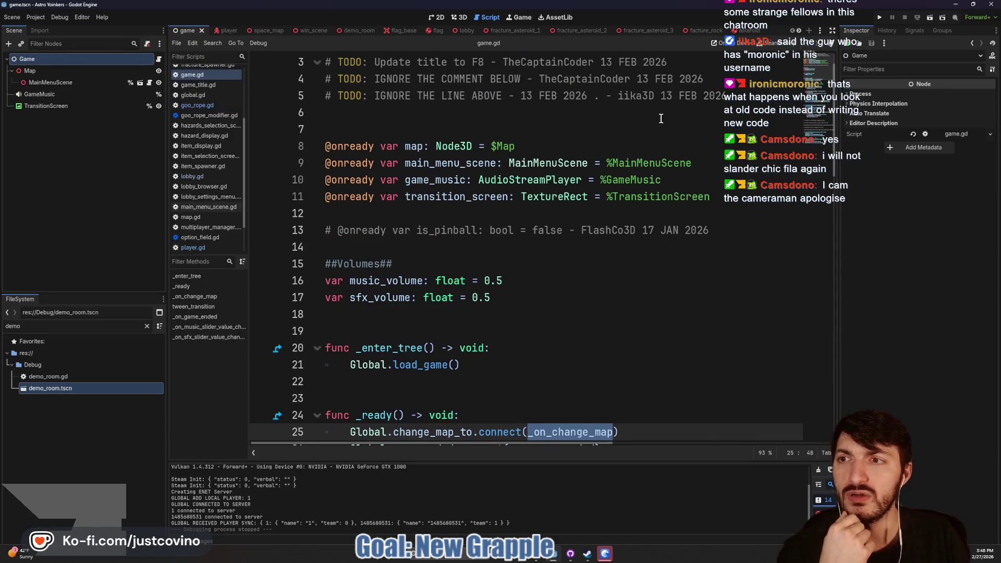
{"action": "left_click", "coordinate": [147, 327]}
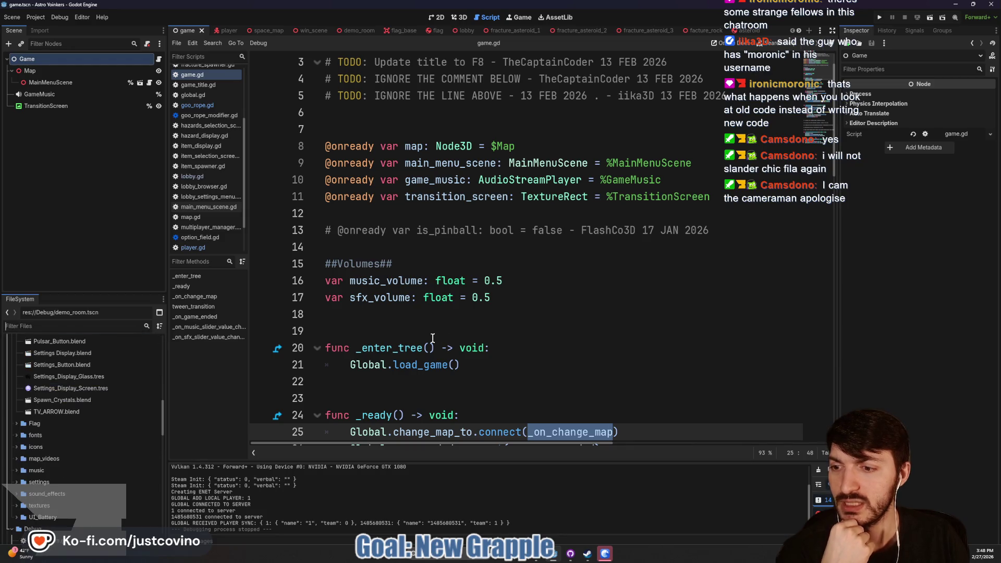
Open Eagle's SoundEffects folder, then run the Godot project with F5.
{"action": "left_click", "coordinate": [605, 553]}
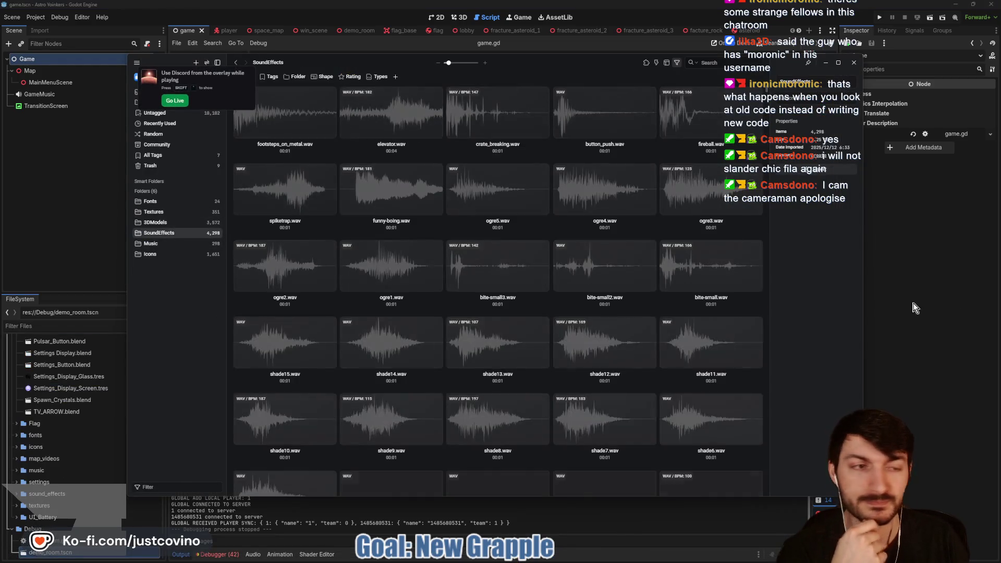
{"action": "left_click", "coordinate": [965, 233]}
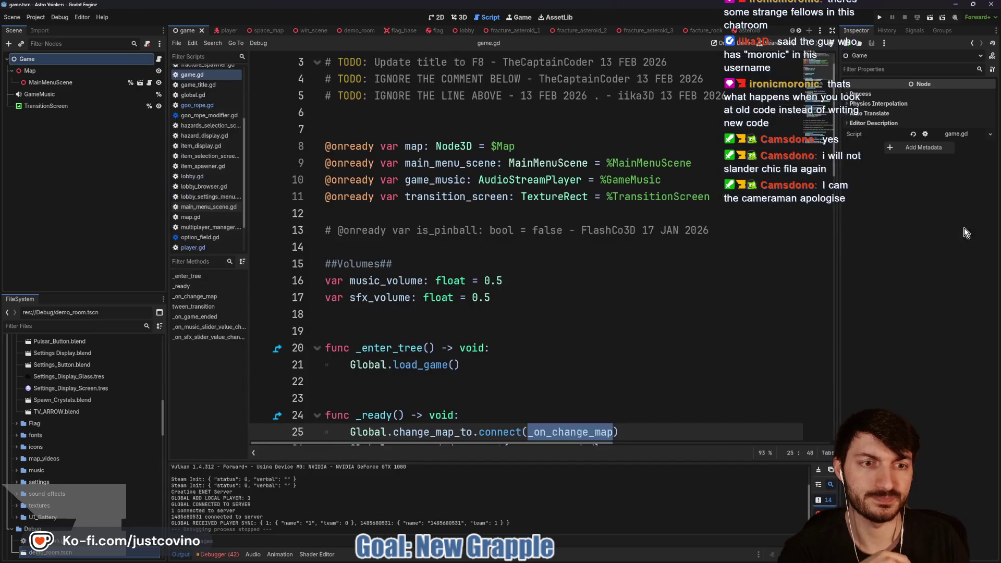
{"action": "left_click", "coordinate": [515, 281]}
{"action": "key", "text": "F5"}
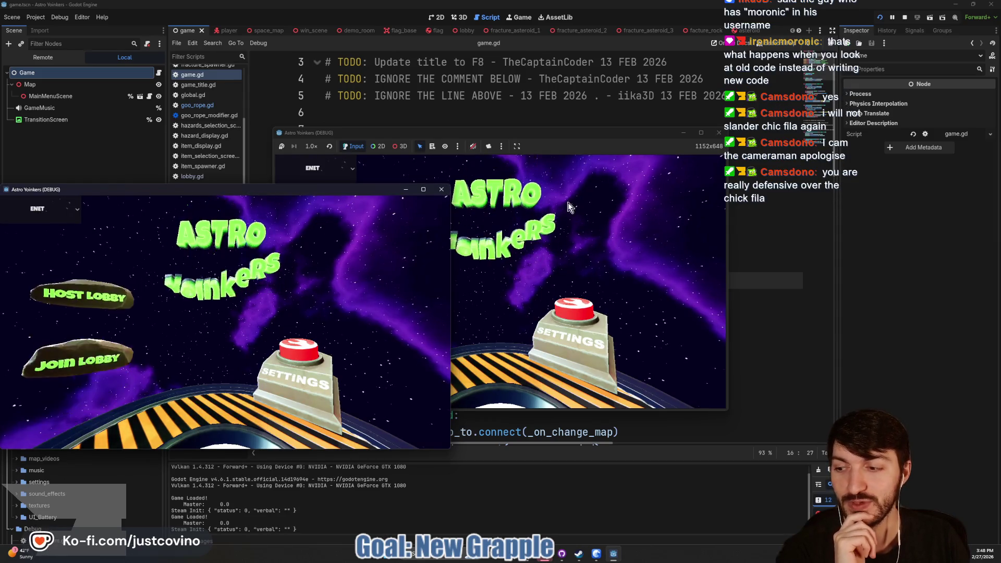
Move the second Astro Yoinkers debug window left and open its Settings screen.
{"action": "mouse_move", "coordinate": [574, 131]}
{"action": "left_mouse_down"}
{"action": "mouse_move", "coordinate": [513, 130]}
{"action": "mouse_move", "coordinate": [568, 120]}
{"action": "left_mouse_up"}
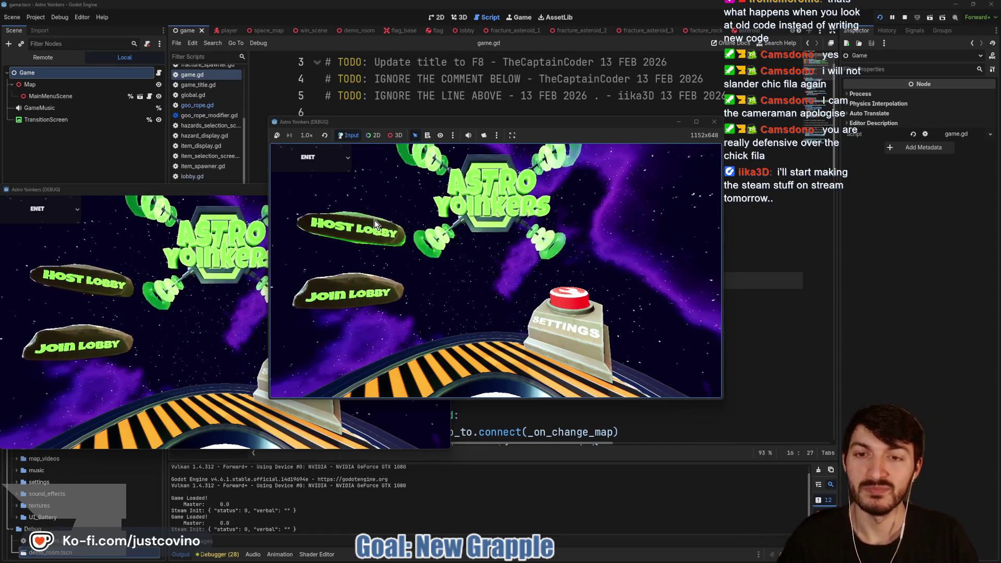
{"action": "left_click", "coordinate": [577, 313]}
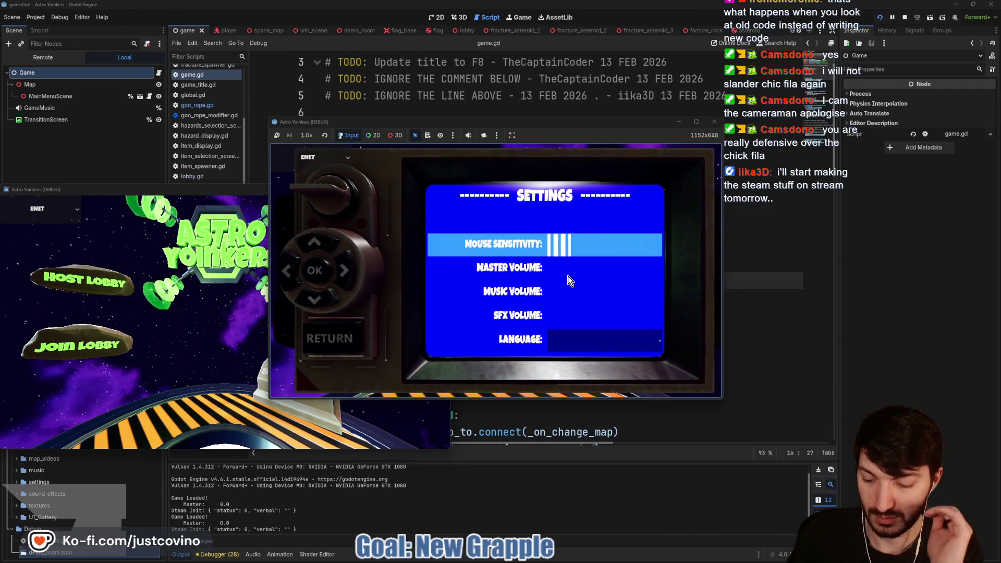
Raise the game's SFX Volume to full.
{"action": "key", "text": "Down"}
{"action": "key", "text": "Down"}
{"action": "key", "text": "Up"}
{"action": "key", "text": "Up"}
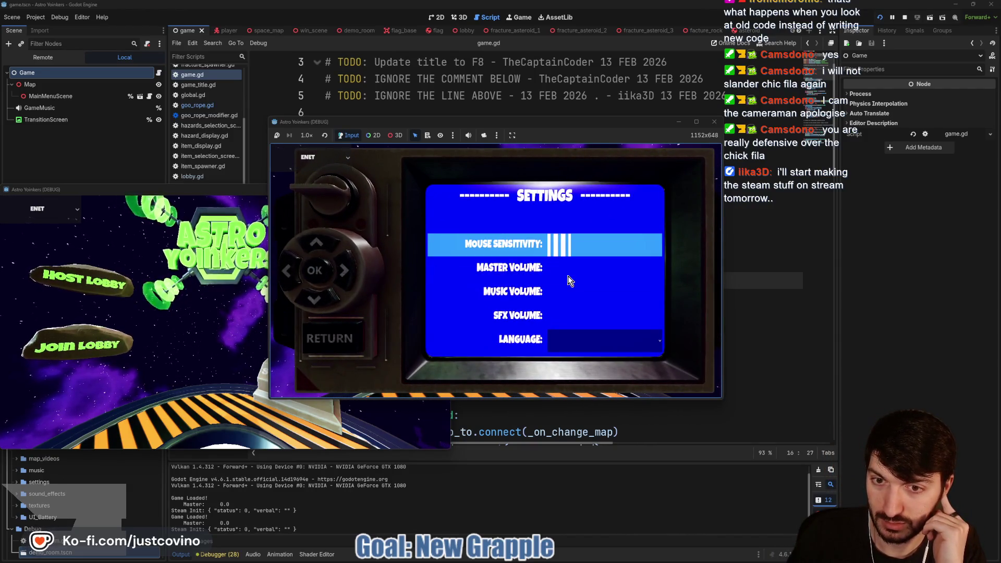
{"action": "key", "text": "Down"}
{"action": "key", "text": "Down"}
{"action": "key", "text": "Up"}
{"action": "key", "text": "Down"}
{"action": "key", "text": "Down"}
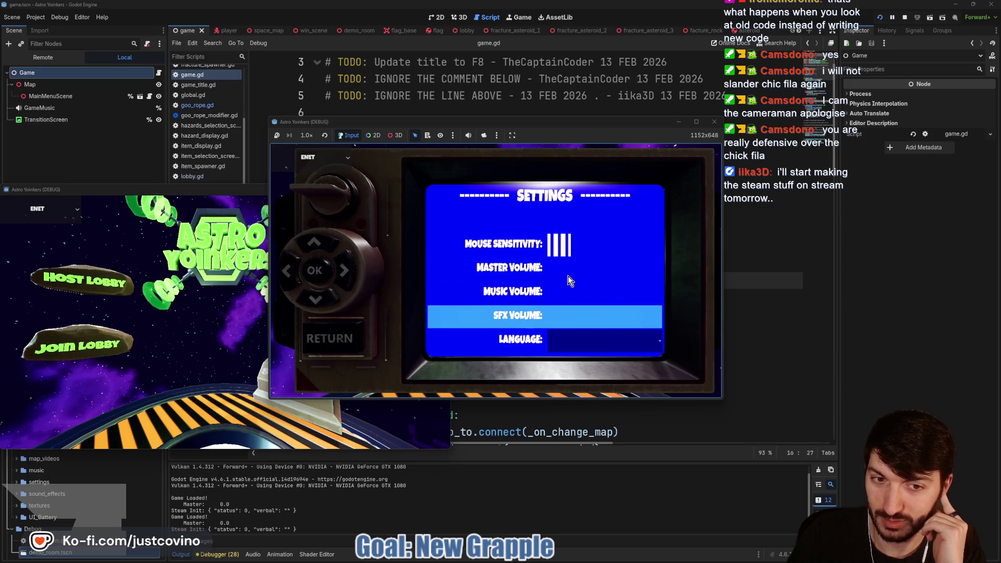
{"action": "key", "text": "Right"}
{"action": "key", "text": "Right"}
{"action": "key", "text": "Right"}
{"action": "key", "text": "Right"}
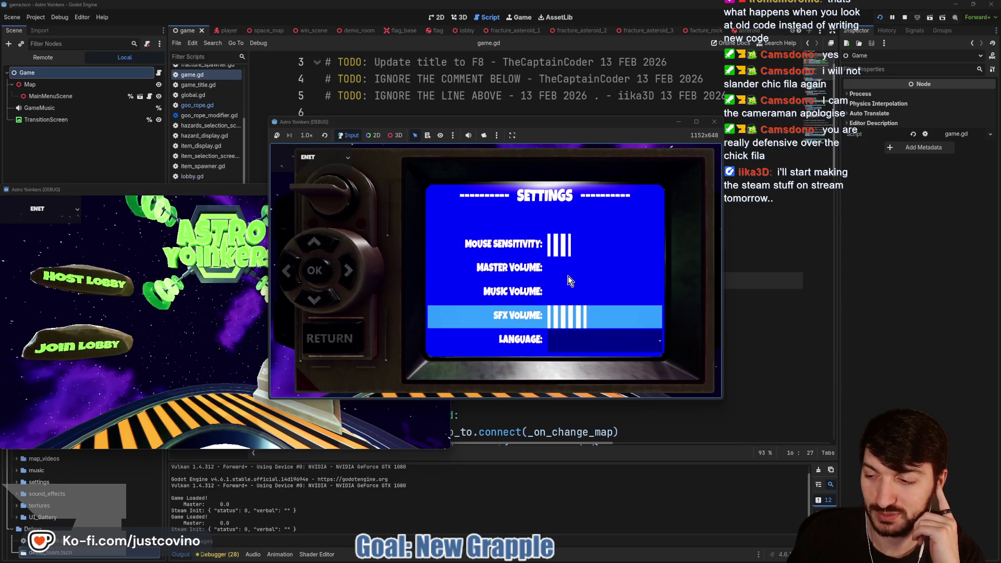
{"action": "key", "text": "Right"}
{"action": "key", "text": "Right"}
{"action": "key", "text": "Right"}
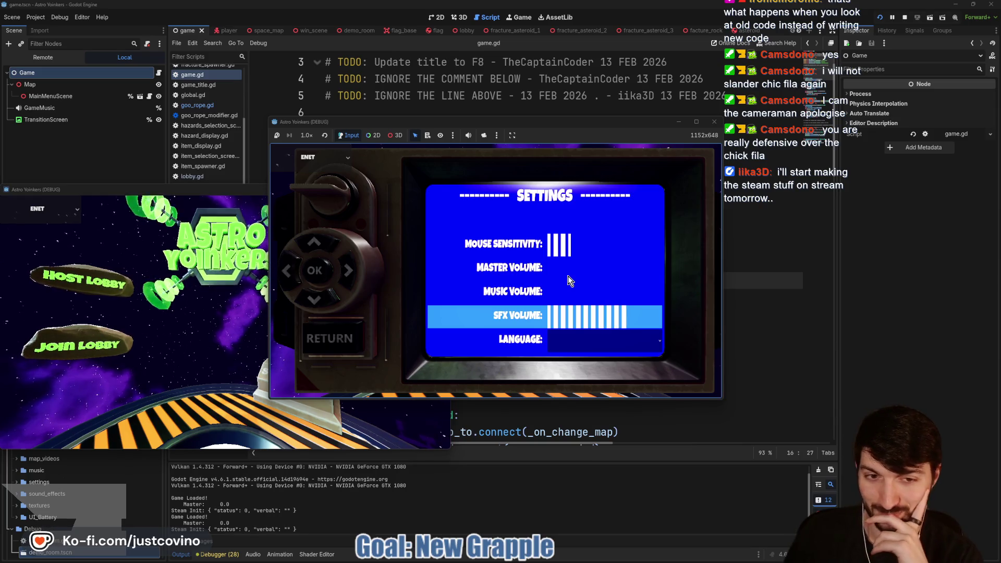
{"action": "key", "text": "Right"}
{"action": "key", "text": "Right"}
{"action": "key", "text": "Right"}
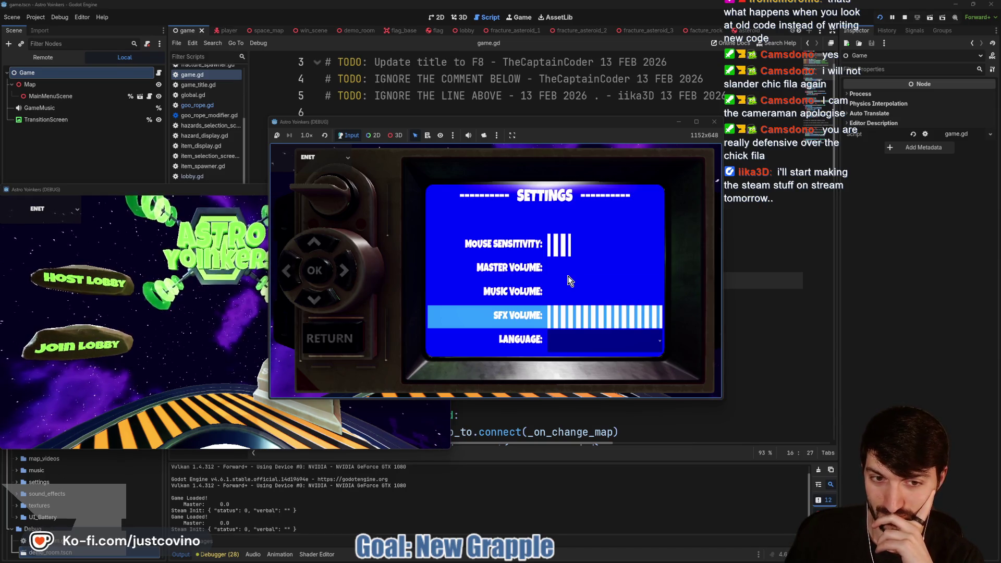
Raise Master Volume to full and return to the main menu.
{"action": "key", "text": "Up"}
{"action": "key", "text": "Up"}
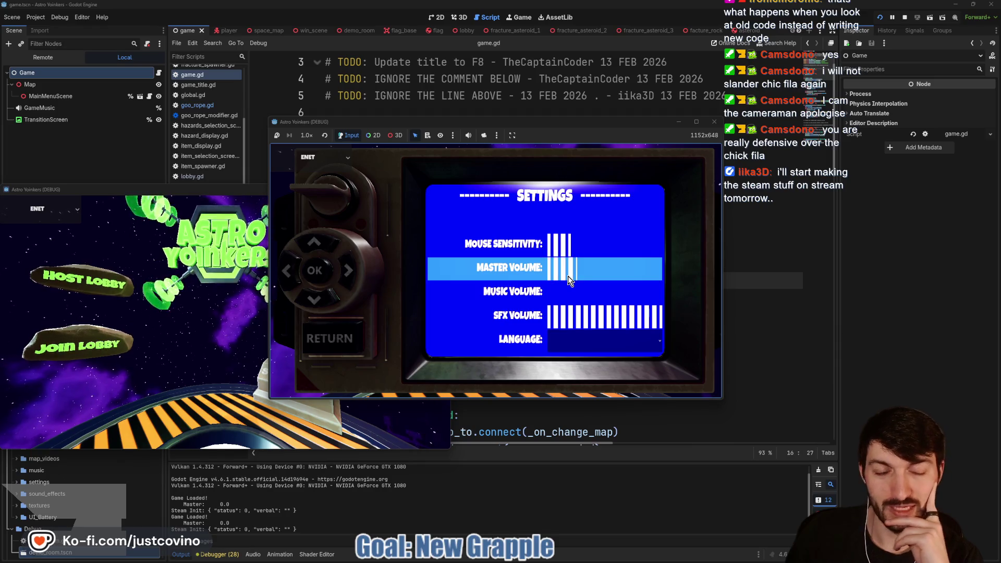
{"action": "key", "text": "Right"}
{"action": "key", "text": "Right"}
{"action": "key", "text": "Right"}
{"action": "key", "text": "Down"}
{"action": "key", "text": "Up"}
{"action": "key", "text": "Right"}
{"action": "key", "text": "Right"}
{"action": "key", "text": "Right"}
{"action": "key", "text": "Right"}
{"action": "key", "text": "Right"}
{"action": "key", "text": "Right"}
{"action": "key", "text": "Down"}
{"action": "key", "text": "Down"}
{"action": "key", "text": "Up"}
{"action": "key", "text": "Up"}
{"action": "key", "text": "Down"}
{"action": "key", "text": "Down"}
{"action": "key", "text": "Down"}
{"action": "key", "text": "Up"}
{"action": "key", "text": "Up"}
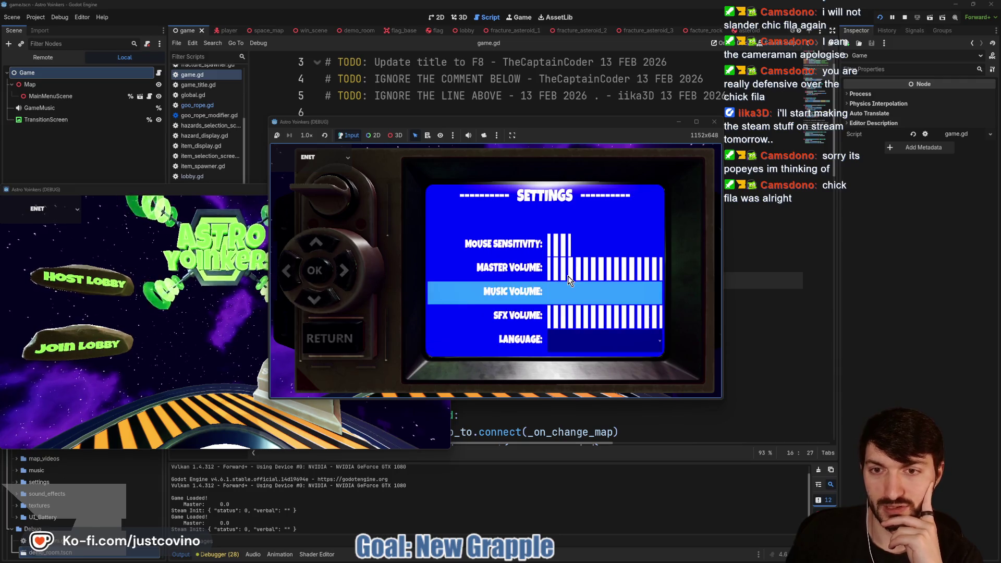
{"action": "key", "text": "Up"}
{"action": "key", "text": "Escape"}
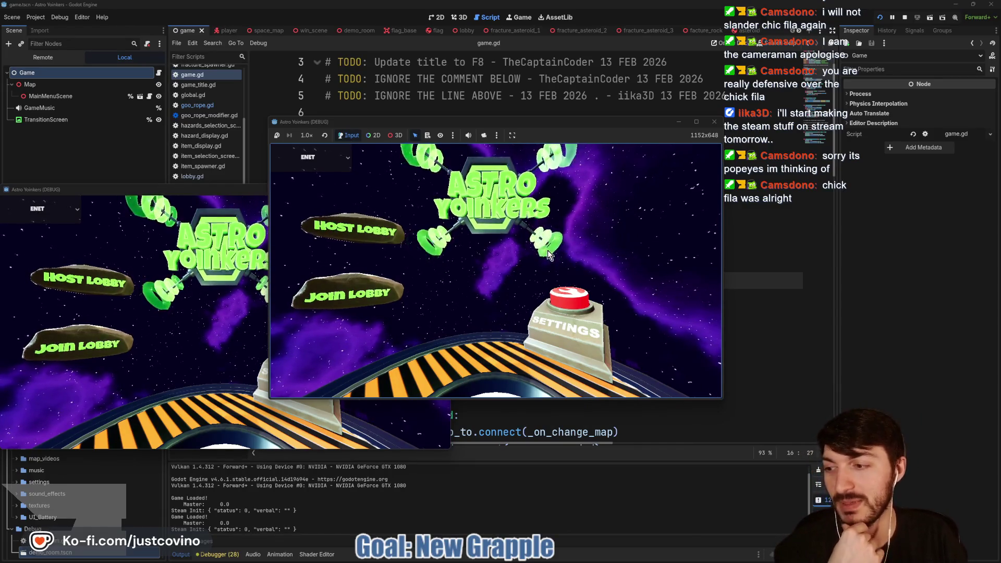
Open the game's Settings, step through Master Volume, Language and Music Volume, then return.
{"action": "left_click", "coordinate": [571, 321]}
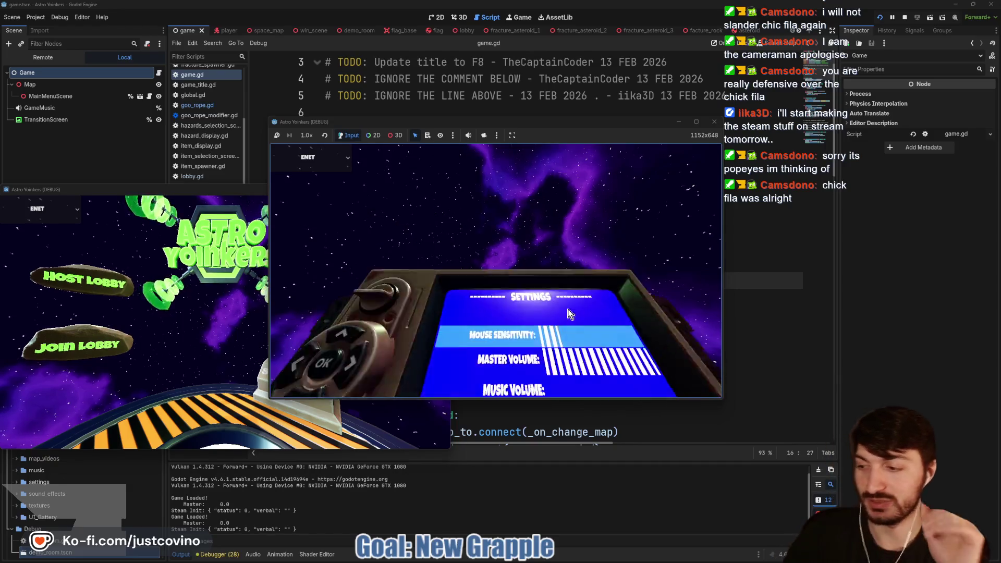
{"action": "key", "text": "Down"}
{"action": "key", "text": "Down"}
{"action": "key", "text": "Down"}
{"action": "key", "text": "Up"}
{"action": "key", "text": "Up"}
{"action": "key", "text": "Up"}
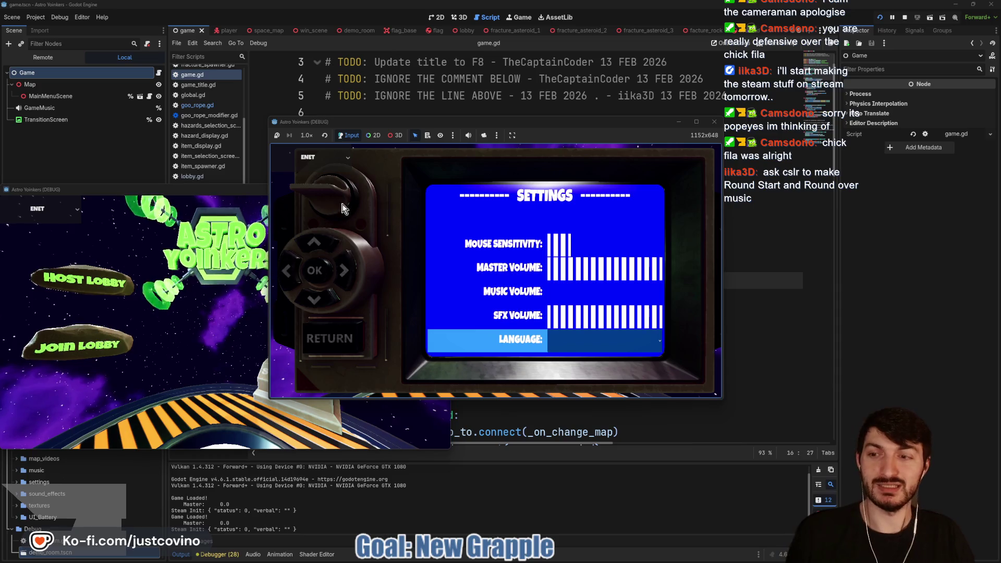
{"action": "key", "text": "Up"}
{"action": "key", "text": "Up"}
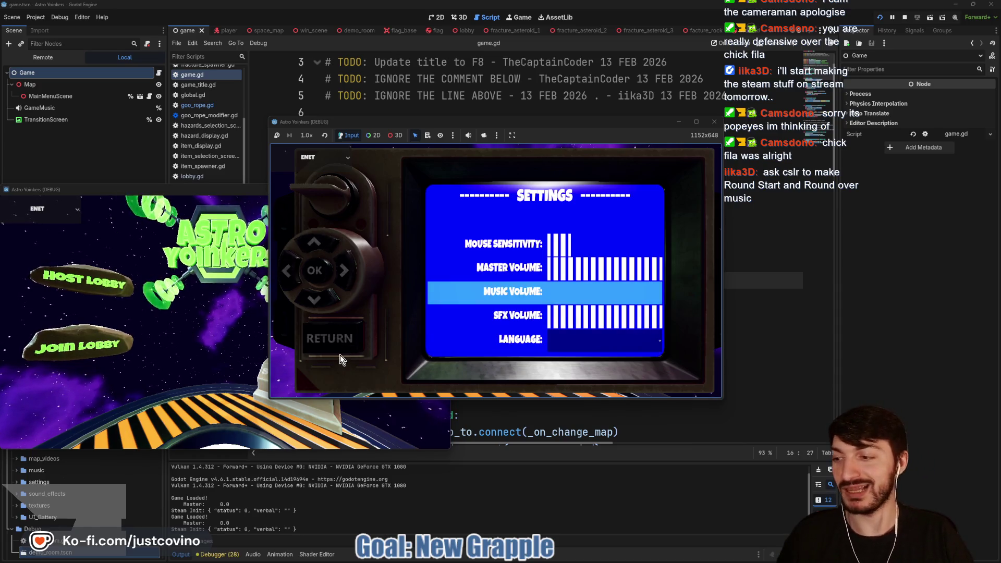
{"action": "left_click", "coordinate": [340, 341]}
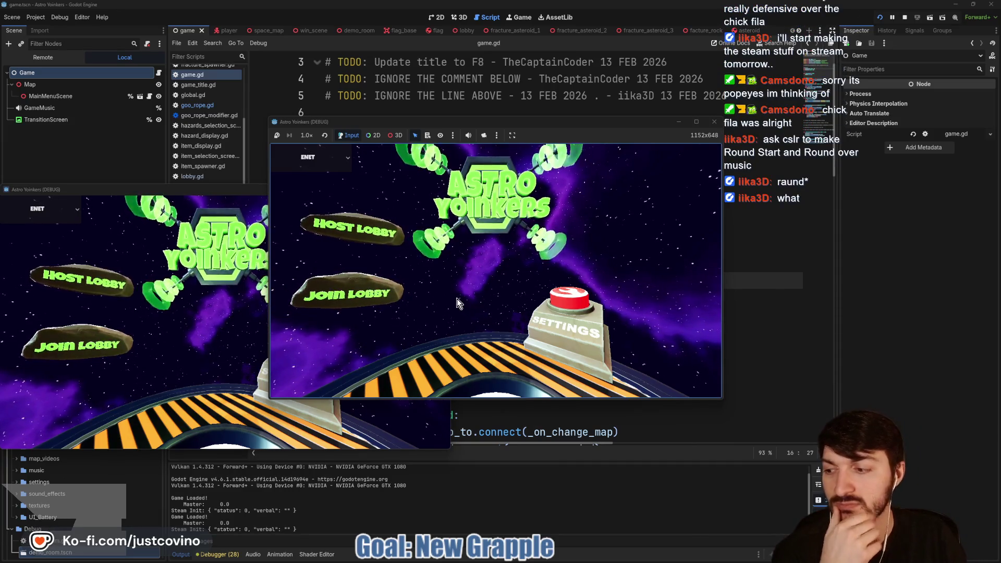
Reopen Settings, cycle focus between Mouse Sensitivity and SFX Volume, then go back to the main menu.
{"action": "left_click", "coordinate": [566, 314]}
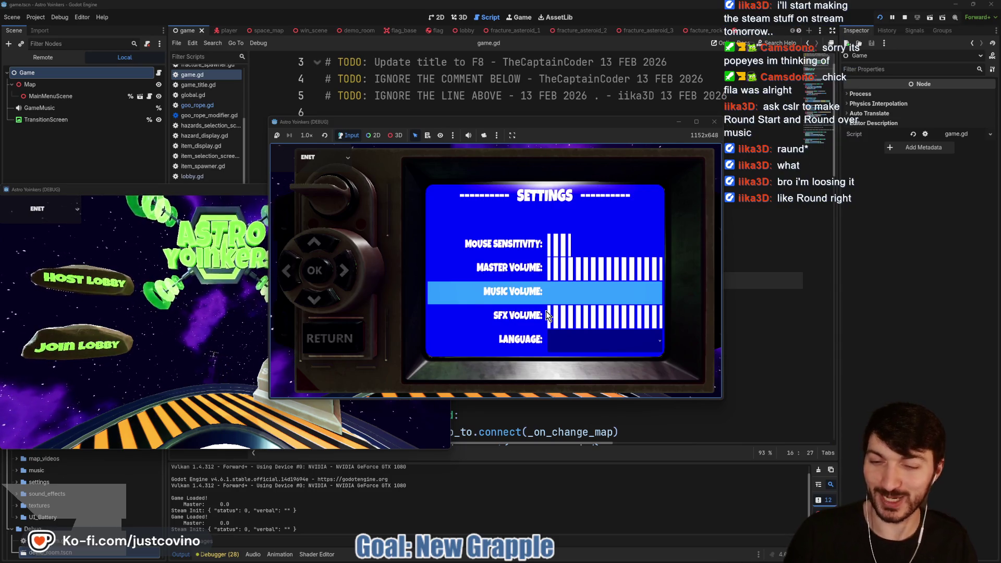
{"action": "key", "text": "Up"}
{"action": "key", "text": "Up"}
{"action": "key", "text": "Down"}
{"action": "key", "text": "Down"}
{"action": "key", "text": "Down"}
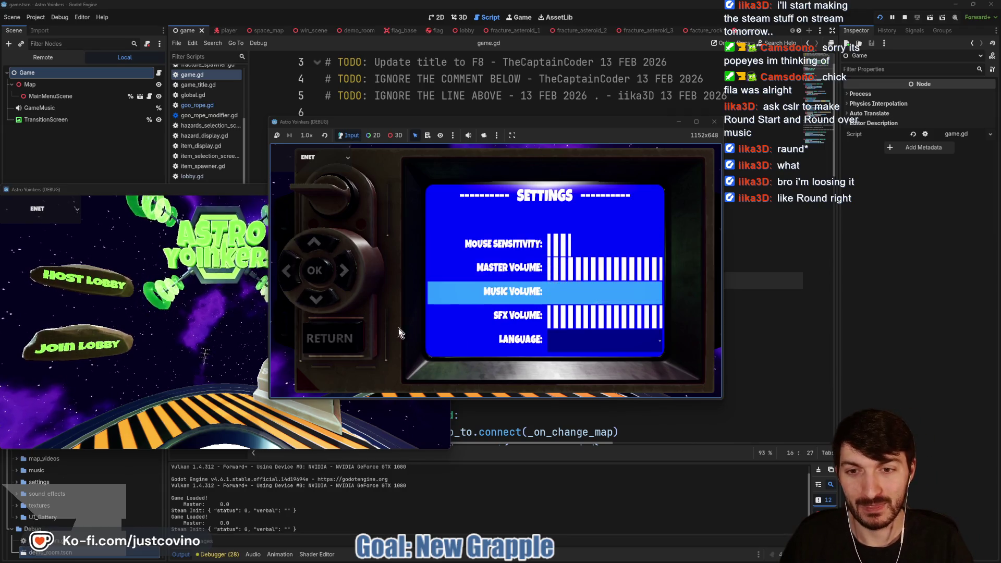
{"action": "key", "text": "Up"}
{"action": "key", "text": "Up"}
{"action": "key", "text": "Up"}
{"action": "key", "text": "Down"}
{"action": "key", "text": "Down"}
{"action": "key", "text": "Down"}
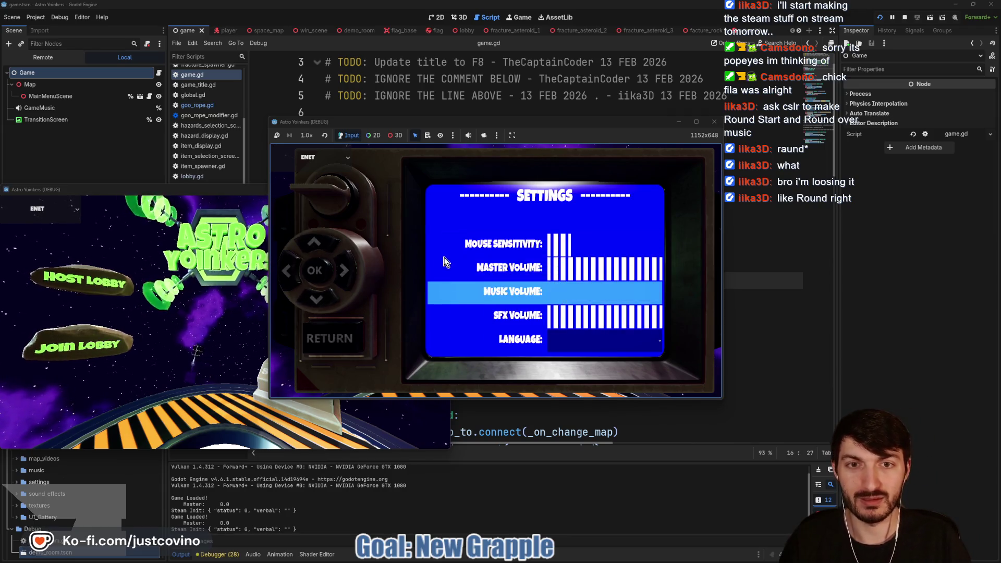
{"action": "key", "text": "Up"}
{"action": "key", "text": "Up"}
{"action": "left_click", "coordinate": [336, 338]}
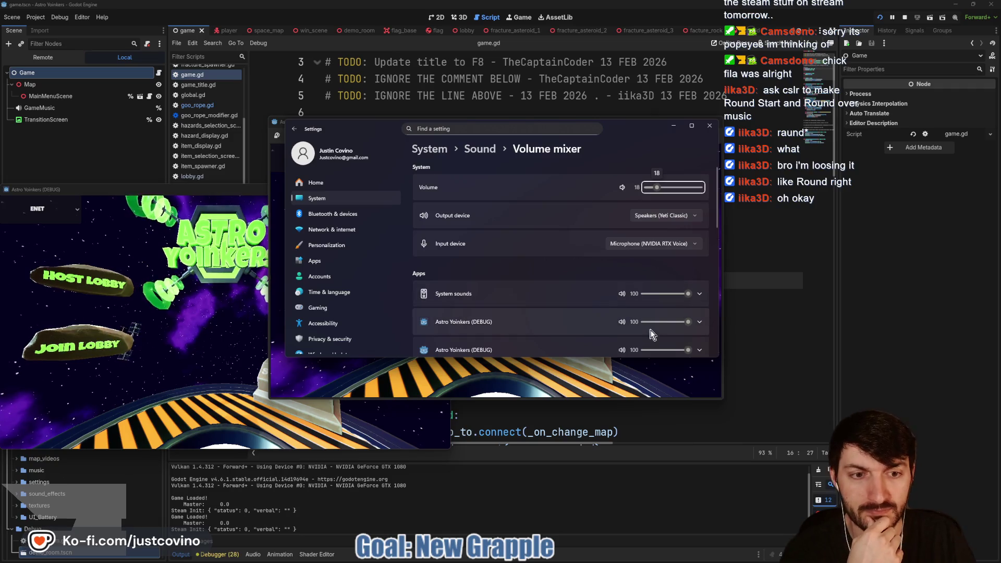
Scroll the Volume mixer's app list and close the mixer window.
{"action": "scroll", "coordinate": [626, 329], "scroll_direction": "down", "scroll_amount": 2}
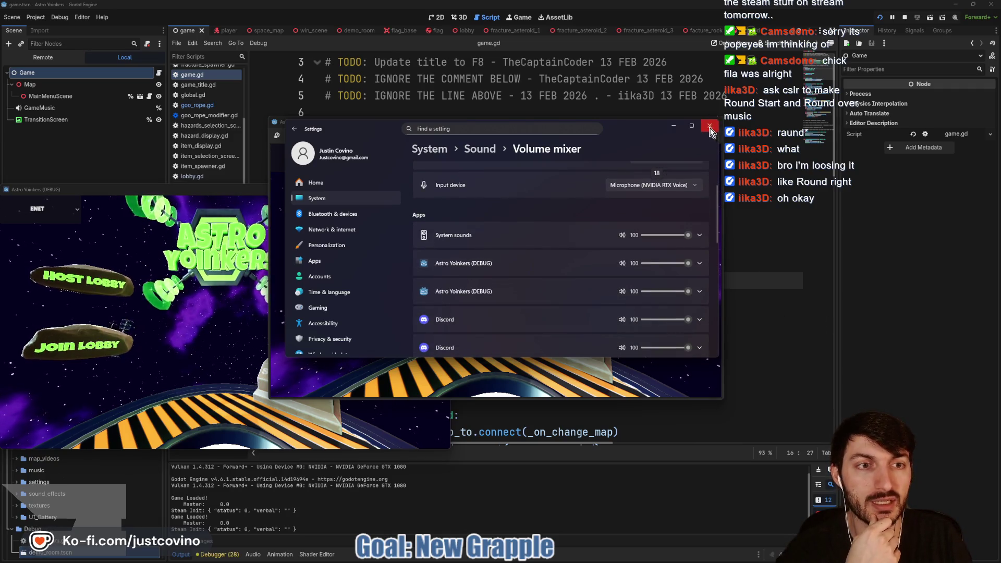
{"action": "left_click", "coordinate": [710, 126]}
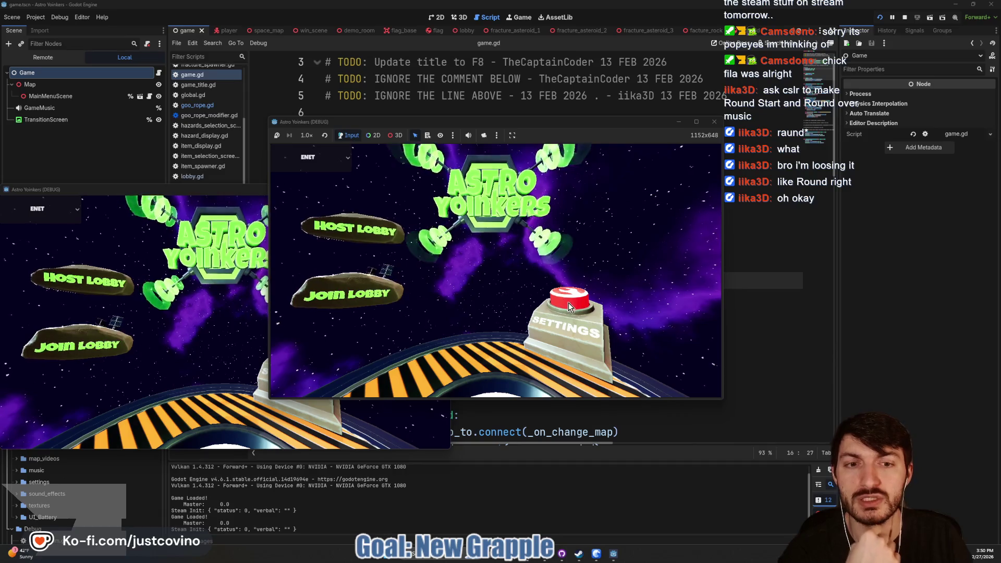
Stop the game and close the fracture_asteroid, asteroid, asteroid2, asteroid3 and asteroid_rock scene tabs.
{"action": "left_click", "coordinate": [906, 17]}
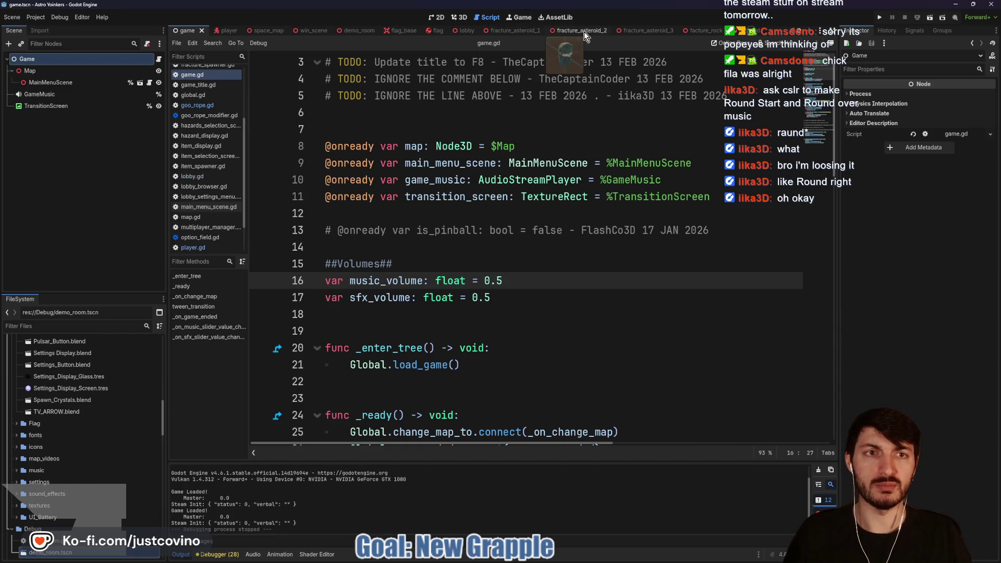
{"action": "left_click", "coordinate": [671, 31]}
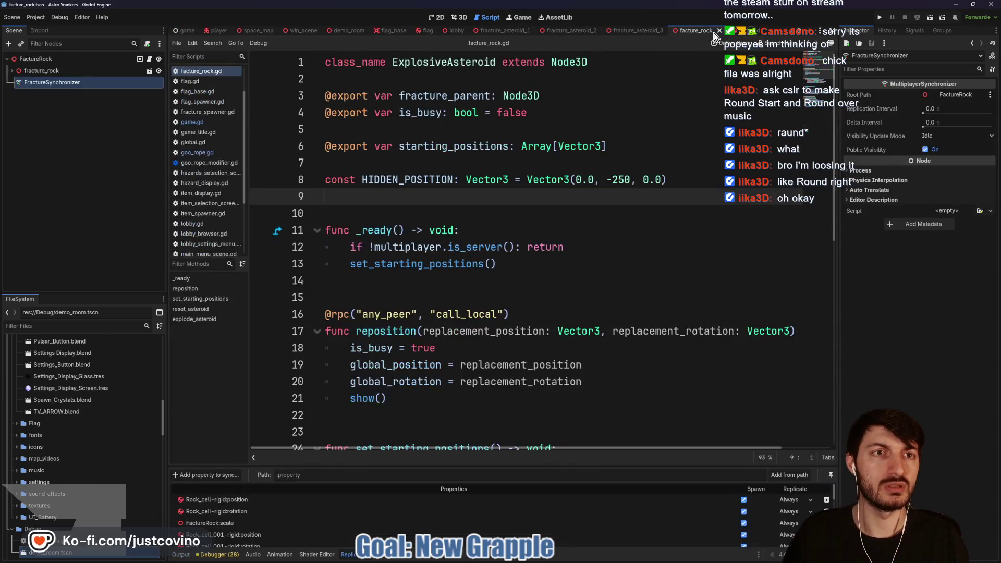
{"action": "left_click", "coordinate": [671, 30]}
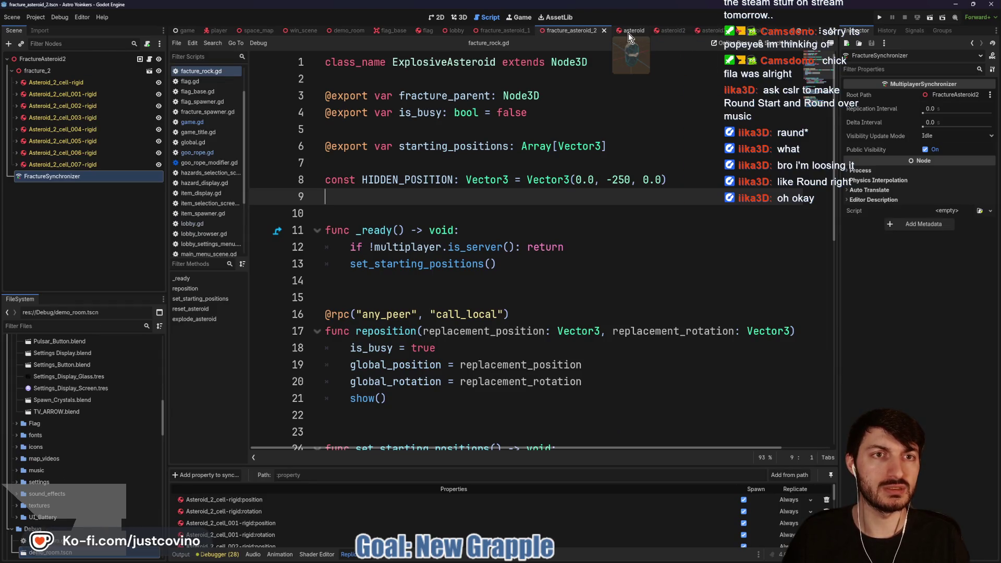
{"action": "left_click", "coordinate": [604, 30]}
{"action": "left_click", "coordinate": [537, 31]}
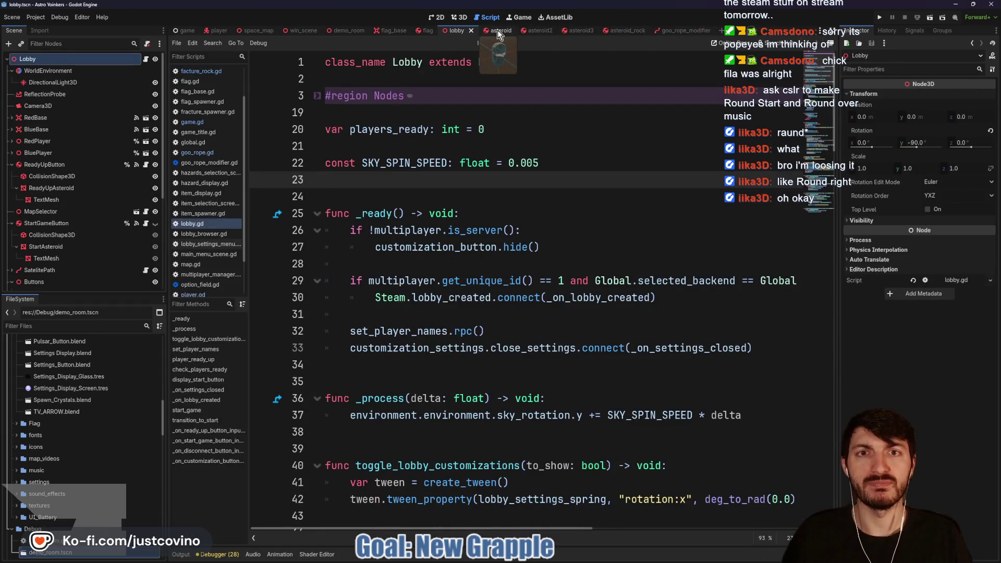
{"action": "left_click", "coordinate": [496, 29]}
{"action": "left_click", "coordinate": [510, 30]}
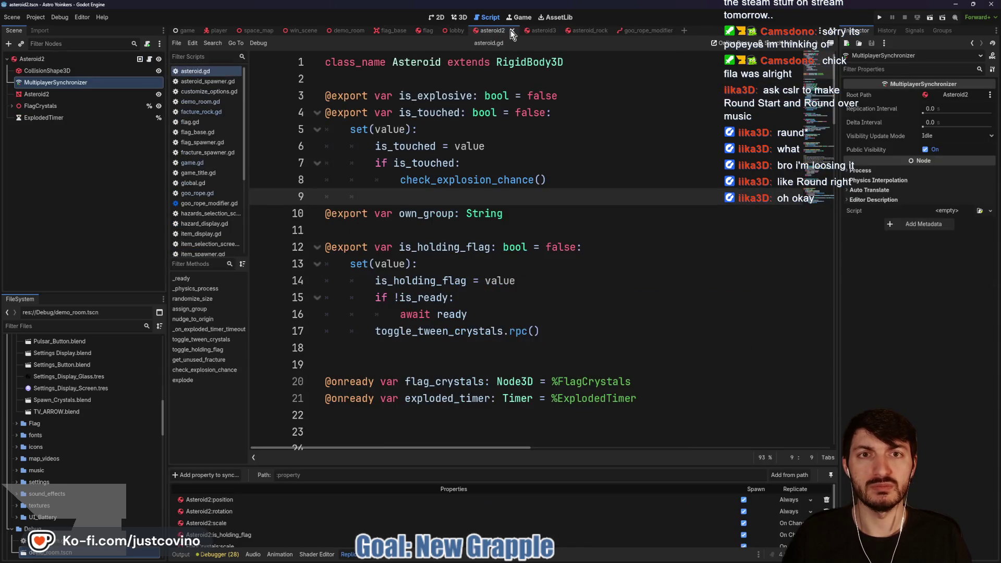
{"action": "left_click", "coordinate": [510, 31]}
{"action": "left_click", "coordinate": [510, 30]}
{"action": "left_click", "coordinate": [519, 30]}
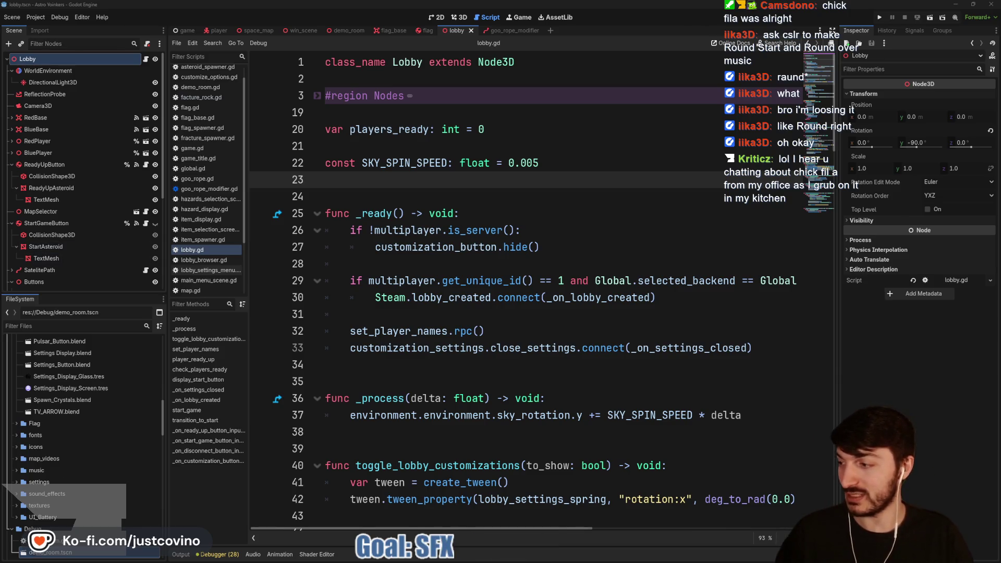
Place the caret on lines 28 and 24 of lobby.gd, then filter FileSystem by 'settings'.
{"action": "left_click", "coordinate": [430, 262]}
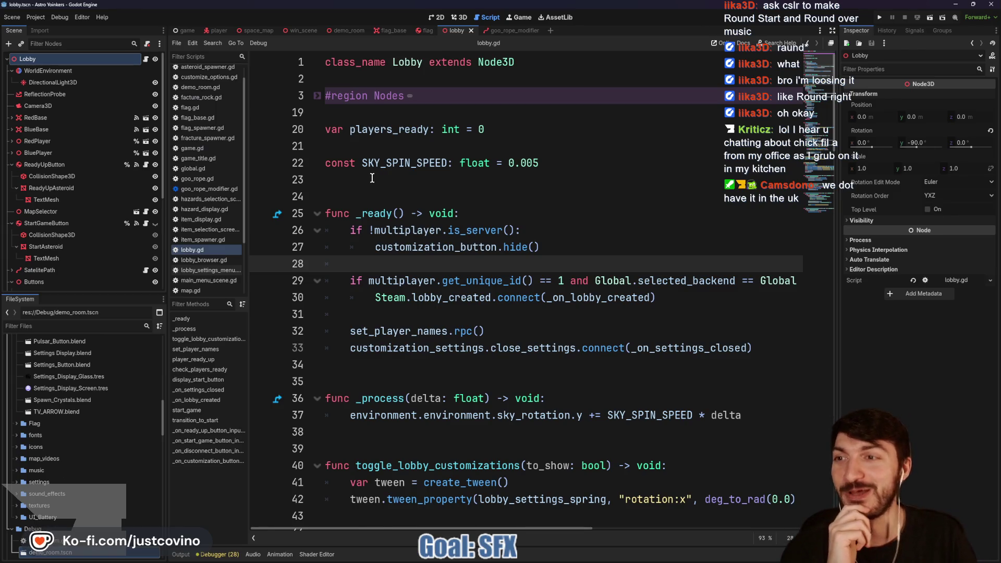
{"action": "left_click", "coordinate": [391, 195]}
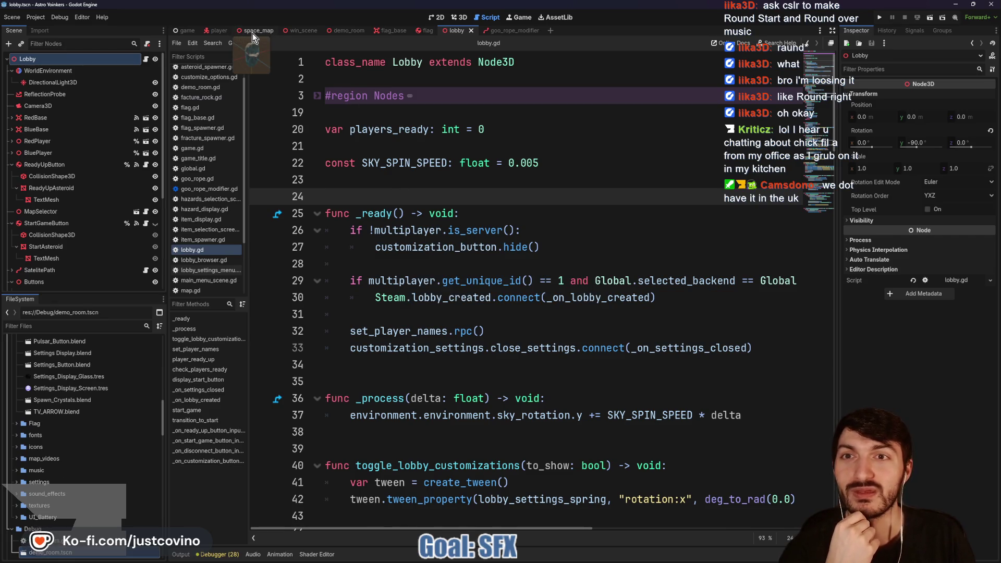
{"action": "left_click", "coordinate": [78, 325]}
{"action": "type", "text": "settings"}
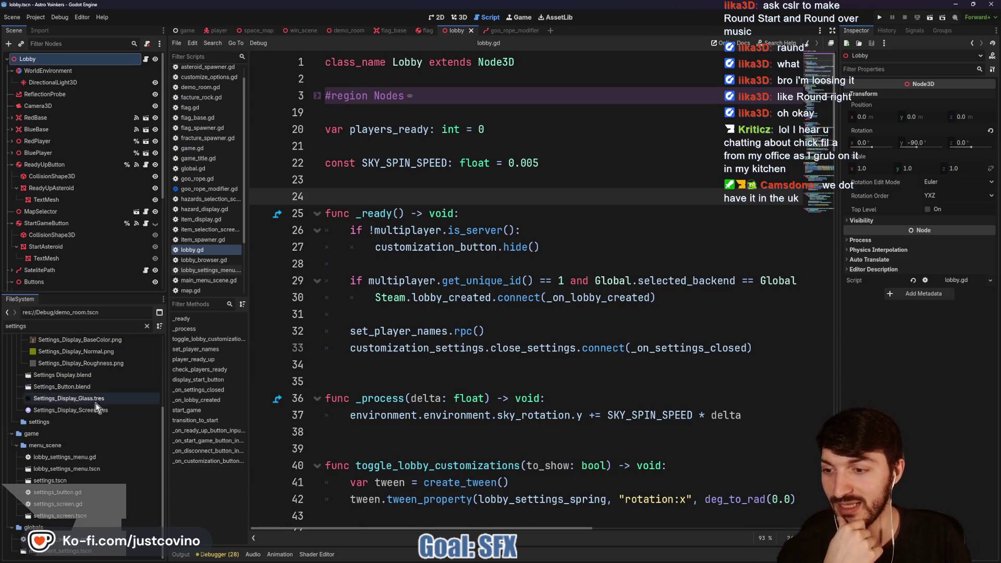
Open lobby_settings_menu.tscn, then settings_screen.tscn from the filtered FileSystem.
{"action": "double_click", "coordinate": [103, 469]}
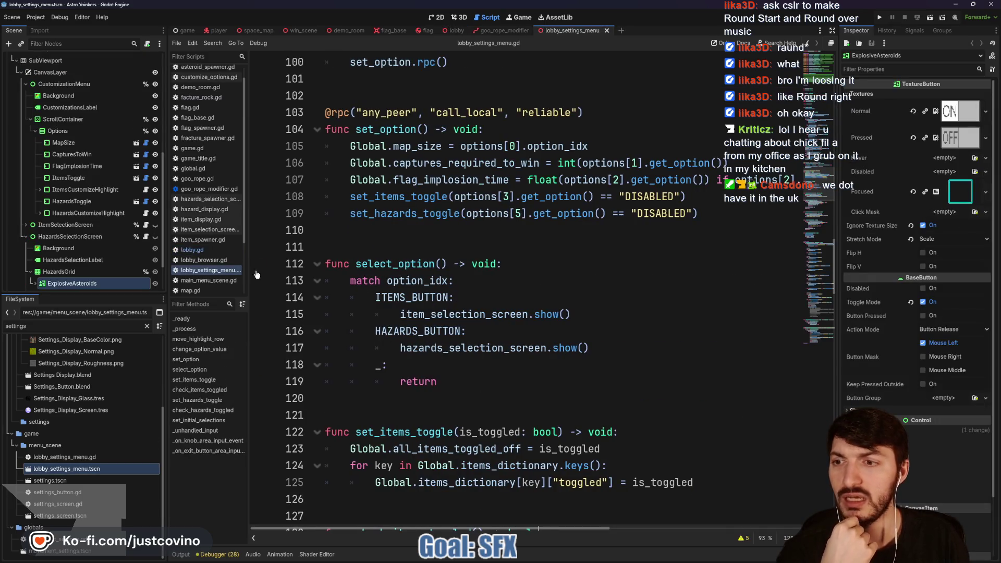
{"action": "scroll", "coordinate": [102, 261], "scroll_direction": "down", "scroll_amount": 2}
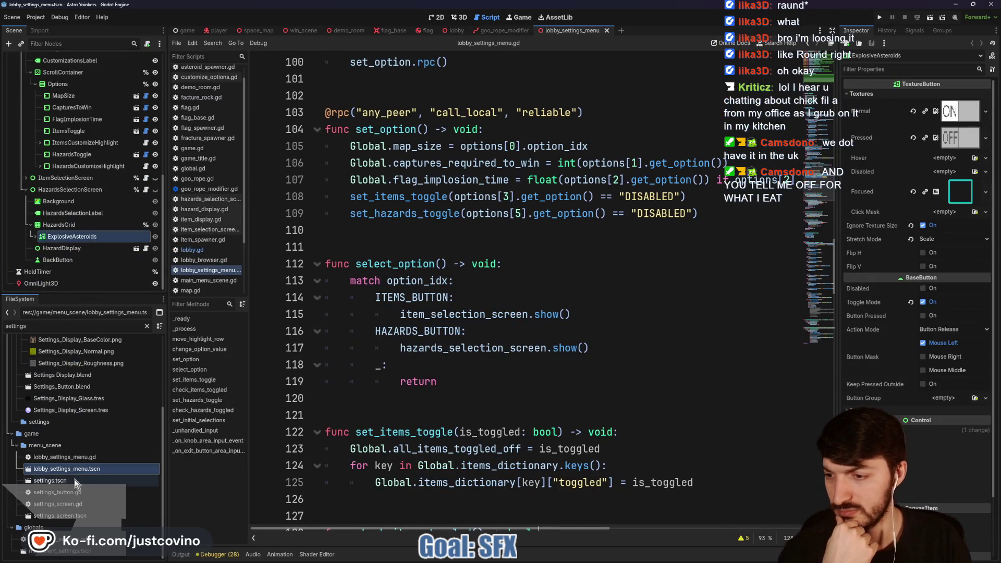
{"action": "double_click", "coordinate": [89, 514]}
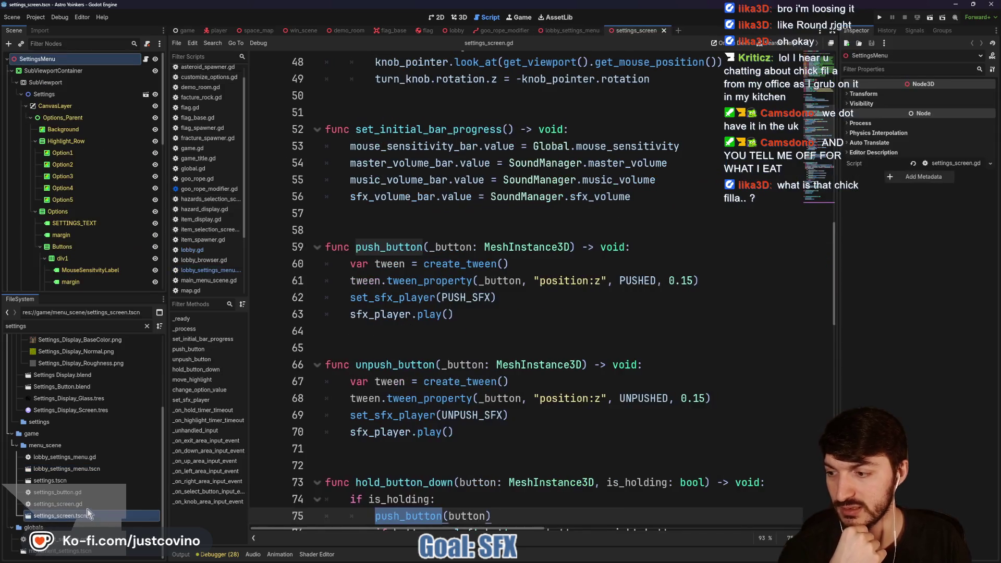
{"action": "mouse_move", "coordinate": [492, 376]}
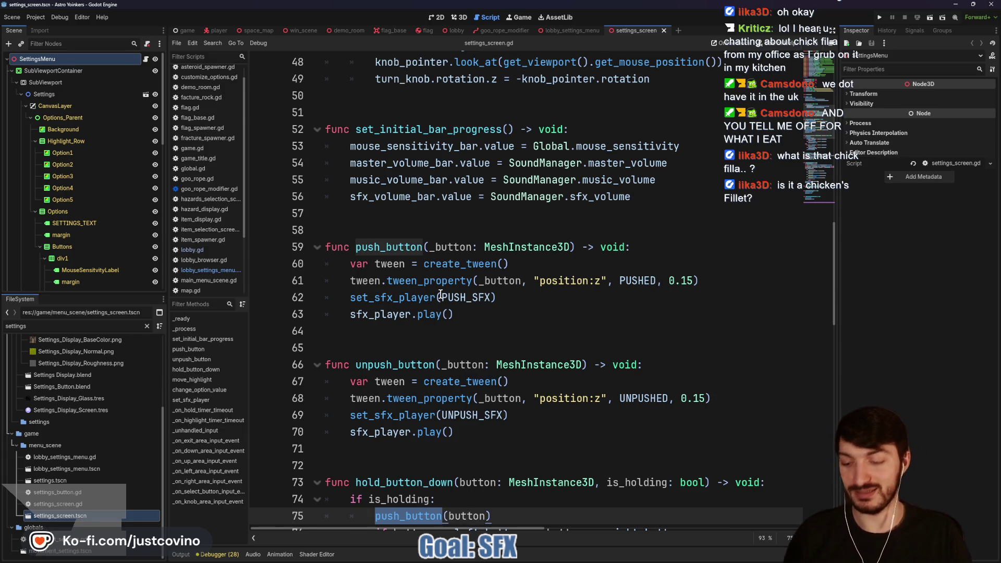
{"action": "mouse_move", "coordinate": [479, 213]}
{"action": "left_mouse_down"}
{"action": "mouse_move", "coordinate": [620, 237]}
{"action": "mouse_move", "coordinate": [480, 212]}
{"action": "left_mouse_up"}
{"action": "mouse_move", "coordinate": [381, 211]}
{"action": "left_mouse_down"}
{"action": "mouse_move", "coordinate": [501, 161]}
{"action": "mouse_move", "coordinate": [488, 167]}
{"action": "left_mouse_up"}
{"action": "mouse_move", "coordinate": [406, 366]}
{"action": "left_mouse_down"}
{"action": "mouse_move", "coordinate": [521, 407]}
{"action": "mouse_move", "coordinate": [407, 337]}
{"action": "left_mouse_up"}
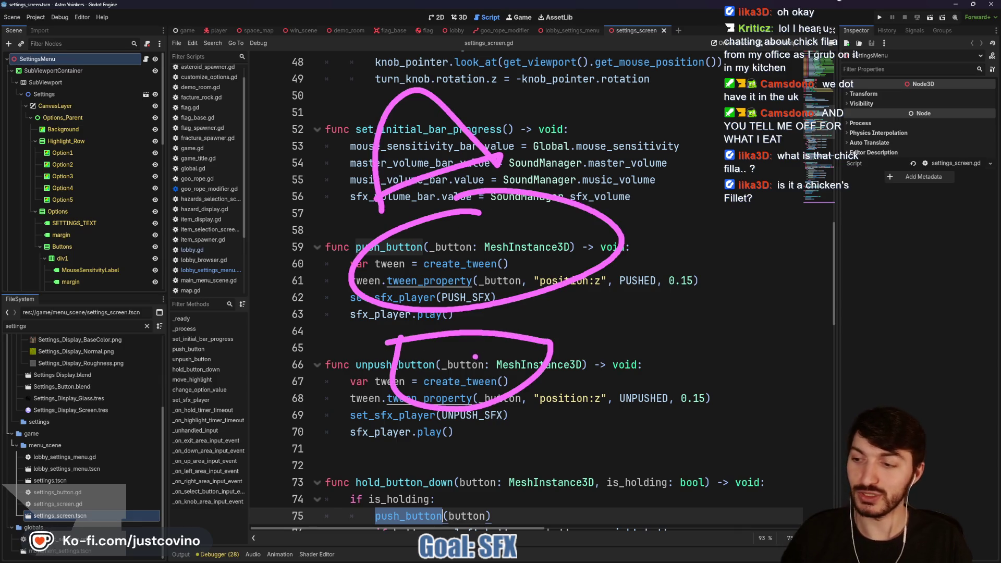
{"action": "left_click", "coordinate": [528, 325]}
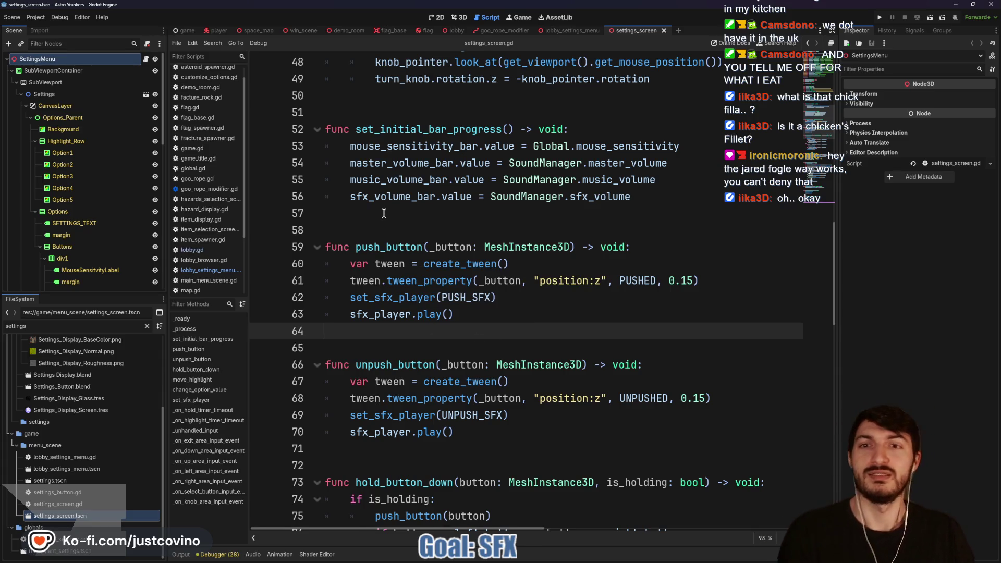
{"action": "left_click", "coordinate": [21, 95]}
{"action": "left_click", "coordinate": [418, 227]}
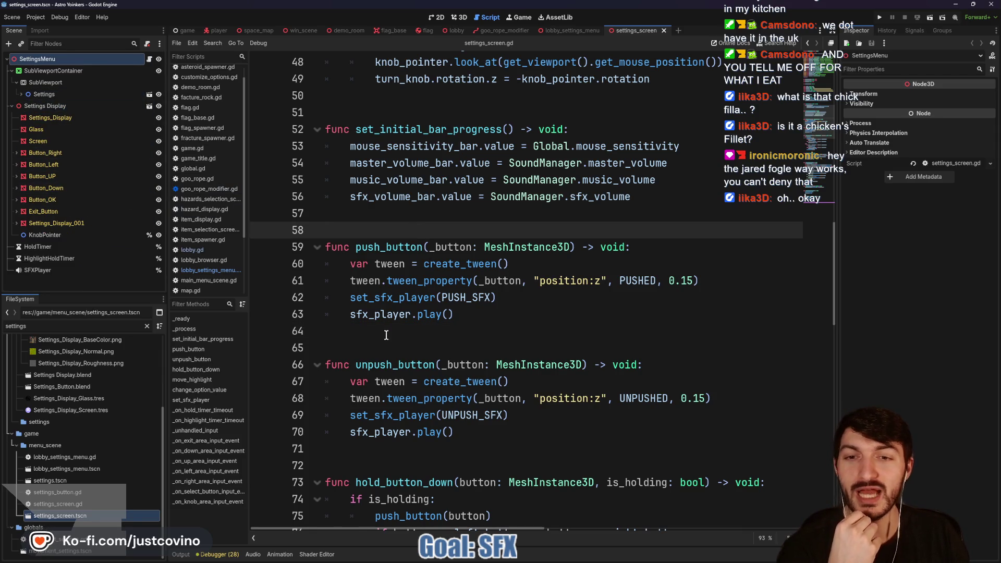
{"action": "scroll", "coordinate": [396, 326], "scroll_direction": "down", "scroll_amount": 4}
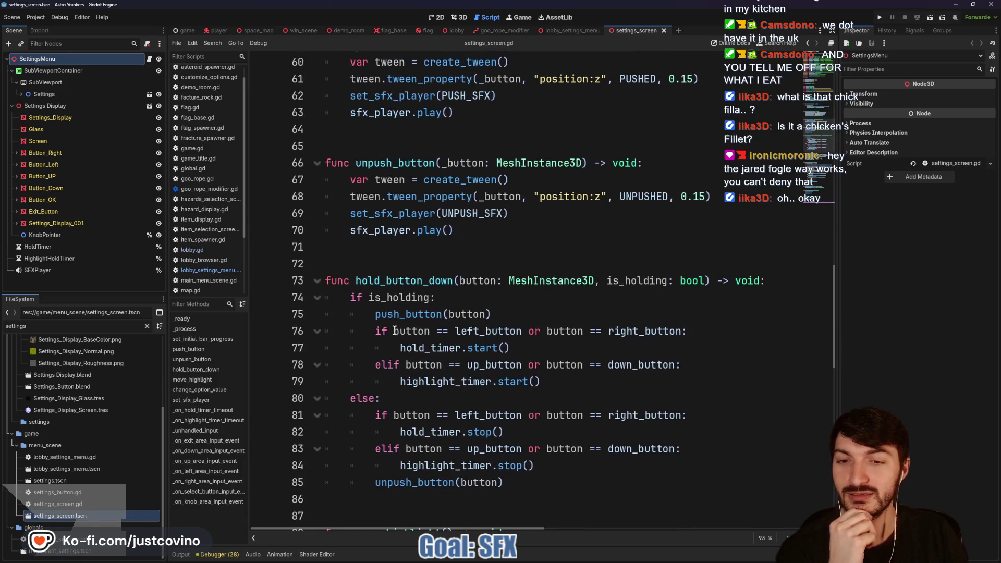
{"action": "left_click", "coordinate": [417, 254]}
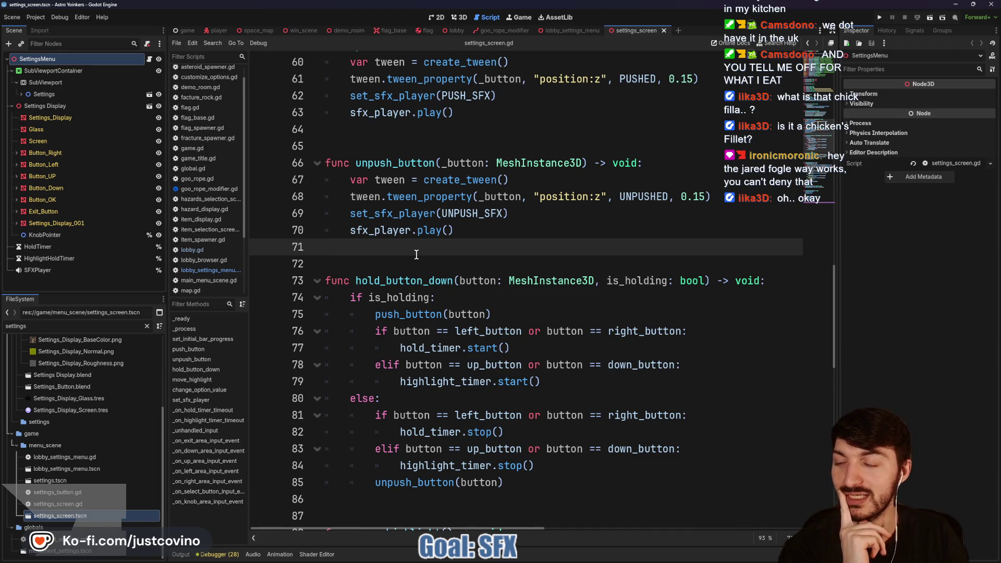
{"action": "scroll", "coordinate": [411, 261], "scroll_direction": "up", "scroll_amount": 3}
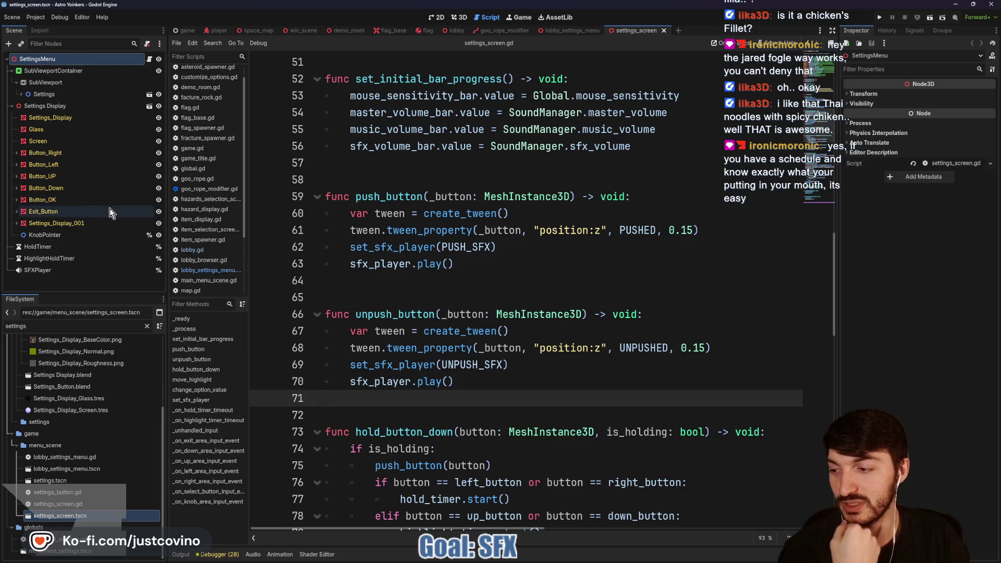
{"action": "left_click", "coordinate": [388, 294]}
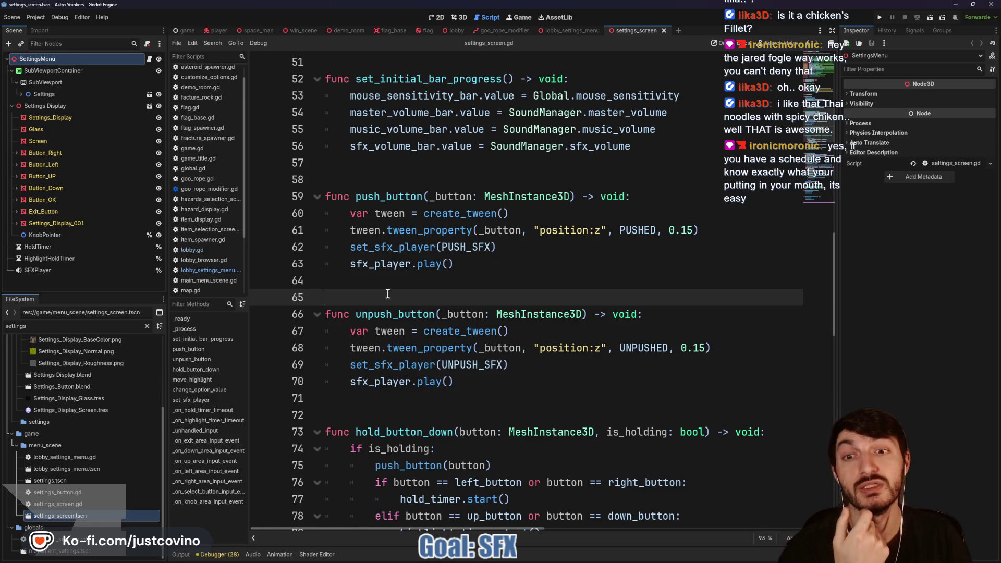
{"action": "left_click", "coordinate": [402, 173]}
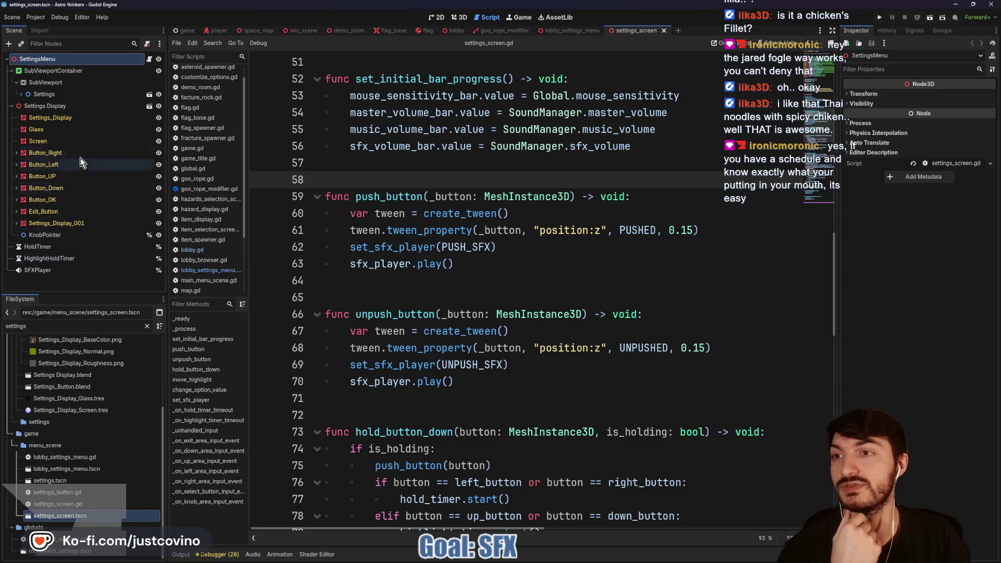
{"action": "scroll", "coordinate": [401, 225], "scroll_direction": "up", "scroll_amount": 4}
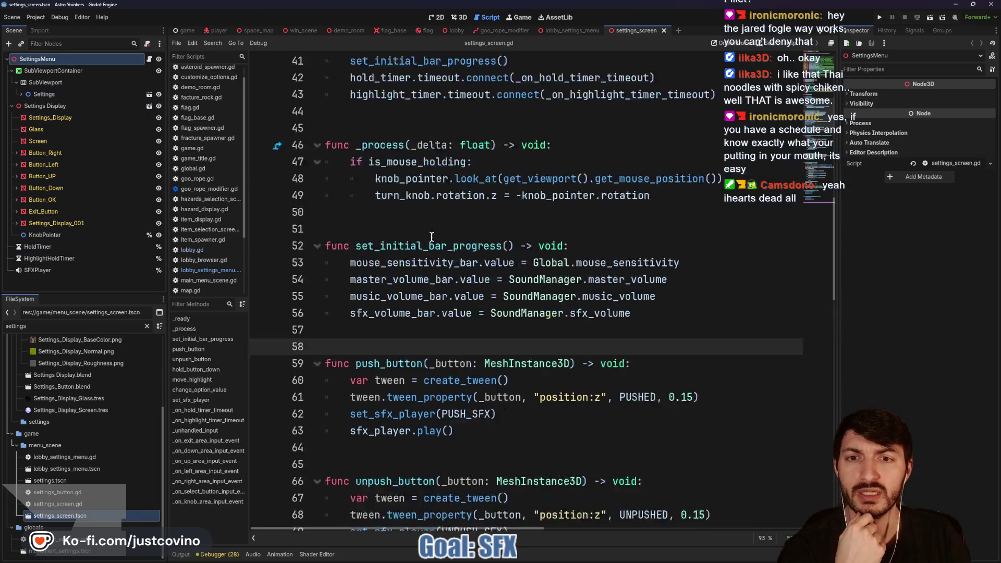
{"action": "scroll", "coordinate": [401, 225], "scroll_direction": "down", "scroll_amount": 3}
{"action": "double_click", "coordinate": [392, 196]}
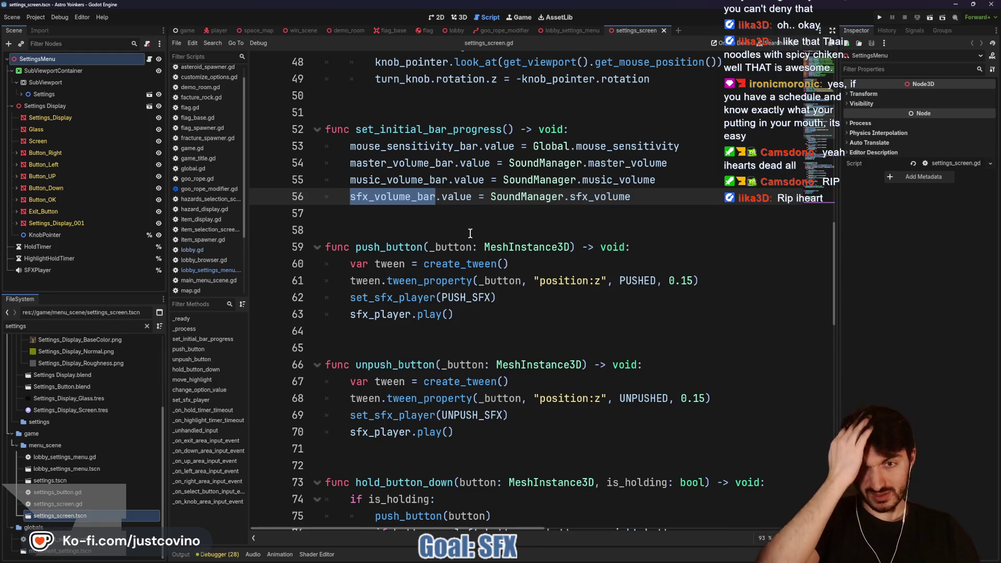
{"action": "scroll", "coordinate": [495, 240], "scroll_direction": "up", "scroll_amount": 4}
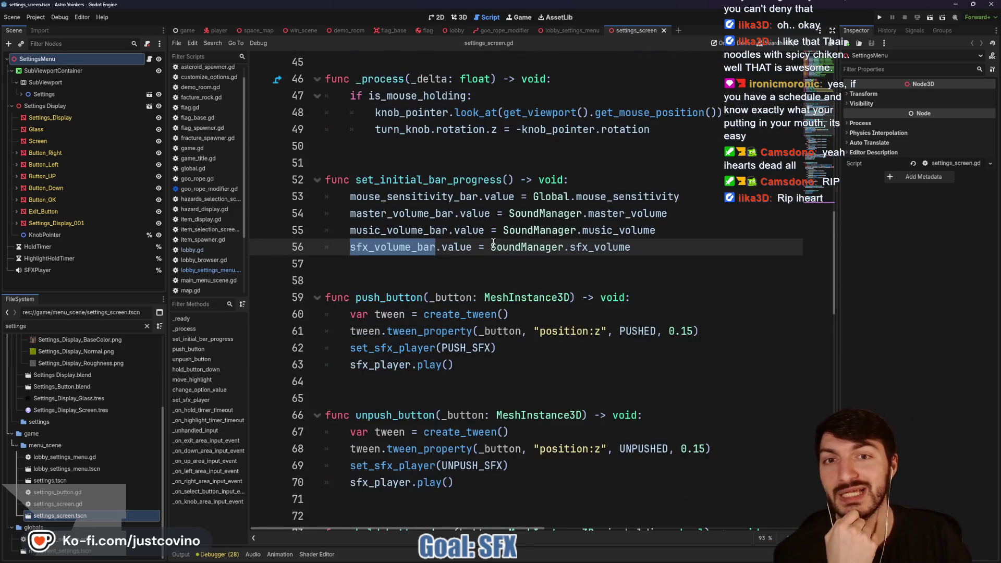
{"action": "left_click", "coordinate": [474, 254]}
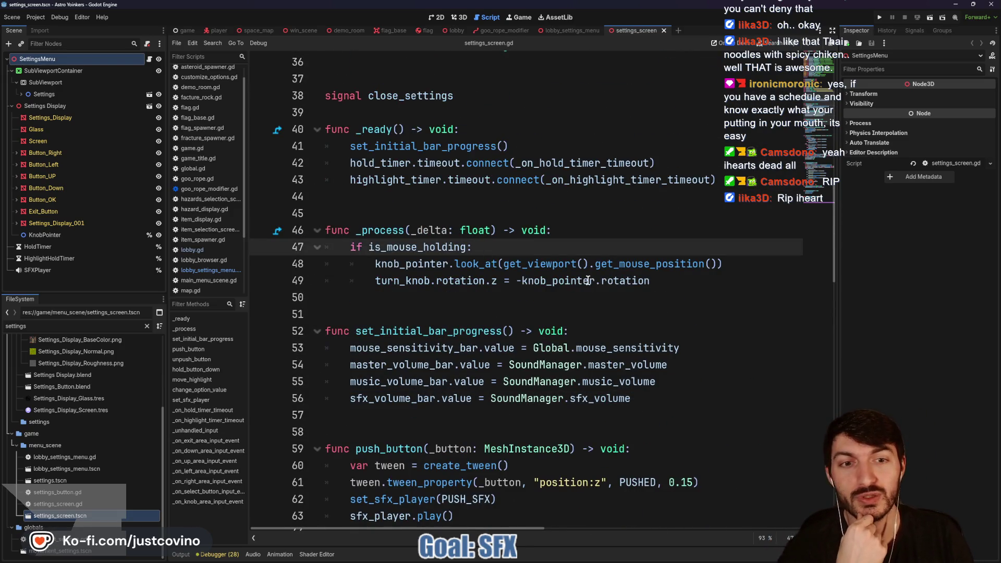
{"action": "scroll", "coordinate": [574, 280], "scroll_direction": "up", "scroll_amount": 2}
{"action": "left_click", "coordinate": [497, 311]}
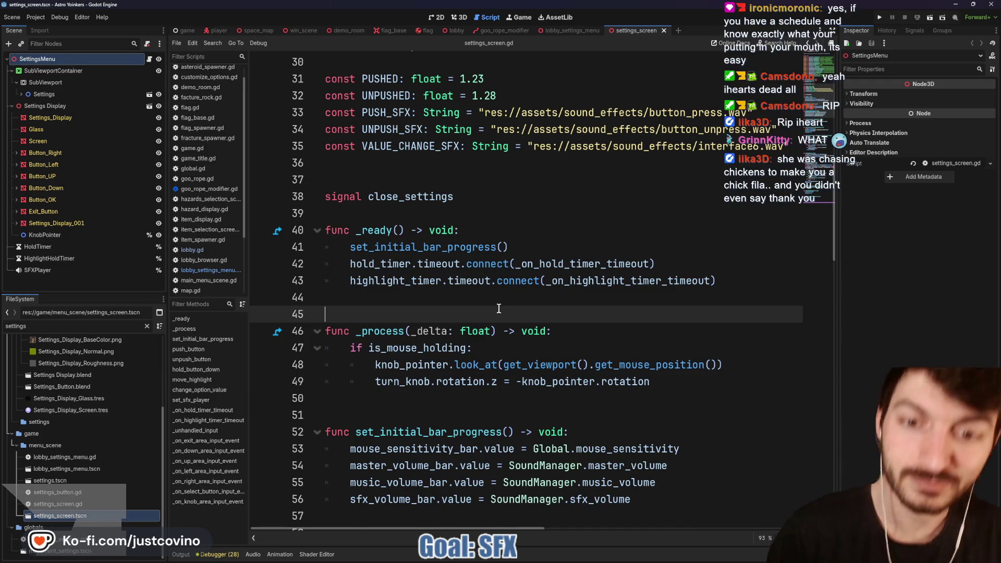
{"action": "left_click", "coordinate": [385, 214]}
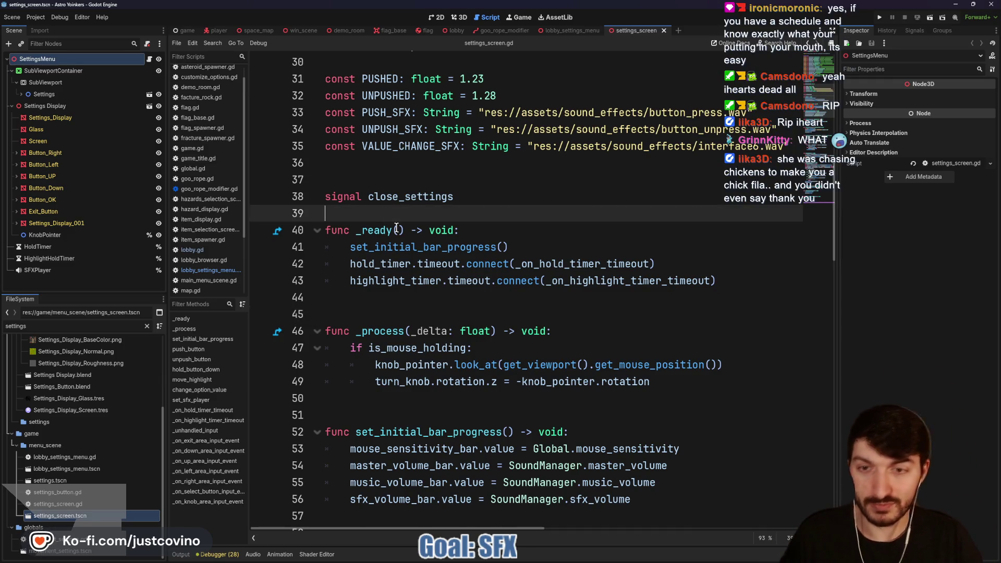
{"action": "scroll", "coordinate": [488, 269], "scroll_direction": "up", "scroll_amount": 3}
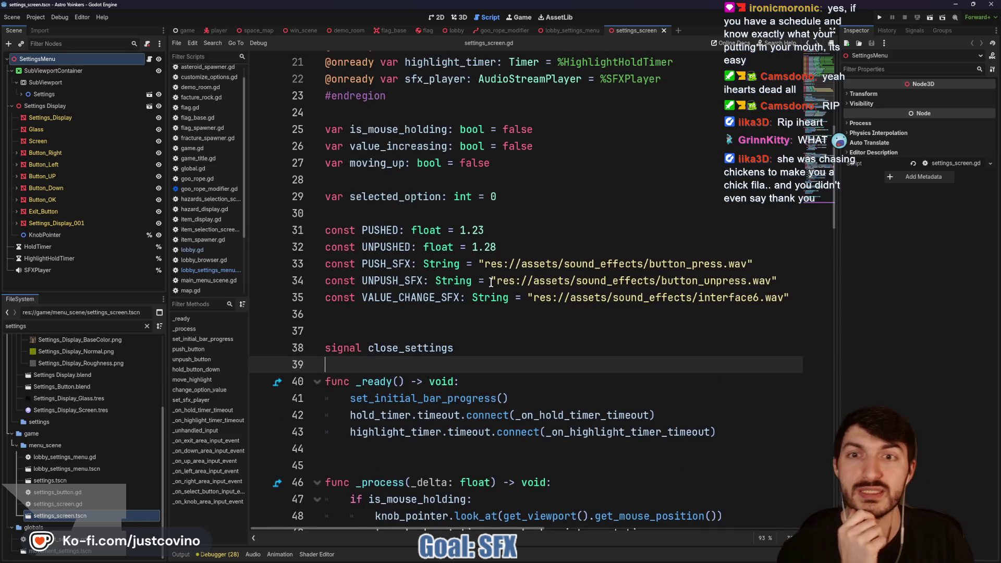
{"action": "left_click", "coordinate": [460, 308]}
{"action": "scroll", "coordinate": [425, 312], "scroll_direction": "down", "scroll_amount": 1}
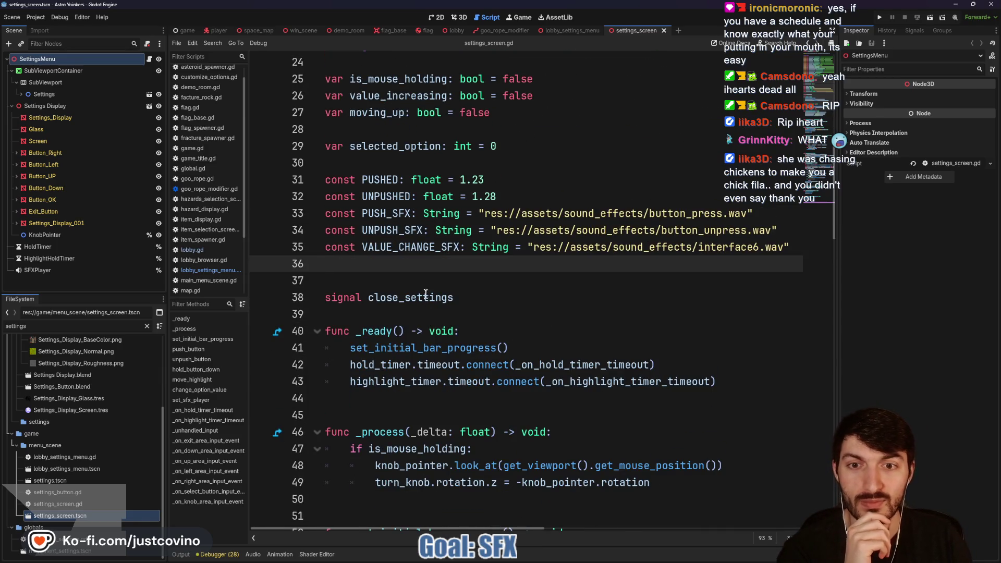
{"action": "scroll", "coordinate": [436, 274], "scroll_direction": "down", "scroll_amount": 2}
{"action": "scroll", "coordinate": [435, 275], "scroll_direction": "up", "scroll_amount": 3}
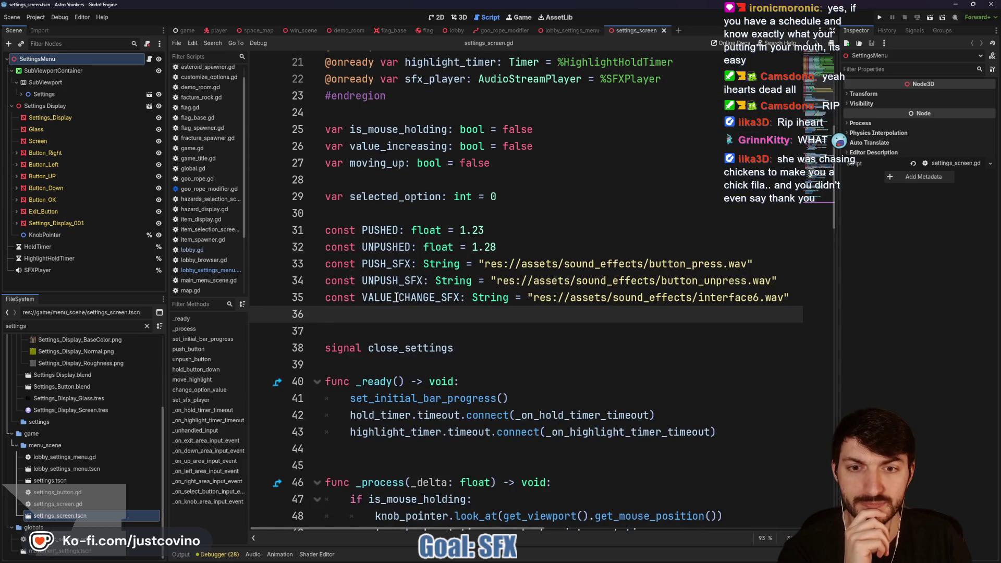
{"action": "double_click", "coordinate": [396, 298]}
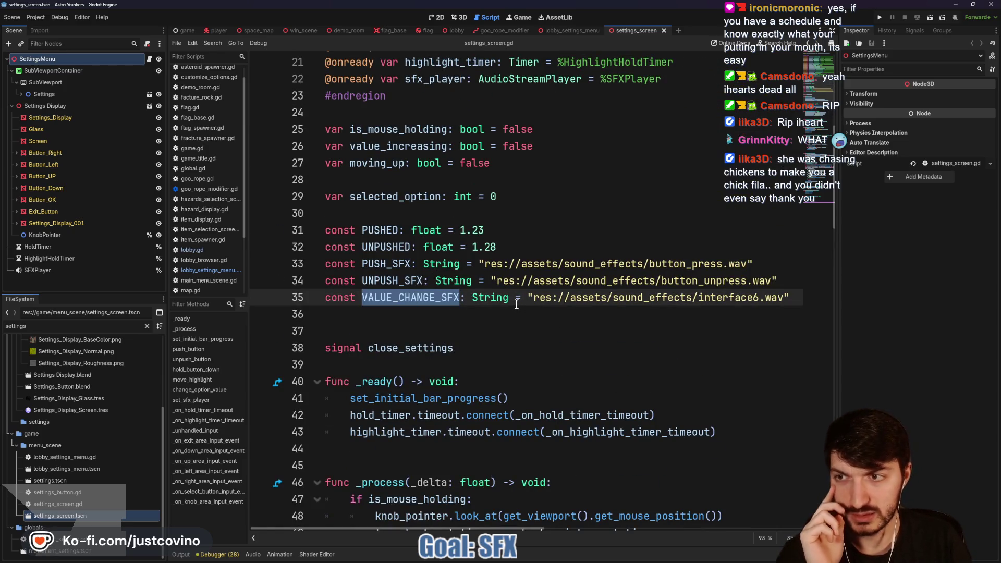
{"action": "scroll", "coordinate": [516, 304], "scroll_direction": "down", "scroll_amount": 8}
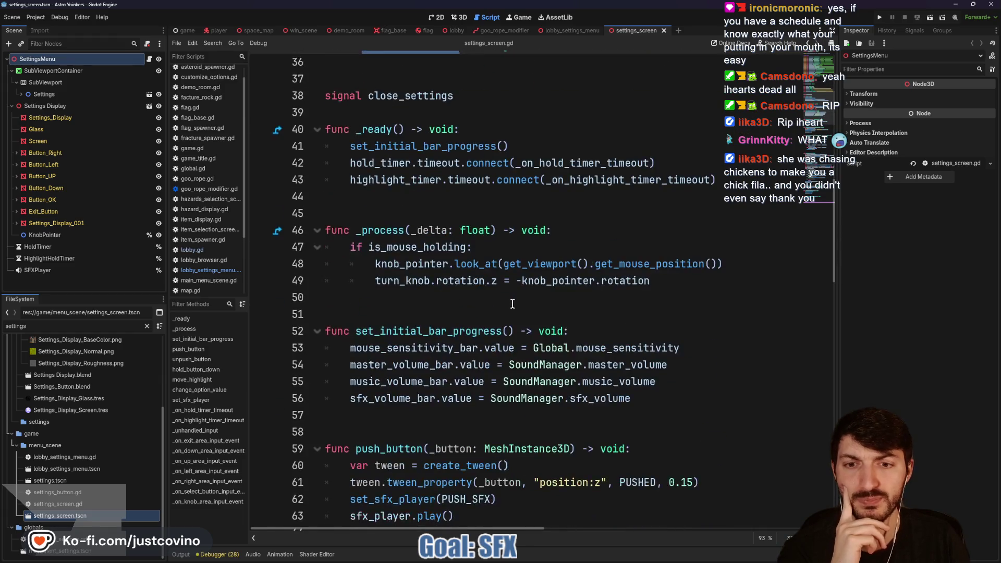
{"action": "double_click", "coordinate": [376, 365]}
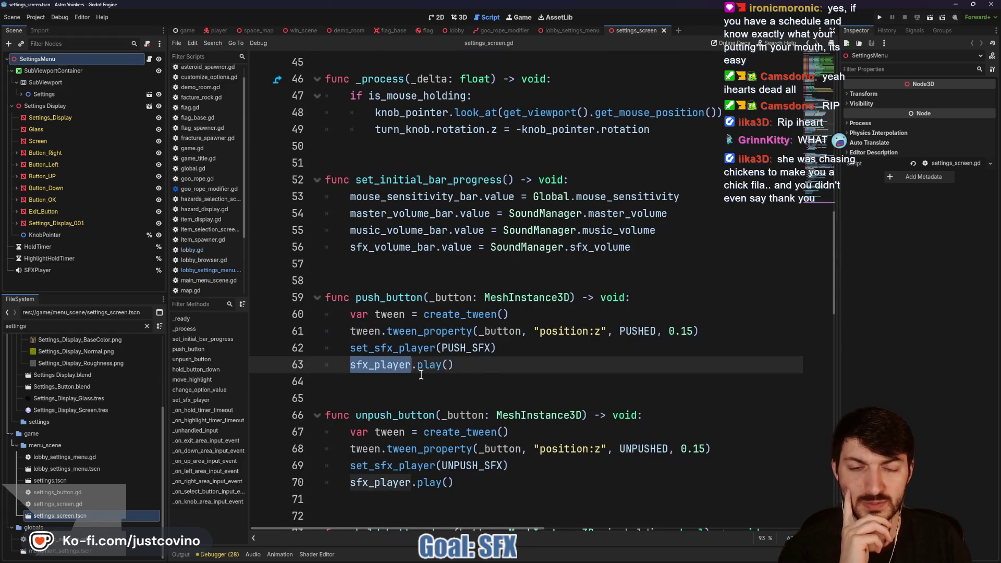
{"action": "scroll", "coordinate": [473, 363], "scroll_direction": "up", "scroll_amount": 15}
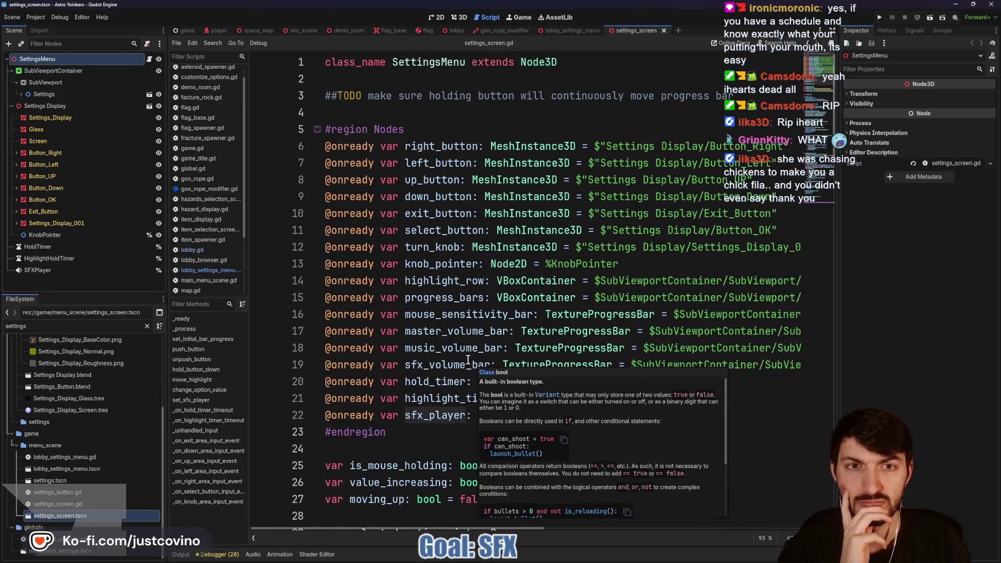
{"action": "scroll", "coordinate": [547, 259], "scroll_direction": "down", "scroll_amount": 3}
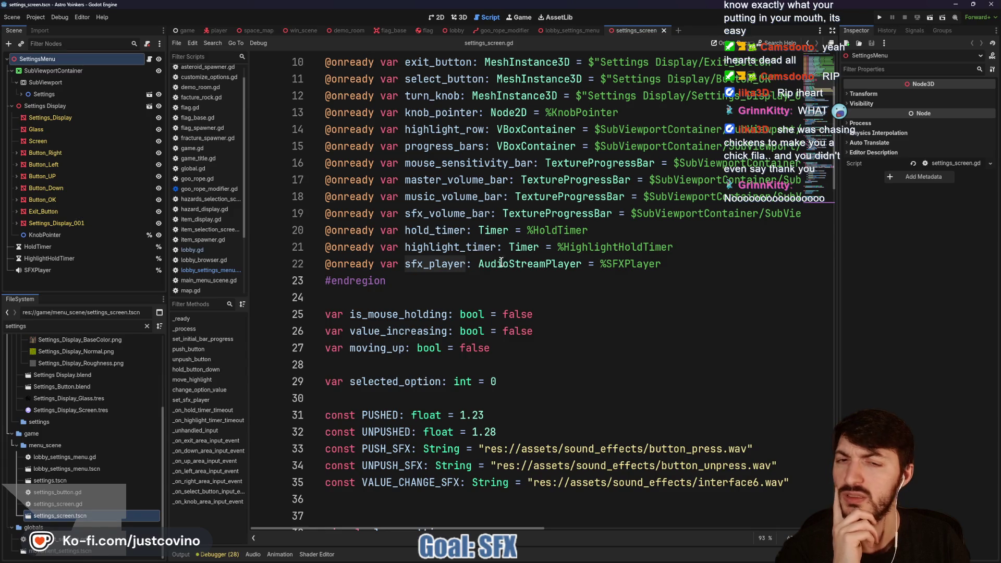
{"action": "double_click", "coordinate": [621, 264]}
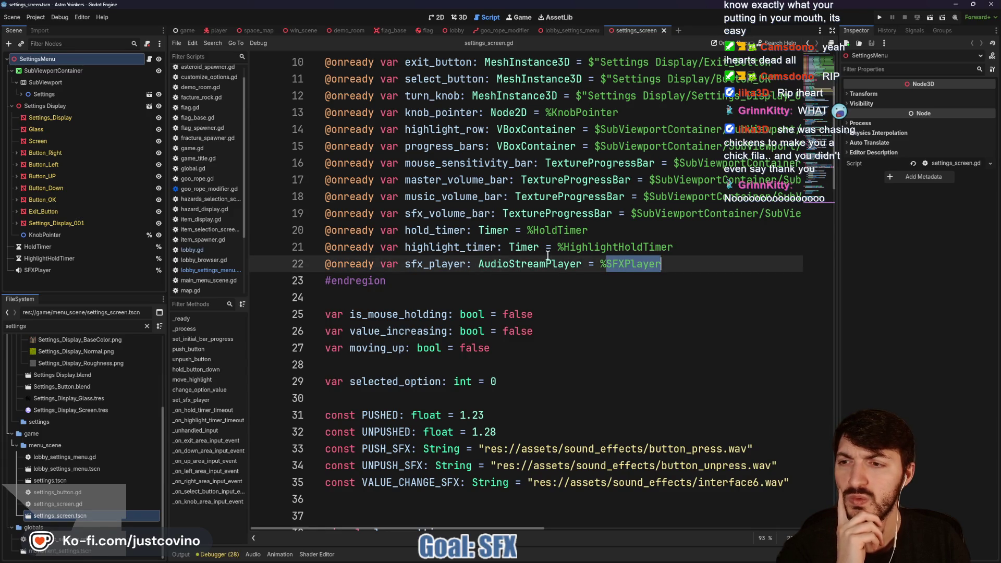
Inspect the SFXPlayer AudioStreamPlayer's properties and collapse its Randomizer stream.
{"action": "left_click", "coordinate": [52, 270]}
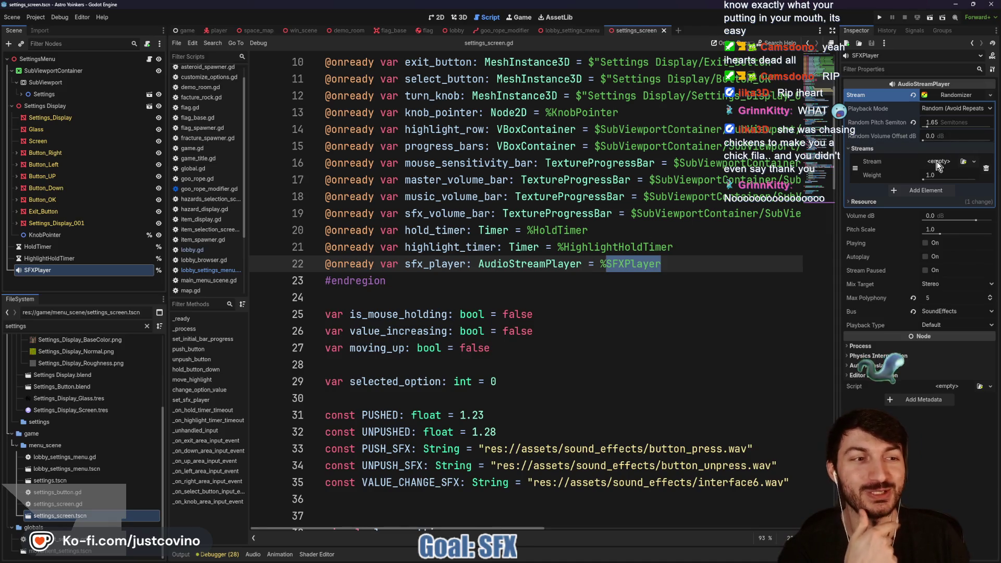
{"action": "left_click", "coordinate": [953, 95]}
{"action": "left_click", "coordinate": [513, 295]}
{"action": "scroll", "coordinate": [499, 289], "scroll_direction": "down", "scroll_amount": 5}
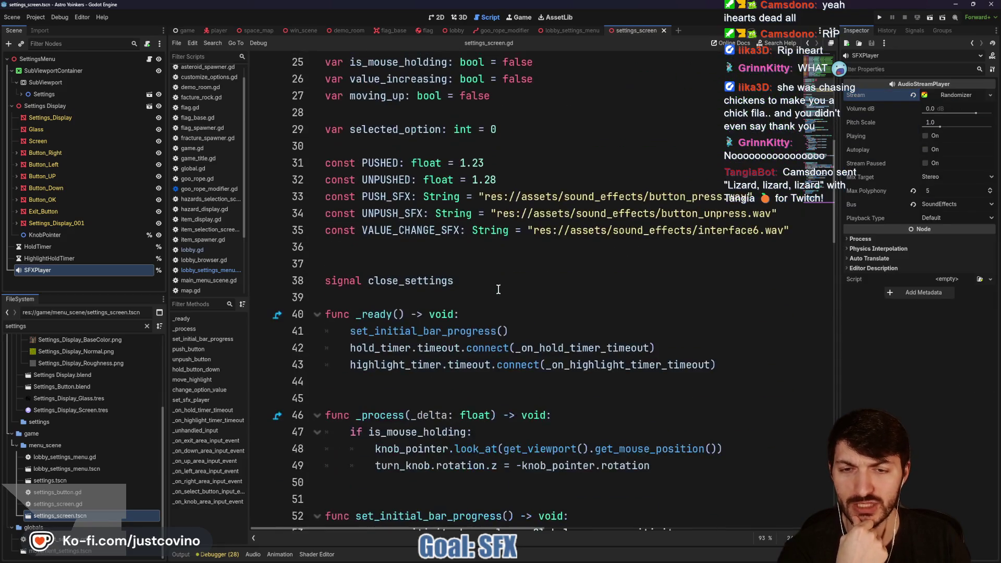
Highlight sfx_volume_bar, sfx_player, set_sfx_player and push_button in settings_screen.gd.
{"action": "scroll", "coordinate": [498, 290], "scroll_direction": "down", "scroll_amount": 4}
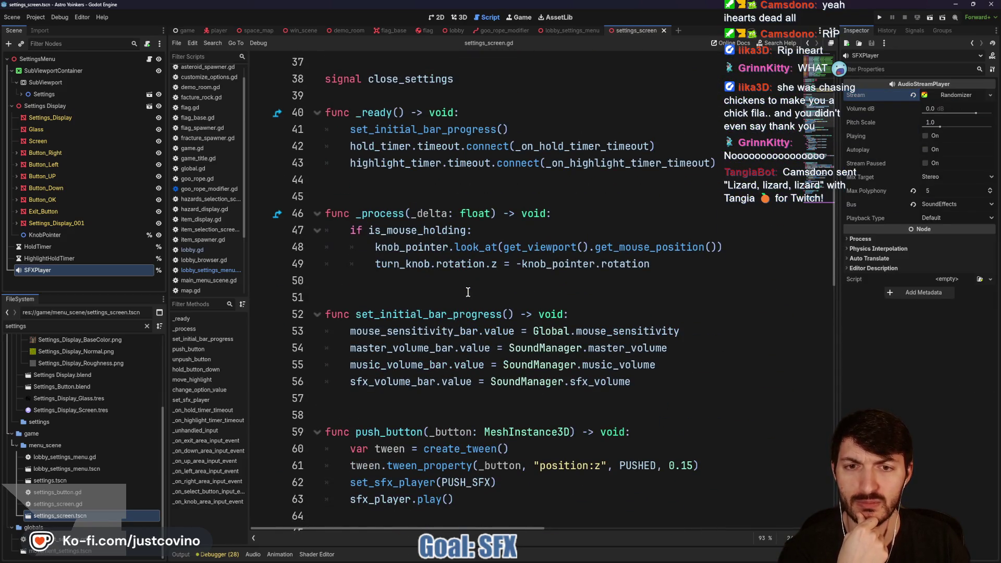
{"action": "double_click", "coordinate": [412, 382]}
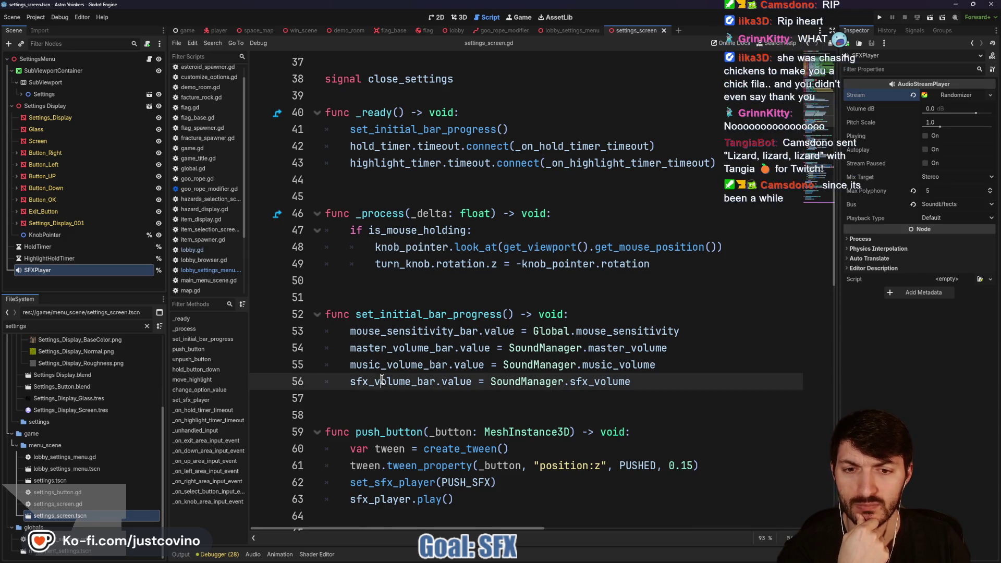
{"action": "scroll", "coordinate": [526, 312], "scroll_direction": "down", "scroll_amount": 3}
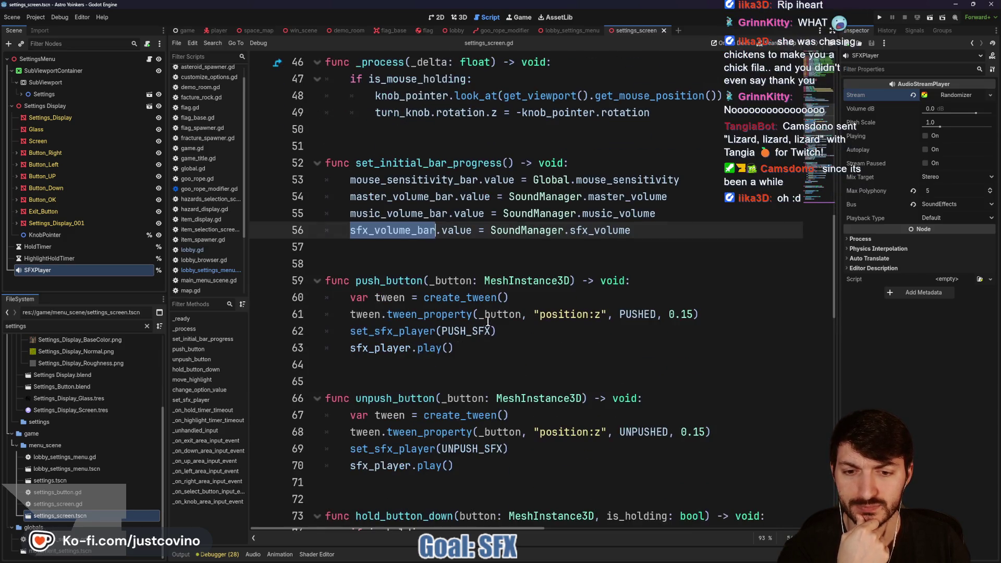
{"action": "double_click", "coordinate": [383, 348]}
{"action": "double_click", "coordinate": [410, 330]}
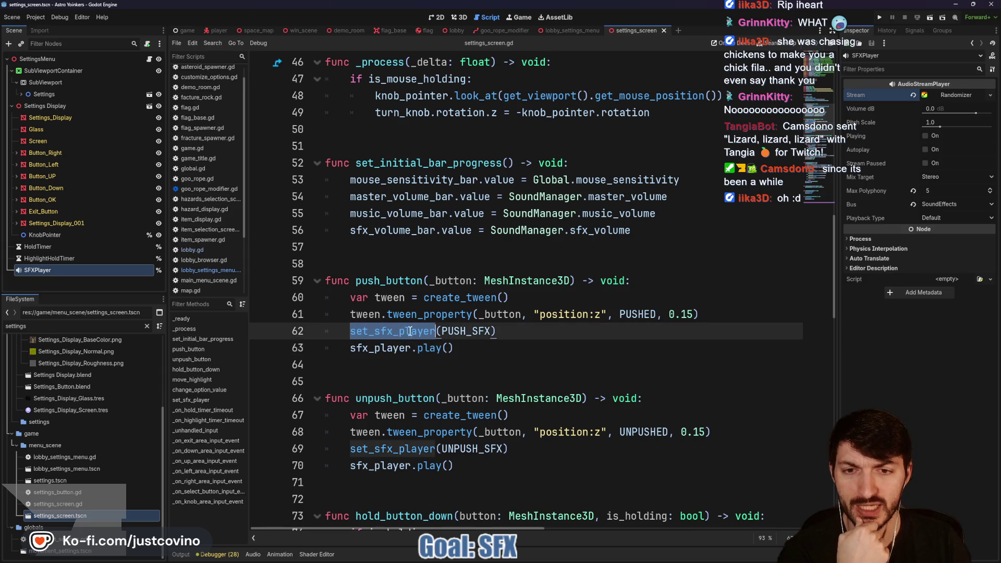
{"action": "double_click", "coordinate": [397, 282]}
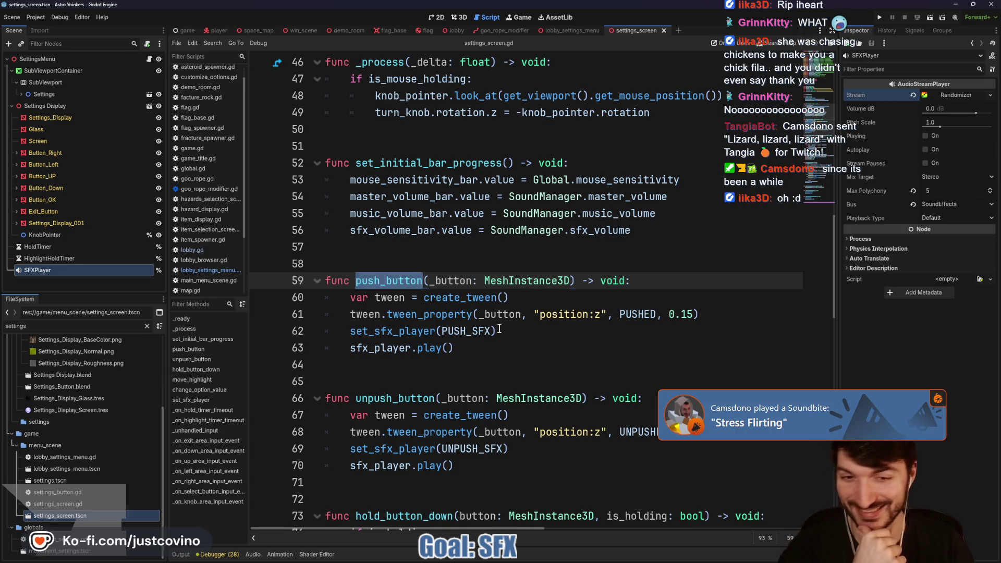
{"action": "scroll", "coordinate": [499, 329], "scroll_direction": "down", "scroll_amount": 1}
{"action": "left_click", "coordinate": [484, 301]}
{"action": "scroll", "coordinate": [477, 294], "scroll_direction": "down", "scroll_amount": 3}
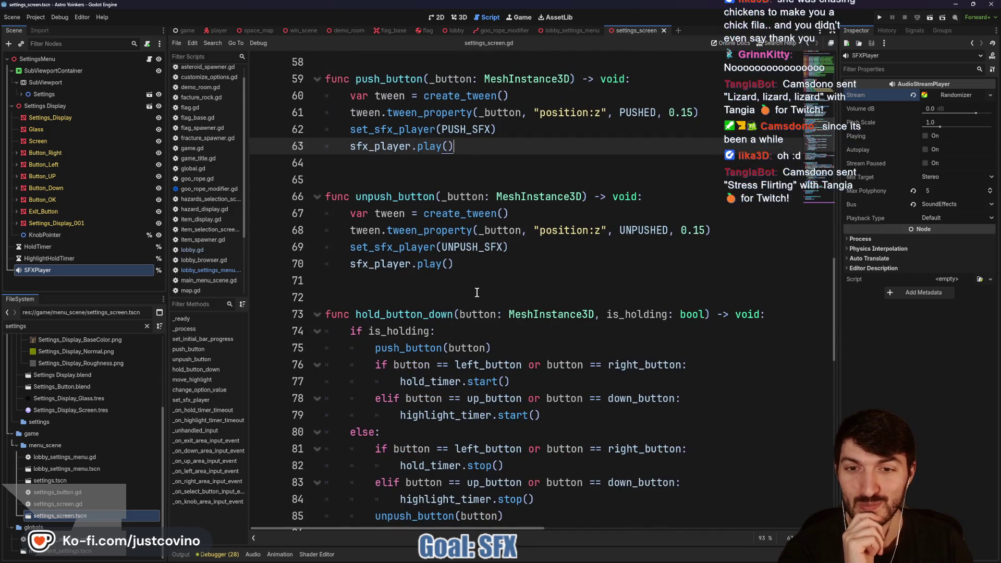
{"action": "left_click", "coordinate": [477, 293]}
Expand the #region Inputs fold and scroll down to the escape handler emitting close_settings.
{"action": "scroll", "coordinate": [476, 293], "scroll_direction": "down", "scroll_amount": 1}
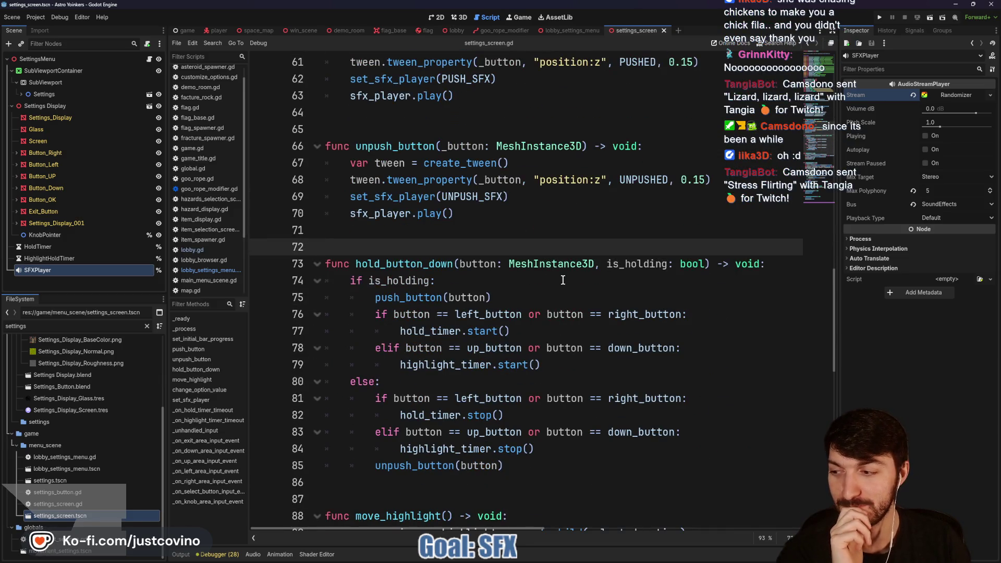
{"action": "scroll", "coordinate": [532, 258], "scroll_direction": "down", "scroll_amount": 2}
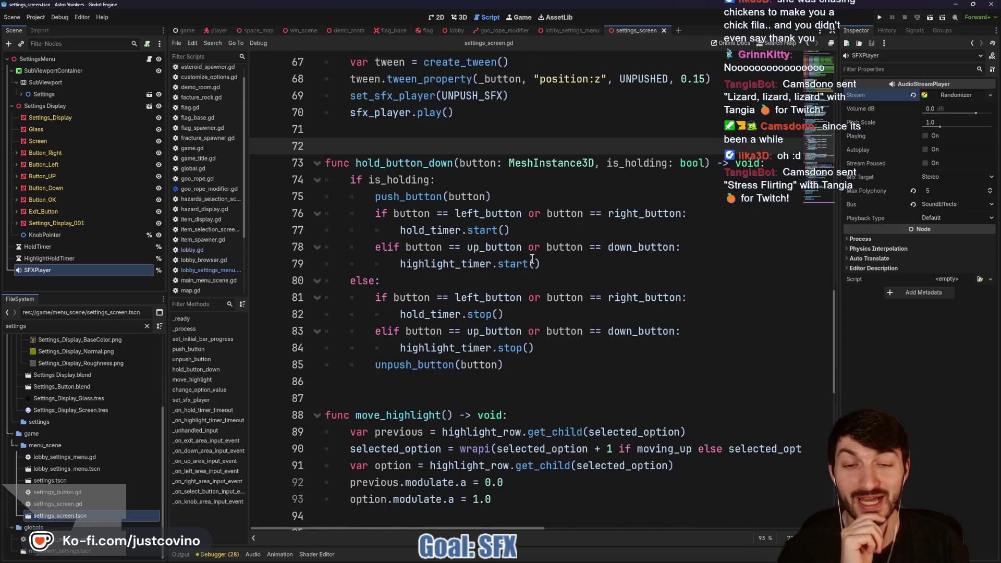
{"action": "scroll", "coordinate": [525, 248], "scroll_direction": "down", "scroll_amount": 1}
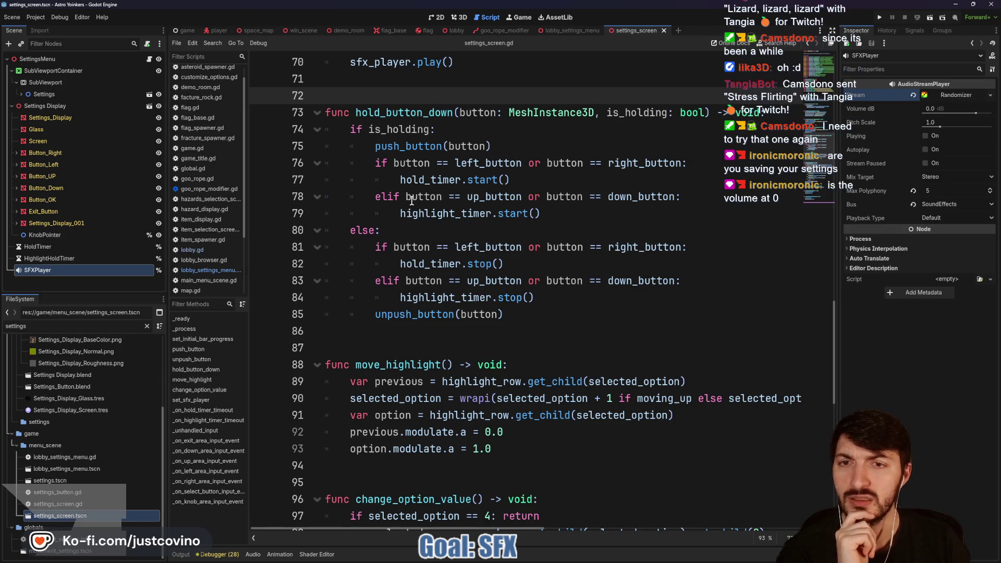
{"action": "scroll", "coordinate": [416, 201], "scroll_direction": "up", "scroll_amount": 9}
{"action": "scroll", "coordinate": [416, 202], "scroll_direction": "down", "scroll_amount": 17}
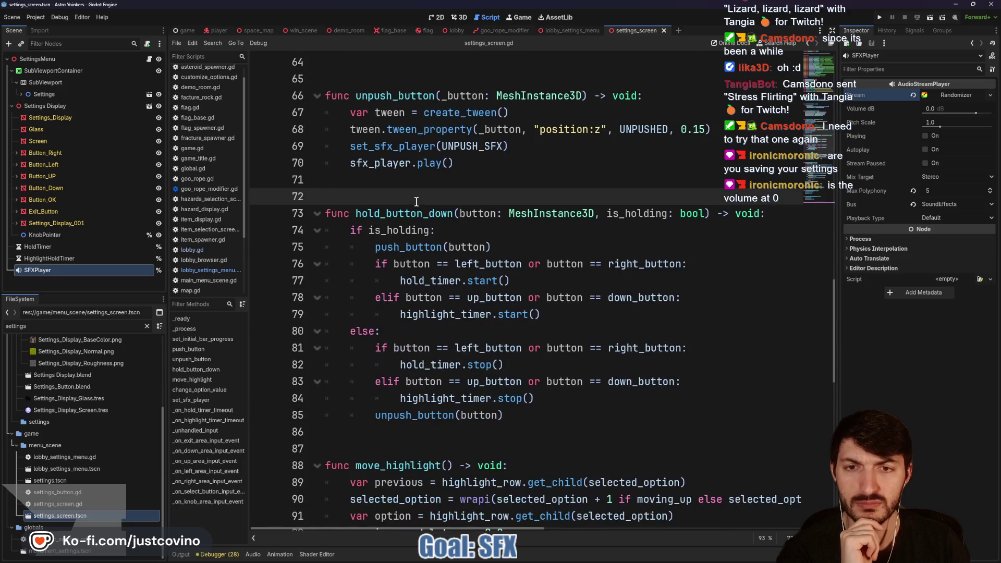
{"action": "scroll", "coordinate": [415, 200], "scroll_direction": "down", "scroll_amount": 2}
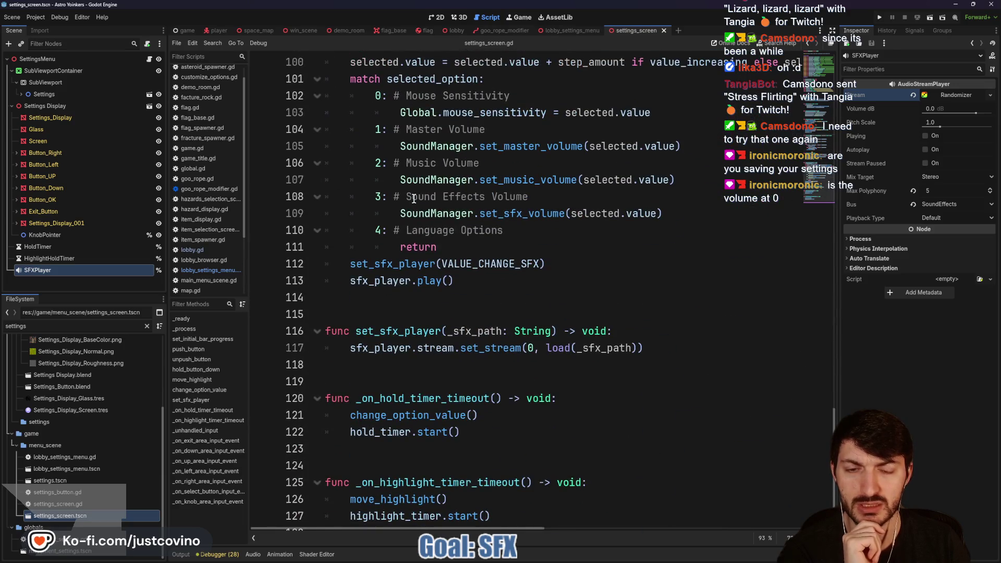
{"action": "scroll", "coordinate": [414, 199], "scroll_direction": "down", "scroll_amount": 1}
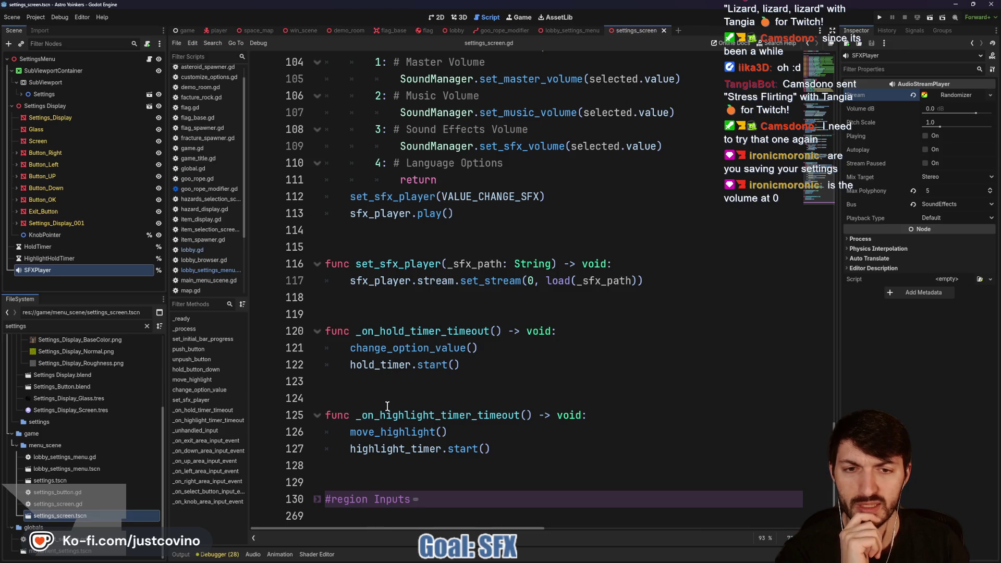
{"action": "scroll", "coordinate": [387, 405], "scroll_direction": "up", "scroll_amount": 12}
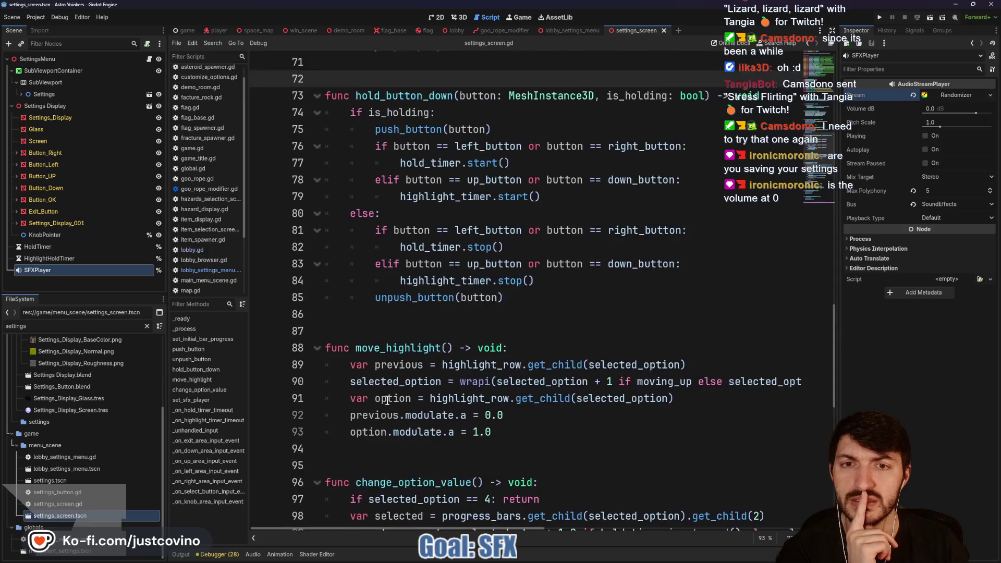
{"action": "scroll", "coordinate": [388, 400], "scroll_direction": "up", "scroll_amount": 10}
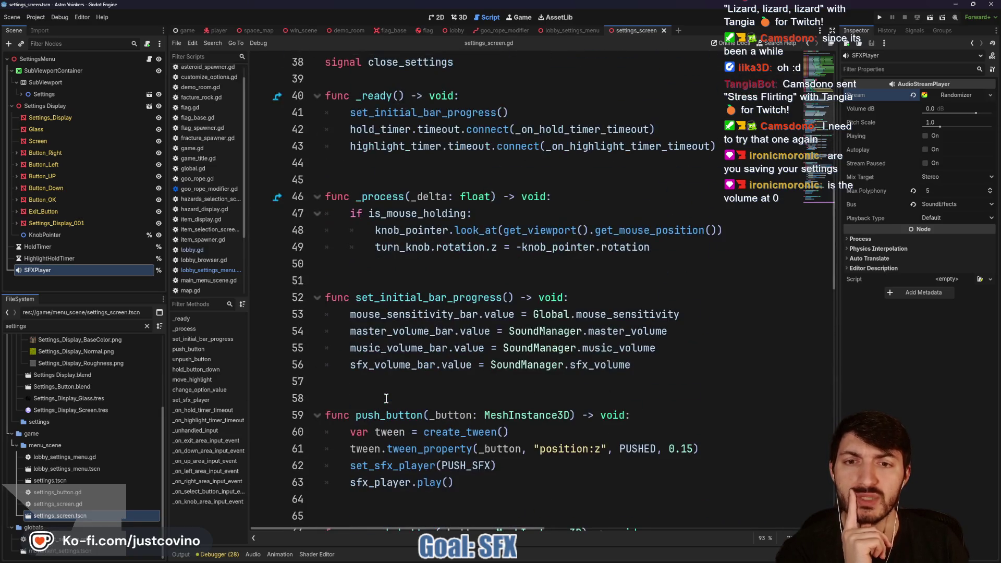
{"action": "scroll", "coordinate": [391, 400], "scroll_direction": "up", "scroll_amount": 4}
{"action": "scroll", "coordinate": [391, 399], "scroll_direction": "down", "scroll_amount": 14}
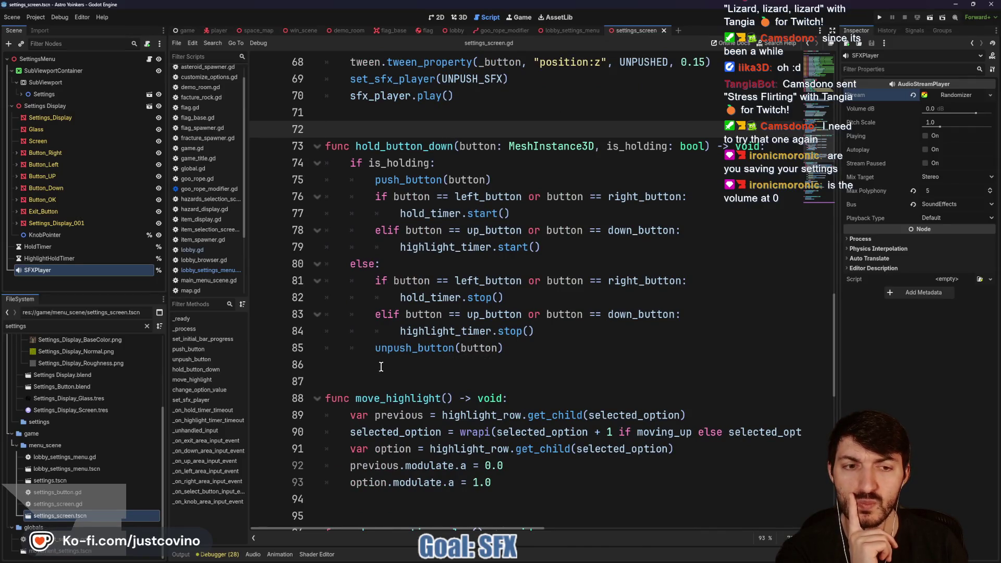
{"action": "scroll", "coordinate": [382, 367], "scroll_direction": "down", "scroll_amount": 5}
{"action": "scroll", "coordinate": [493, 263], "scroll_direction": "down", "scroll_amount": 7}
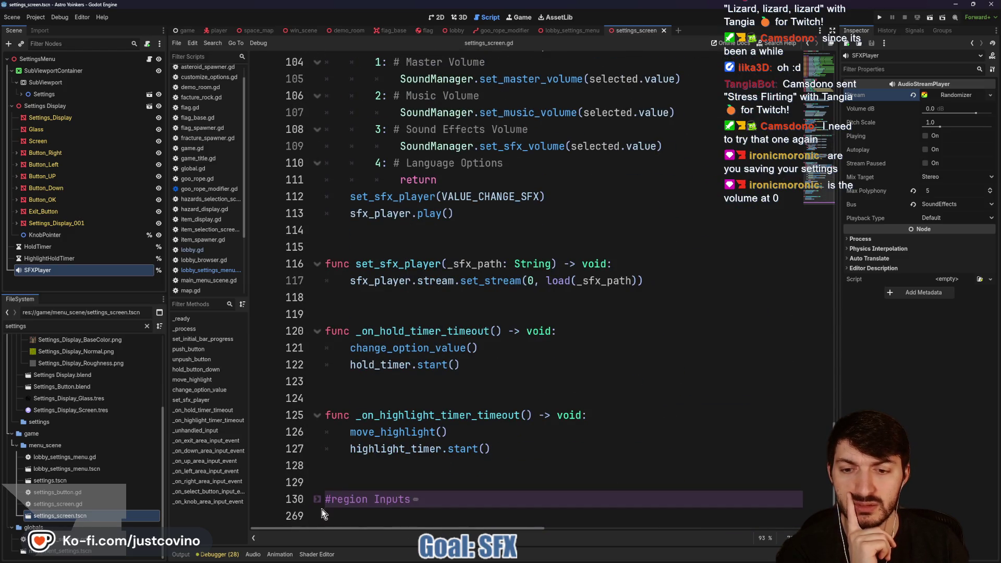
{"action": "left_click", "coordinate": [317, 499]}
{"action": "scroll", "coordinate": [341, 475], "scroll_direction": "down", "scroll_amount": 6}
{"action": "scroll", "coordinate": [457, 297], "scroll_direction": "down", "scroll_amount": 16}
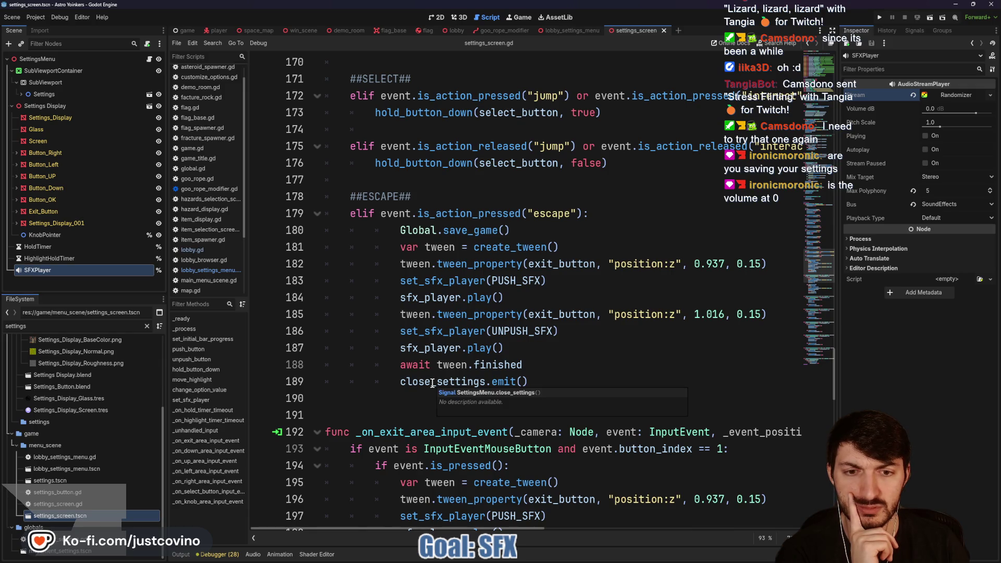
Select the close_settings signal name in the script, settling on its use at line 207.
{"action": "double_click", "coordinate": [432, 384]}
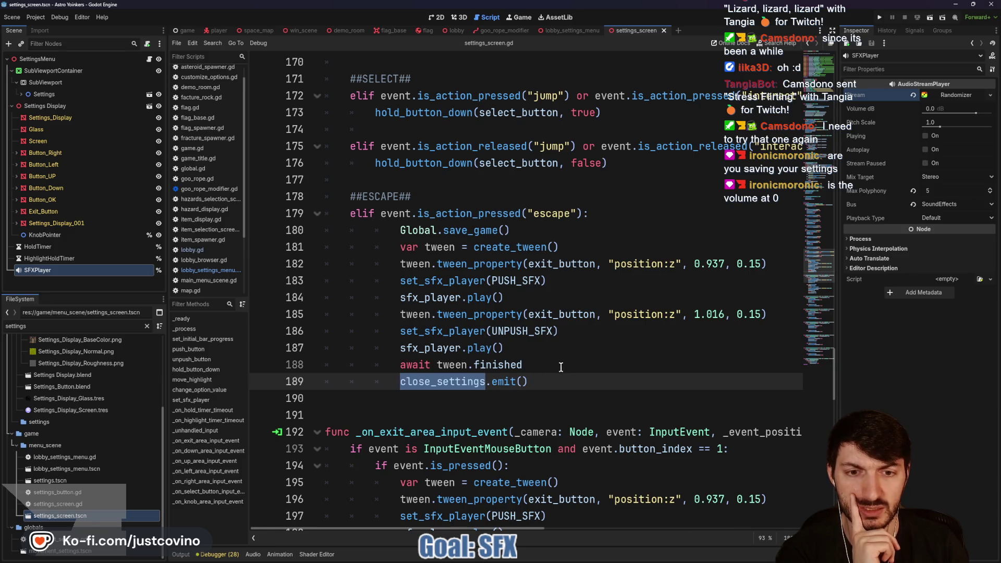
{"action": "scroll", "coordinate": [561, 368], "scroll_direction": "down", "scroll_amount": 3}
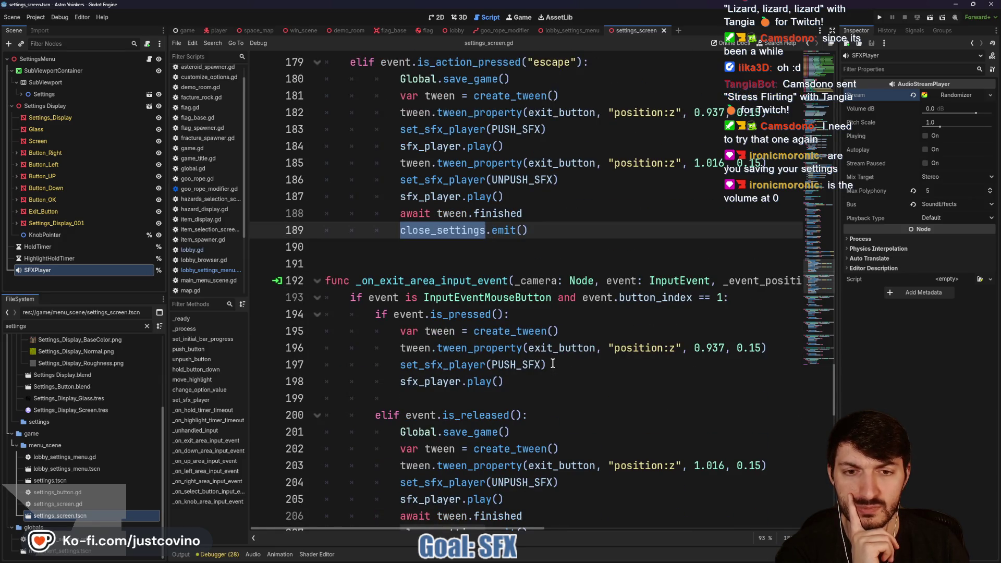
{"action": "scroll", "coordinate": [553, 363], "scroll_direction": "down", "scroll_amount": 3}
{"action": "scroll", "coordinate": [552, 363], "scroll_direction": "down", "scroll_amount": 9}
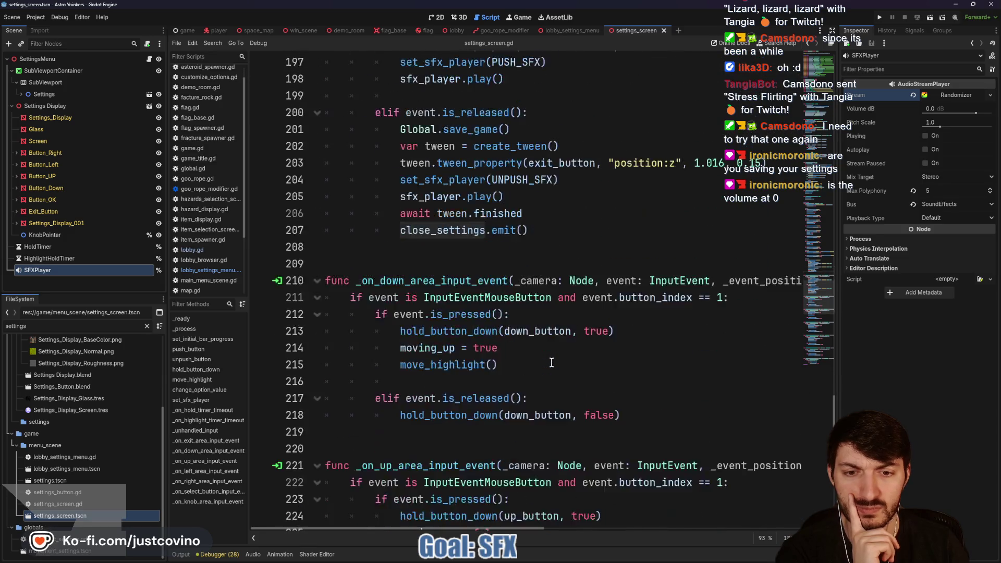
{"action": "scroll", "coordinate": [550, 362], "scroll_direction": "down", "scroll_amount": 9}
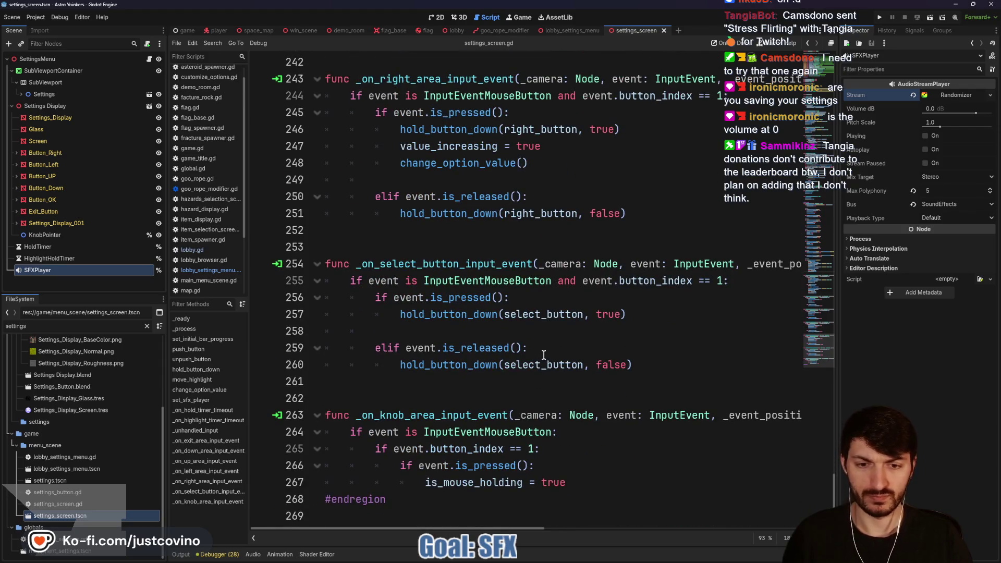
{"action": "scroll", "coordinate": [544, 354], "scroll_direction": "up", "scroll_amount": 12}
{"action": "scroll", "coordinate": [542, 353], "scroll_direction": "up", "scroll_amount": 3}
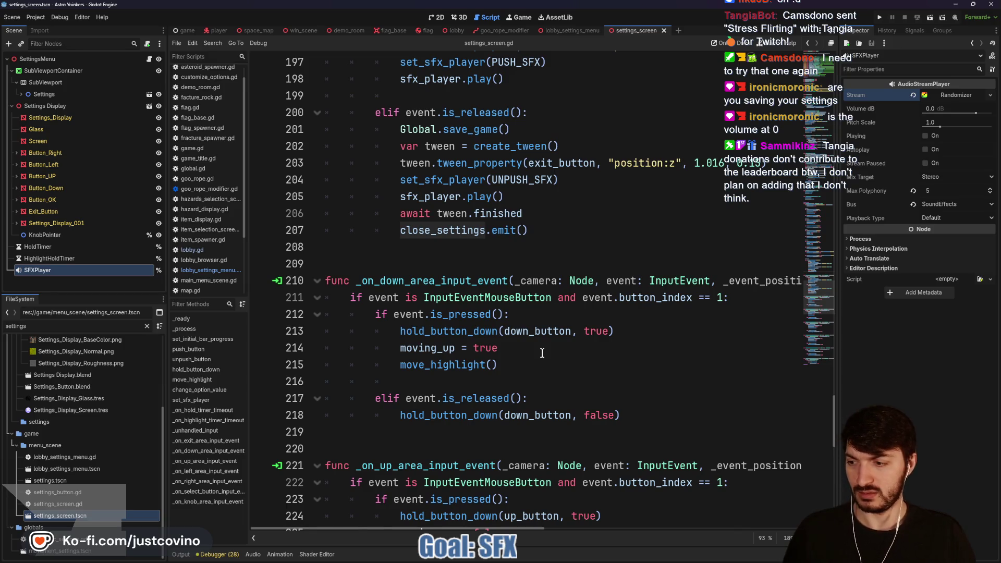
{"action": "left_click", "coordinate": [443, 230]}
{"action": "double_click", "coordinate": [443, 230]}
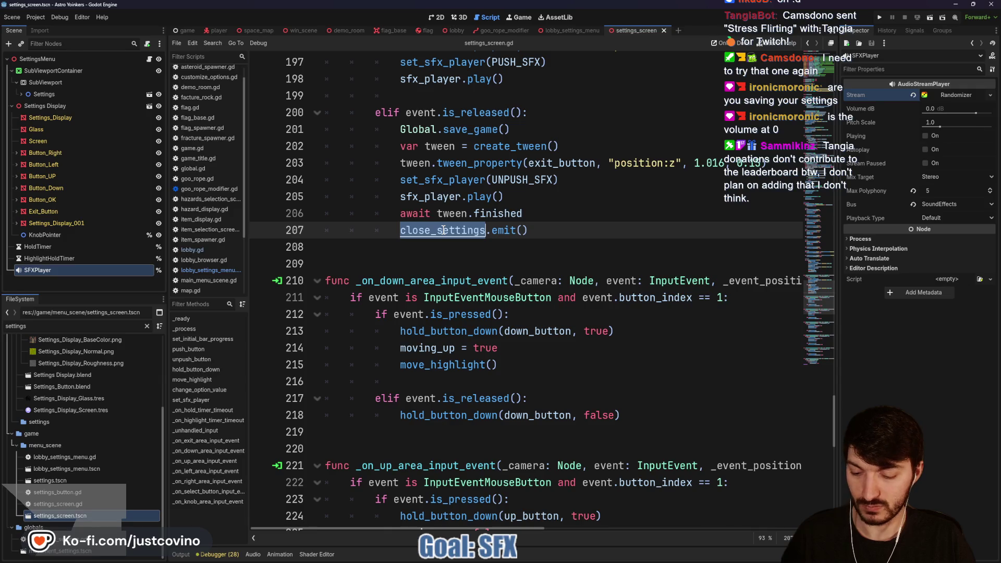
Search all project files for close_settings (8 matches in 4 files), then bring up the raffle page.
{"action": "key", "text": "ctrl+shift+f"}
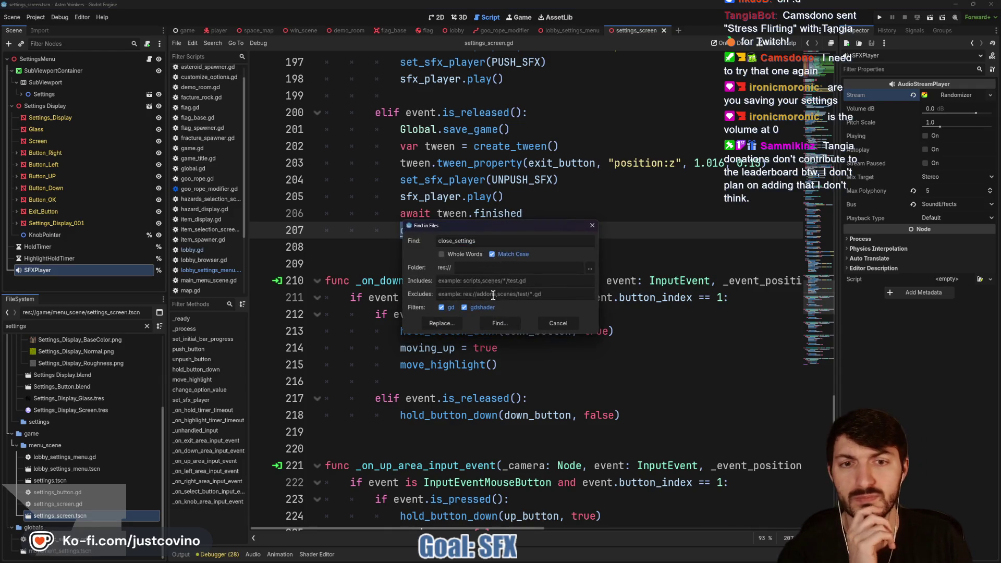
{"action": "left_click", "coordinate": [501, 324]}
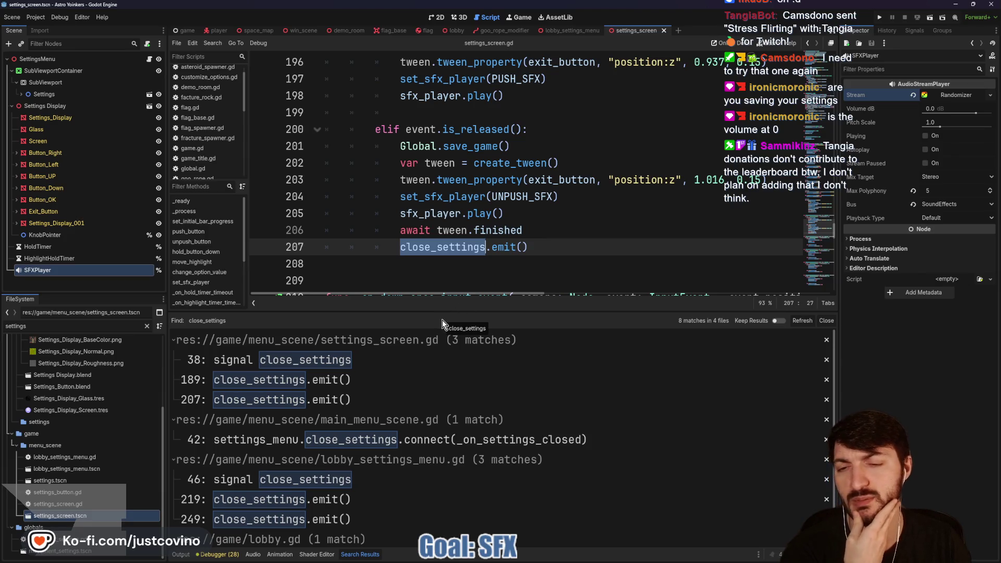
{"action": "left_click", "coordinate": [536, 553]}
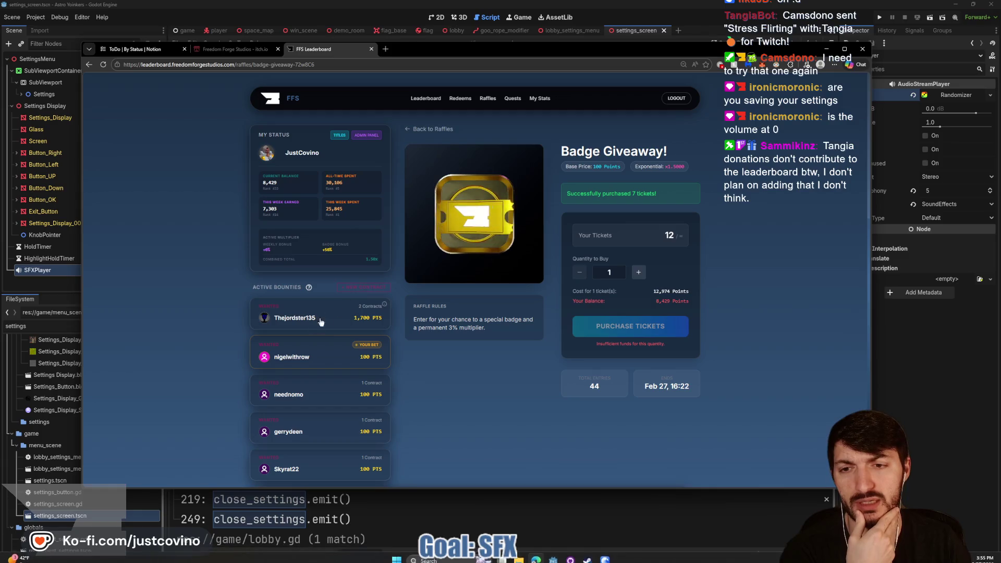
Skim the FFS Leaderboard raffle page, then return to lobby_settings_menu.gd's close_settings match at line 249.
{"action": "scroll", "coordinate": [198, 346], "scroll_direction": "down", "scroll_amount": 5}
{"action": "scroll", "coordinate": [198, 347], "scroll_direction": "down", "scroll_amount": 4}
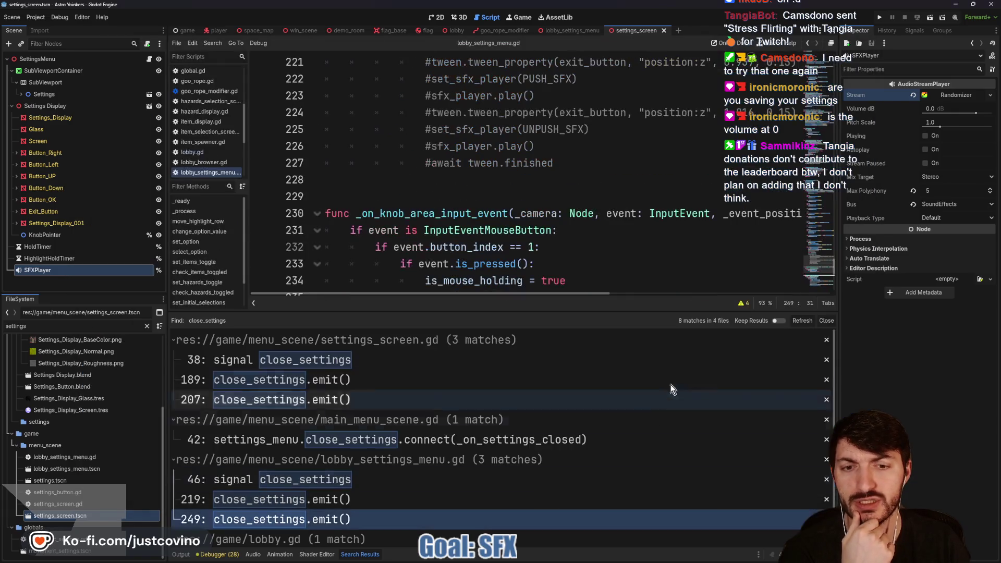
{"action": "left_click", "coordinate": [640, 519]}
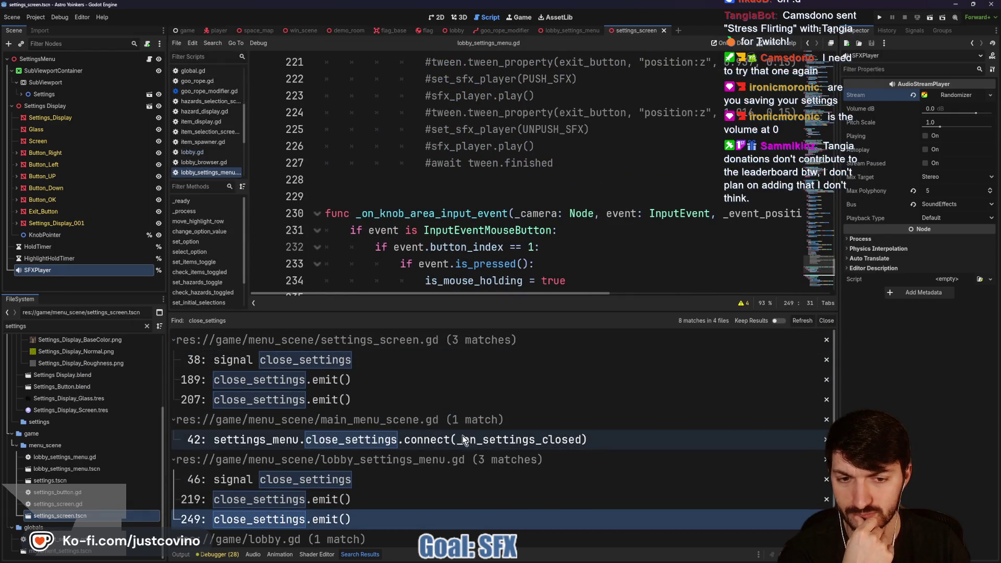
Open the close_settings connection in main_menu_scene.gd and select the _on_settings_closed handler name.
{"action": "left_click", "coordinate": [462, 438]}
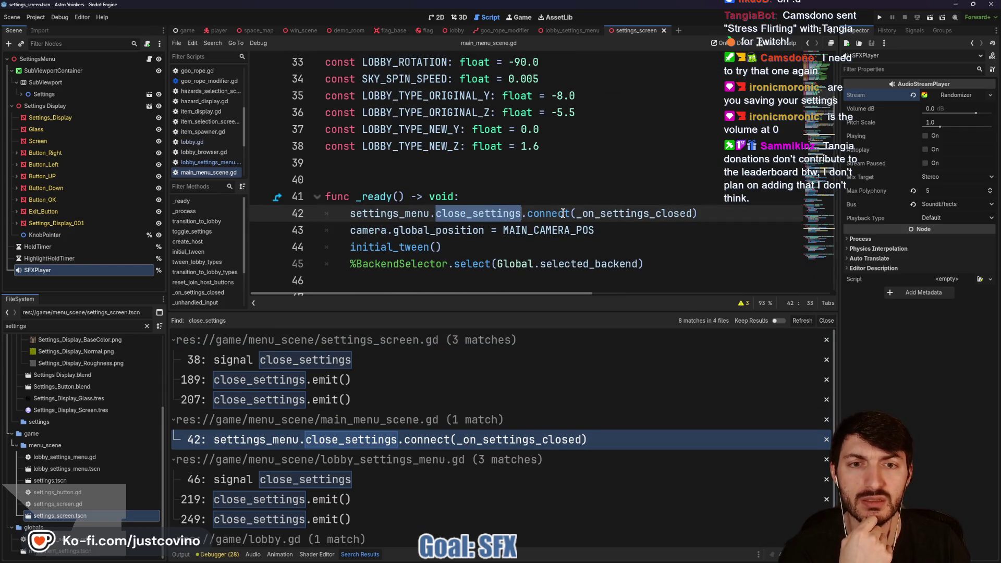
{"action": "double_click", "coordinate": [621, 211]}
{"action": "scroll", "coordinate": [546, 236], "scroll_direction": "down", "scroll_amount": 10}
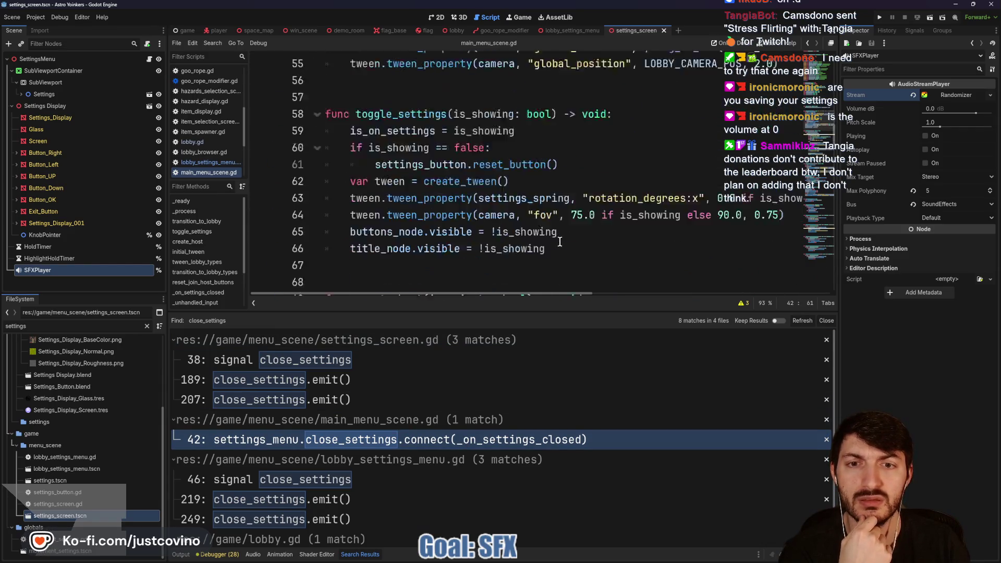
{"action": "scroll", "coordinate": [443, 181], "scroll_direction": "down", "scroll_amount": 2}
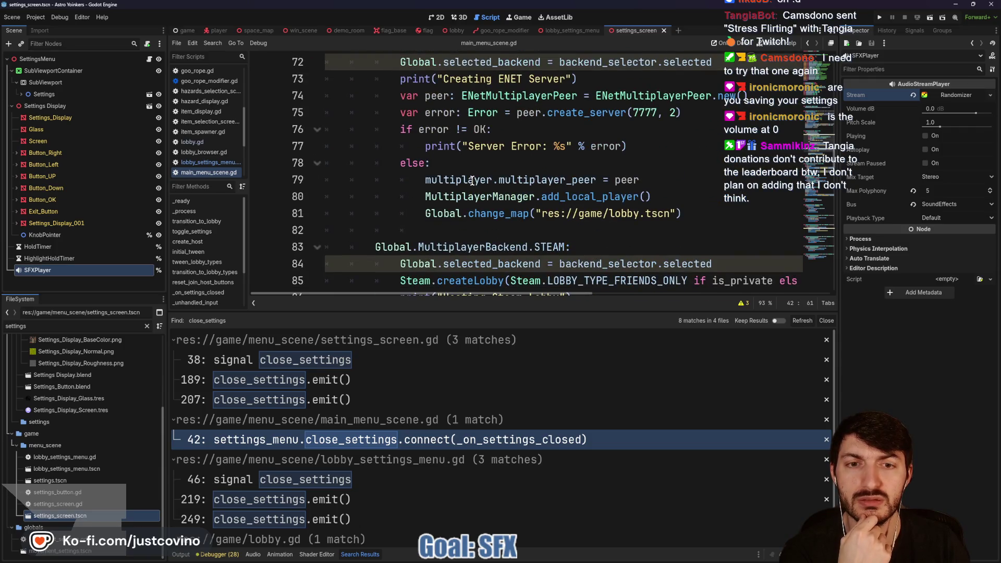
{"action": "scroll", "coordinate": [472, 180], "scroll_direction": "up", "scroll_amount": 2}
{"action": "scroll", "coordinate": [474, 186], "scroll_direction": "up", "scroll_amount": 4}
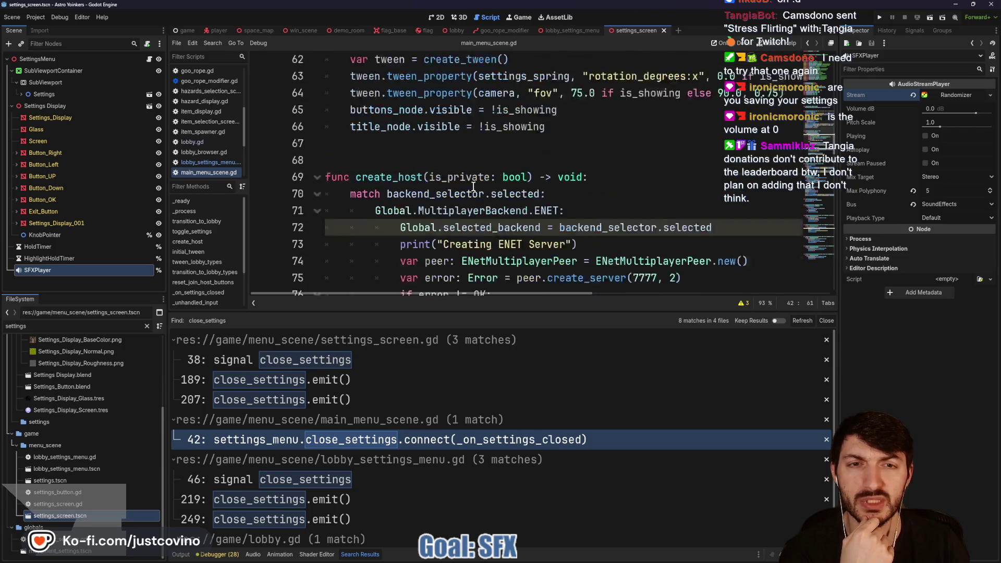
{"action": "scroll", "coordinate": [364, 196], "scroll_direction": "down", "scroll_amount": 9}
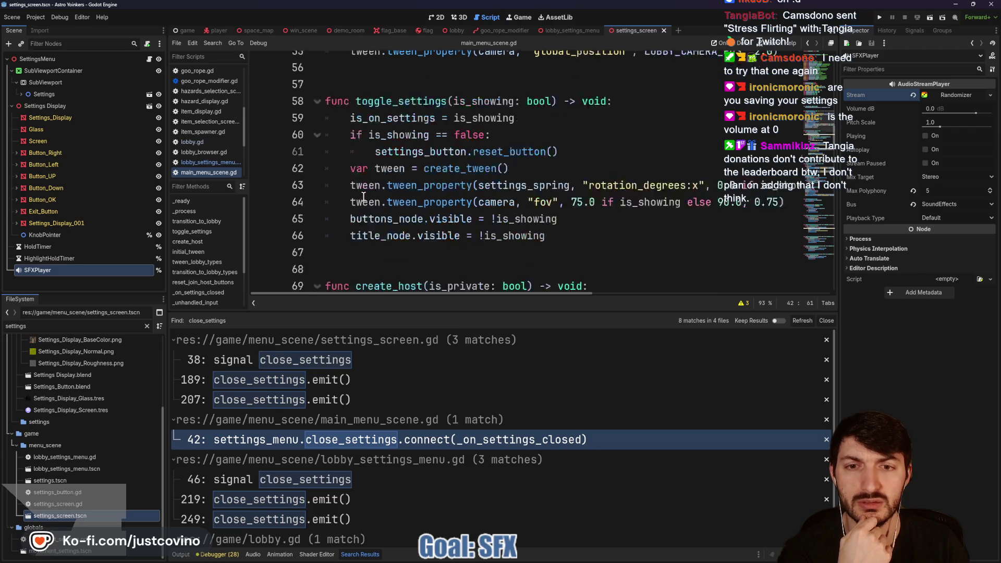
{"action": "scroll", "coordinate": [364, 197], "scroll_direction": "down", "scroll_amount": 8}
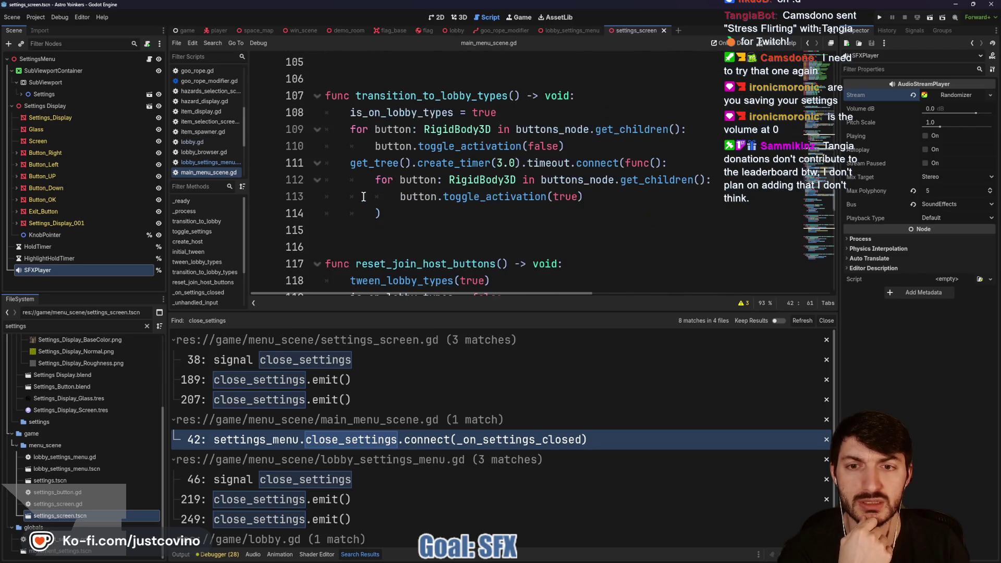
{"action": "scroll", "coordinate": [212, 251], "scroll_direction": "down", "scroll_amount": 2}
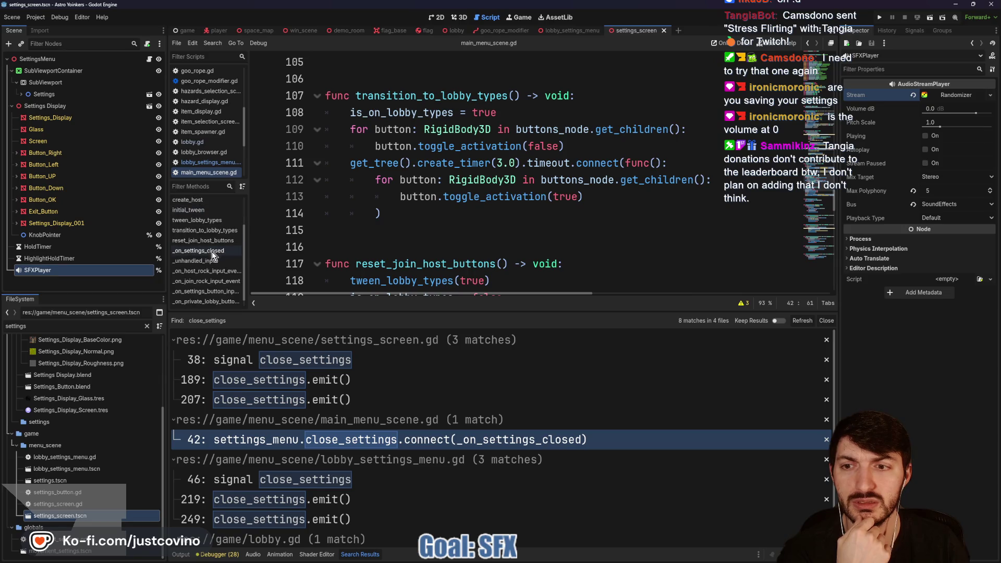
Jump to the _on_settings_closed function and shrink the search results panel to show more code.
{"action": "left_click", "coordinate": [209, 291]}
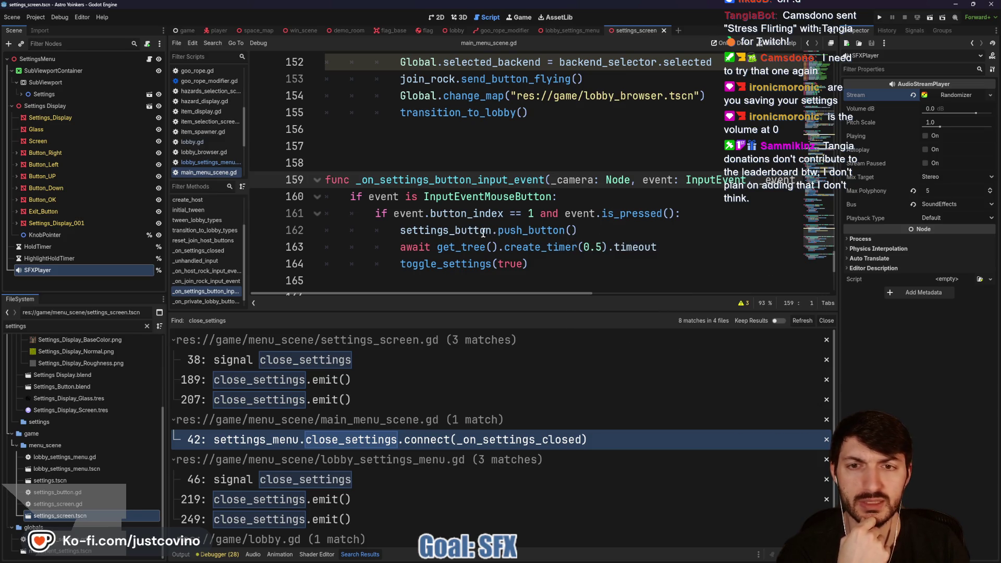
{"action": "left_click", "coordinate": [203, 255]}
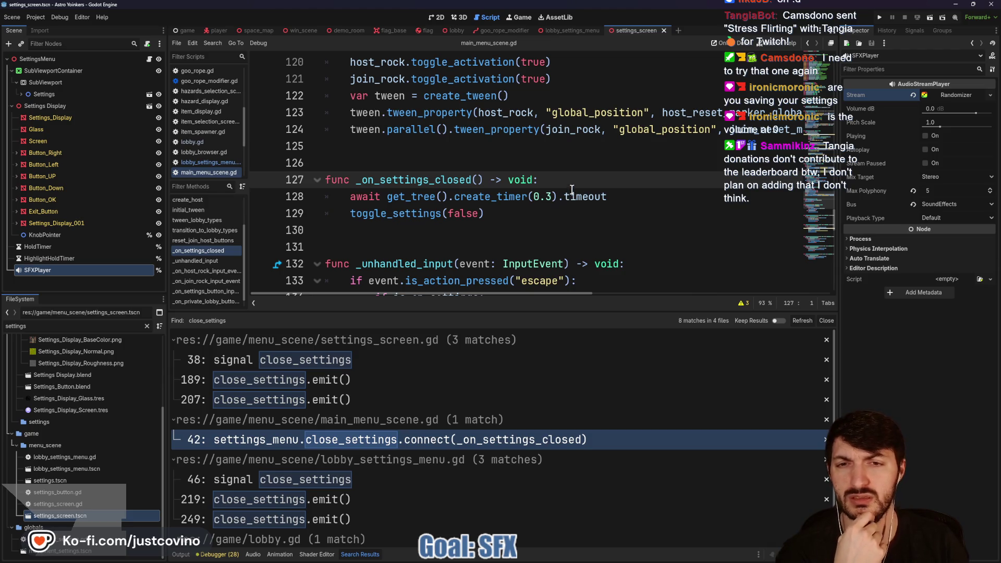
{"action": "mouse_move", "coordinate": [518, 312]}
{"action": "left_mouse_down"}
{"action": "mouse_move", "coordinate": [516, 519]}
{"action": "mouse_move", "coordinate": [510, 466]}
{"action": "left_mouse_up"}
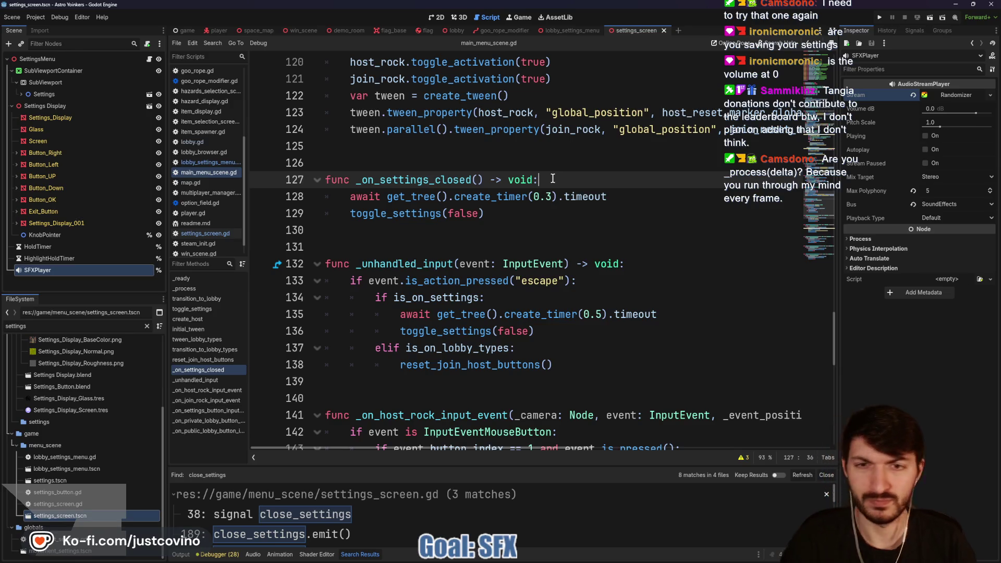
Insert Global.save_game() at the start of _on_settings_closed, save the script, and run the project.
{"action": "key", "text": "Return"}
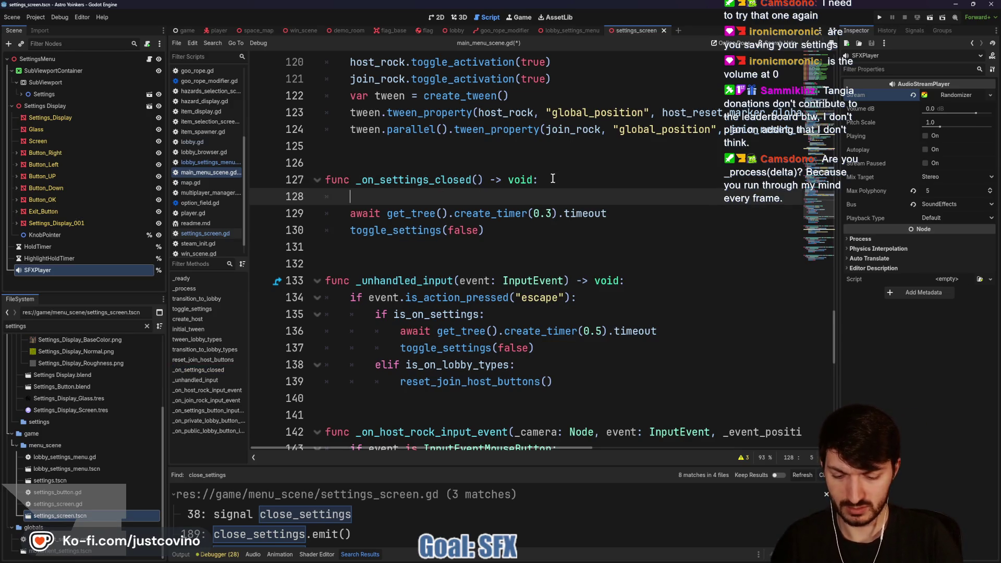
{"action": "type", "text": "Global.save"}
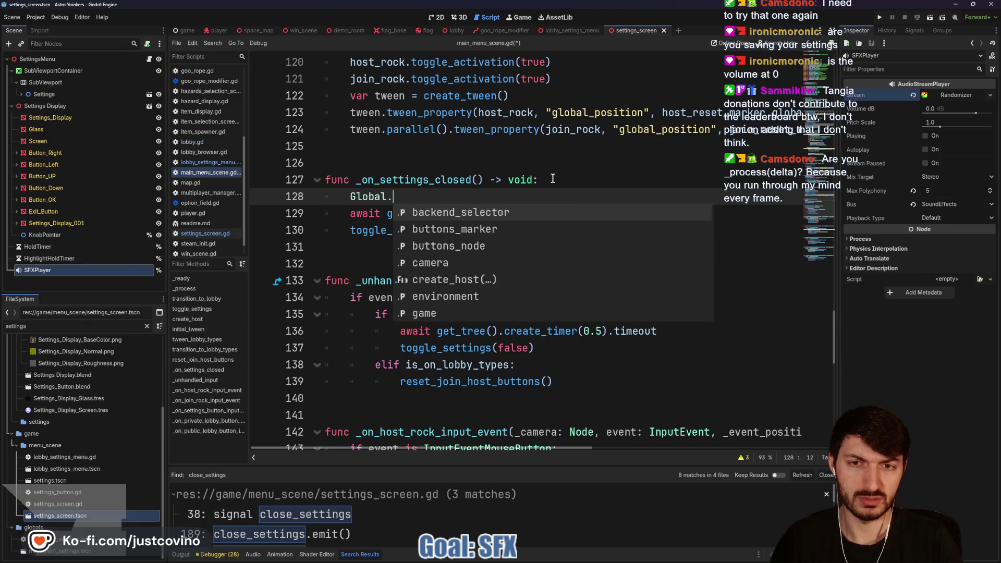
{"action": "key", "text": "Return"}
{"action": "key", "text": "ctrl+s"}
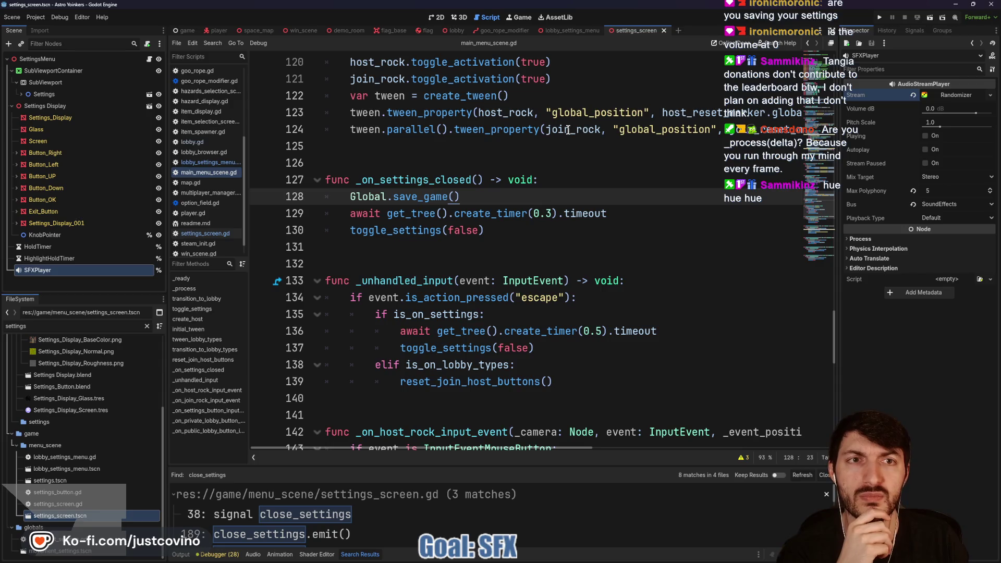
{"action": "scroll", "coordinate": [523, 154], "scroll_direction": "up", "scroll_amount": 5}
{"action": "left_click", "coordinate": [879, 17]}
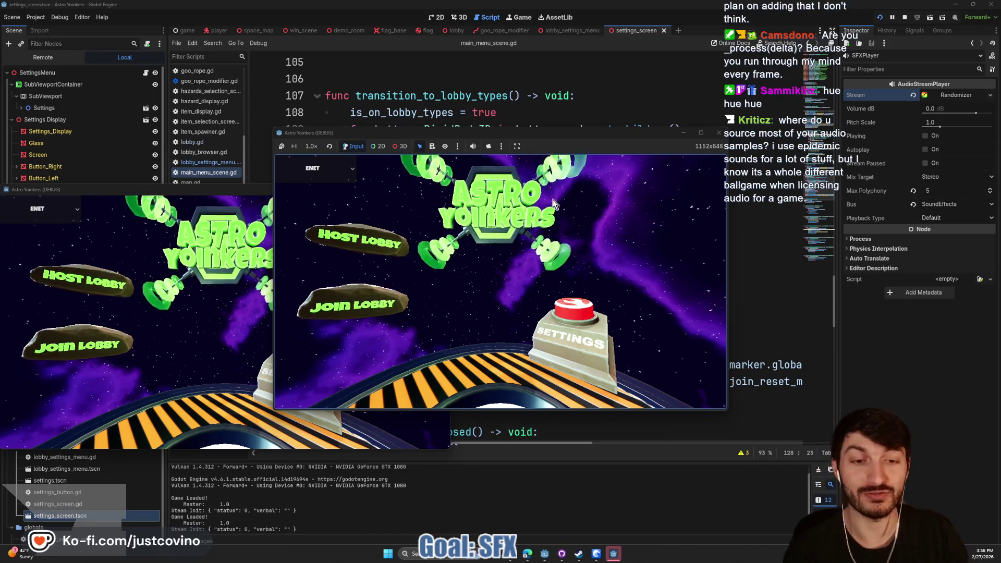
Open Settings in the first game window and move the highlight between Music and SFX Volume.
{"action": "left_click", "coordinate": [566, 315]}
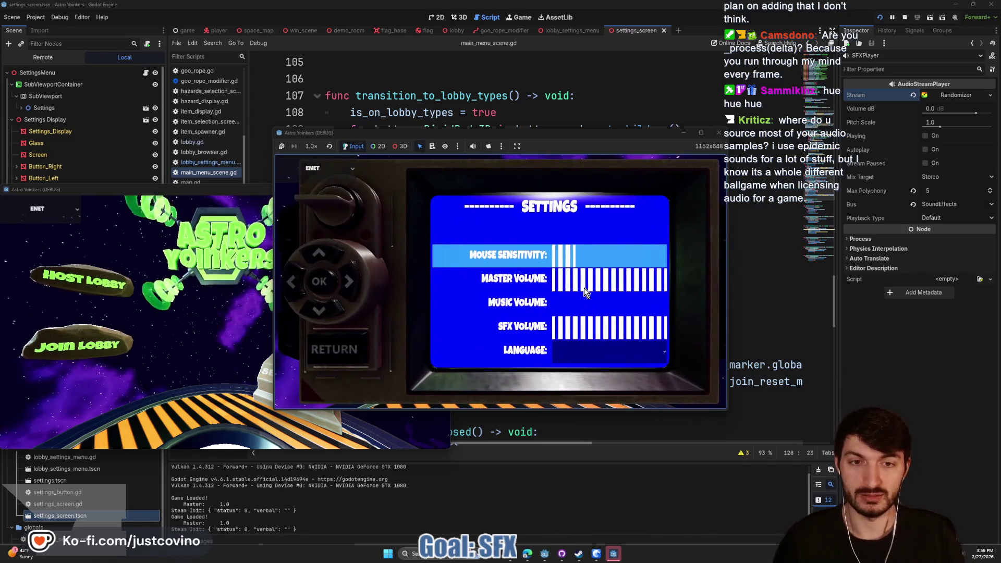
{"action": "key", "text": "Down"}
{"action": "key", "text": "Down"}
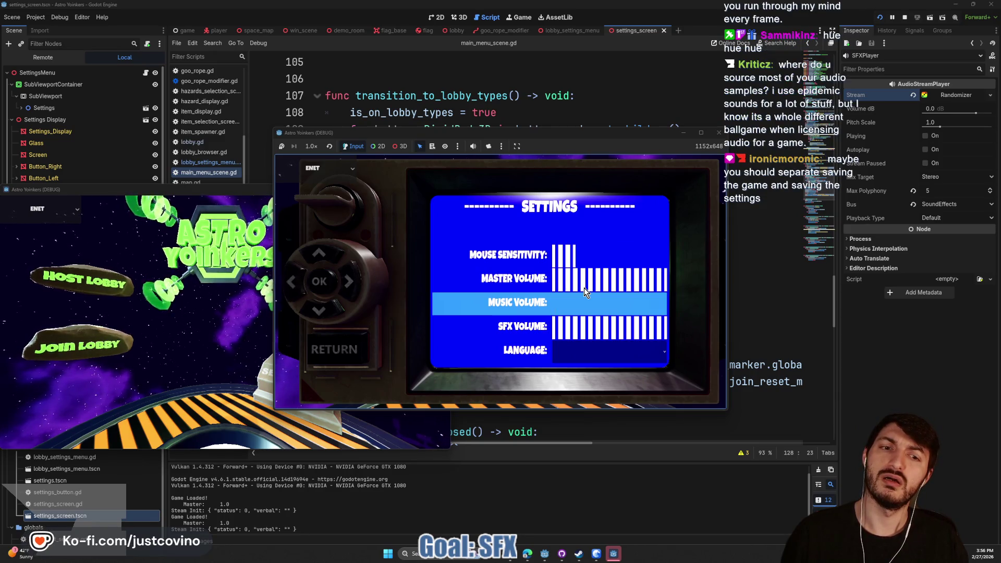
{"action": "key", "text": "Down"}
{"action": "key", "text": "Up"}
Open Settings in the second game window, then bring up the SoundEffects WAV library.
{"action": "left_click", "coordinate": [267, 315]}
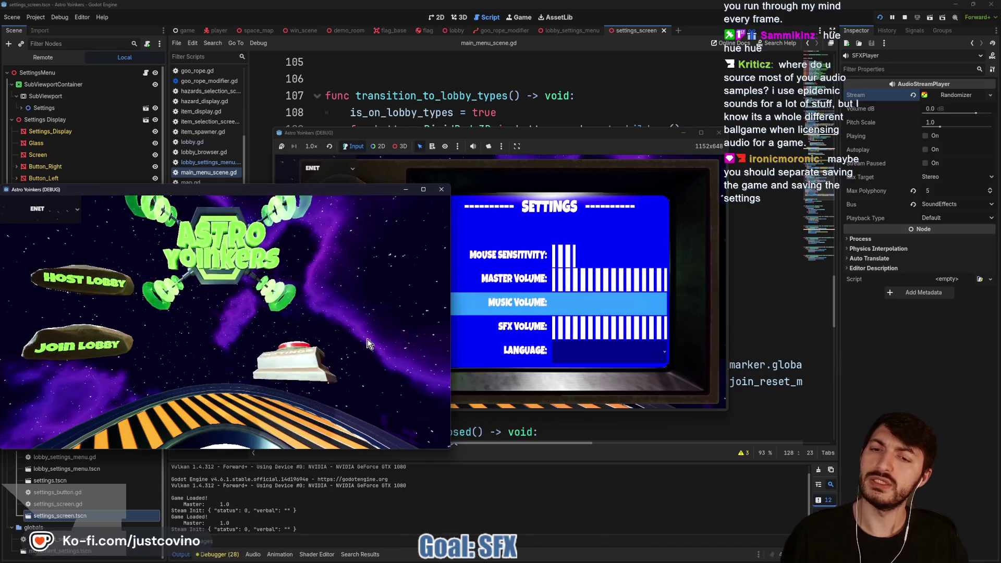
{"action": "key", "text": "Down"}
{"action": "key", "text": "Down"}
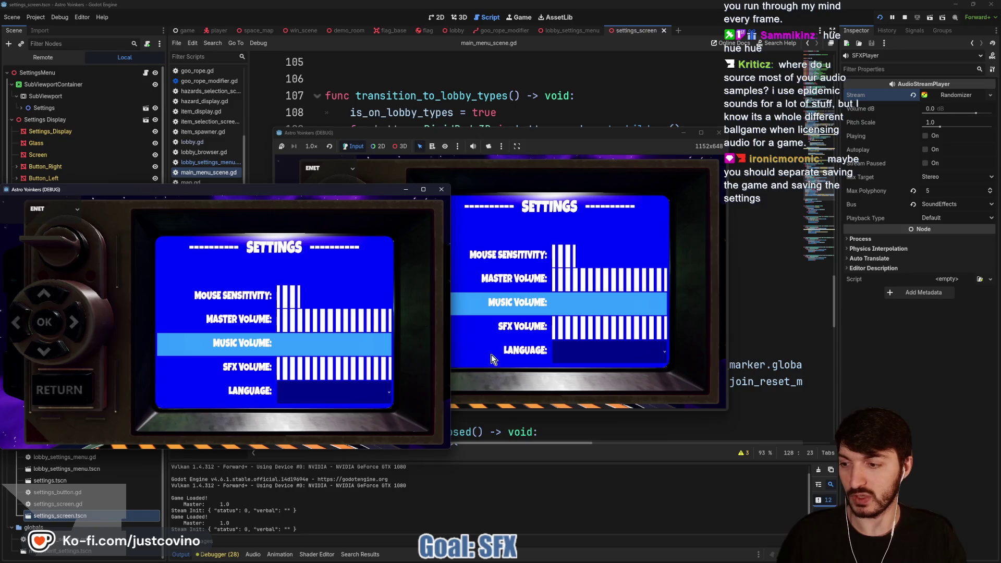
{"action": "left_click", "coordinate": [566, 559]}
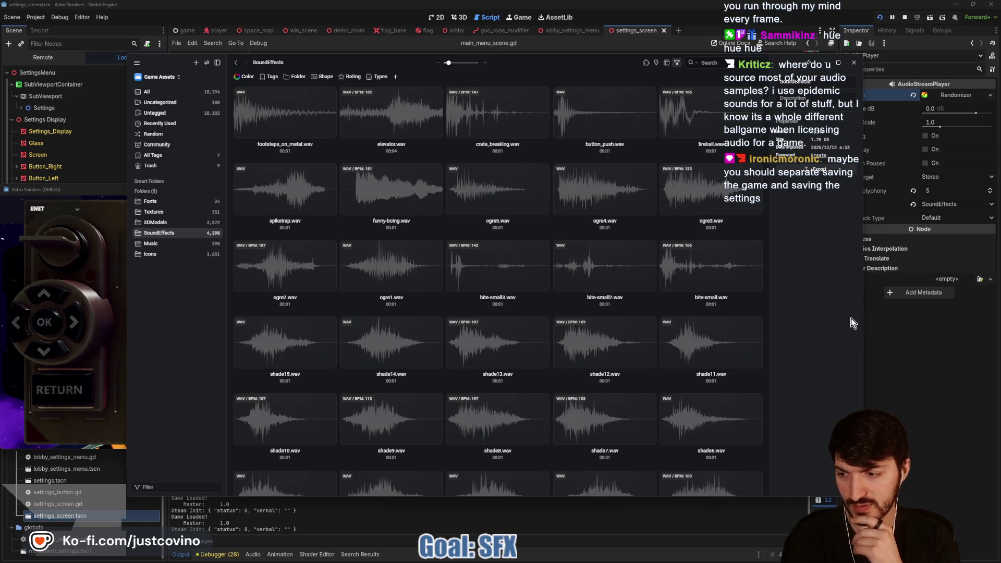
Close the sound library and nudge the running game window slightly up and left.
{"action": "left_click", "coordinate": [923, 358]}
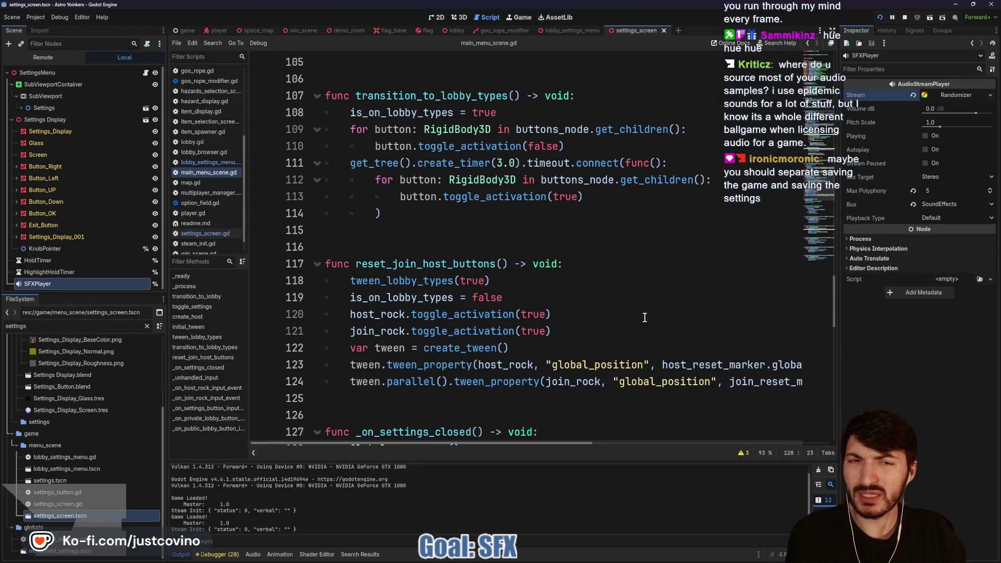
{"action": "key", "text": "alt+Tab"}
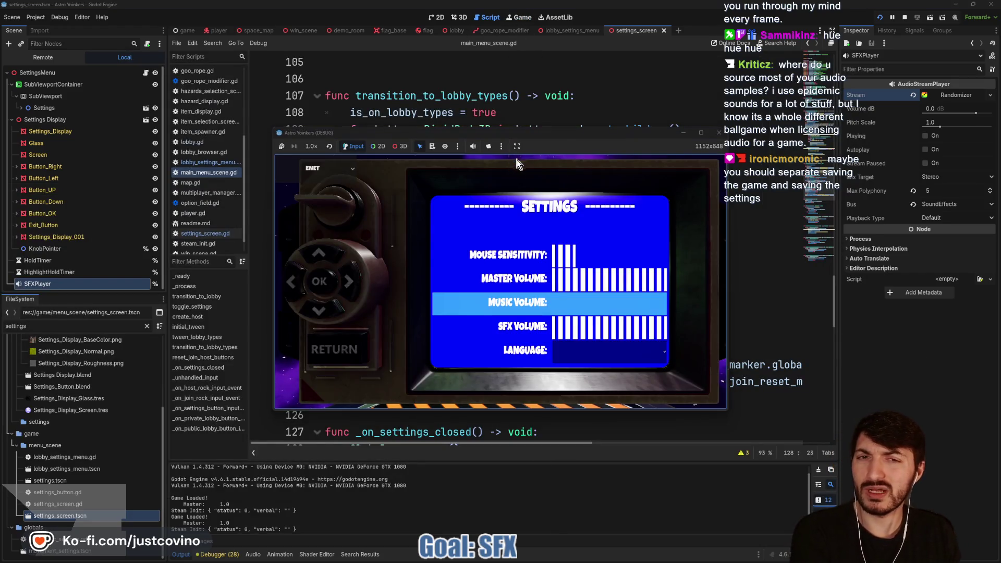
{"action": "left_click_drag", "start_coordinate": [556, 128], "coordinate": [552, 124]}
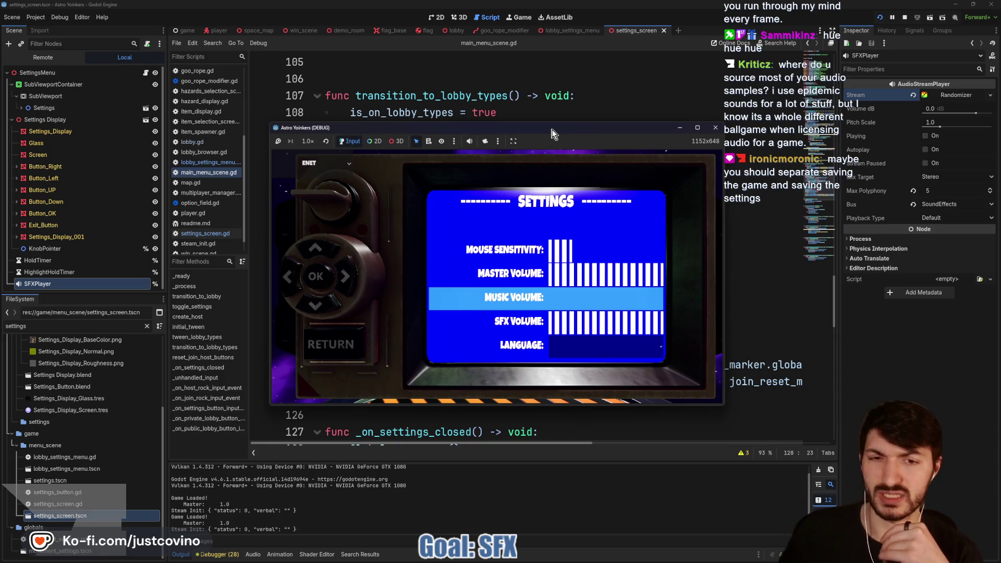
Remove the stray 's' after save_game() on line 128 and open global.gd's code.
{"action": "type", "text": "save_game()s"}
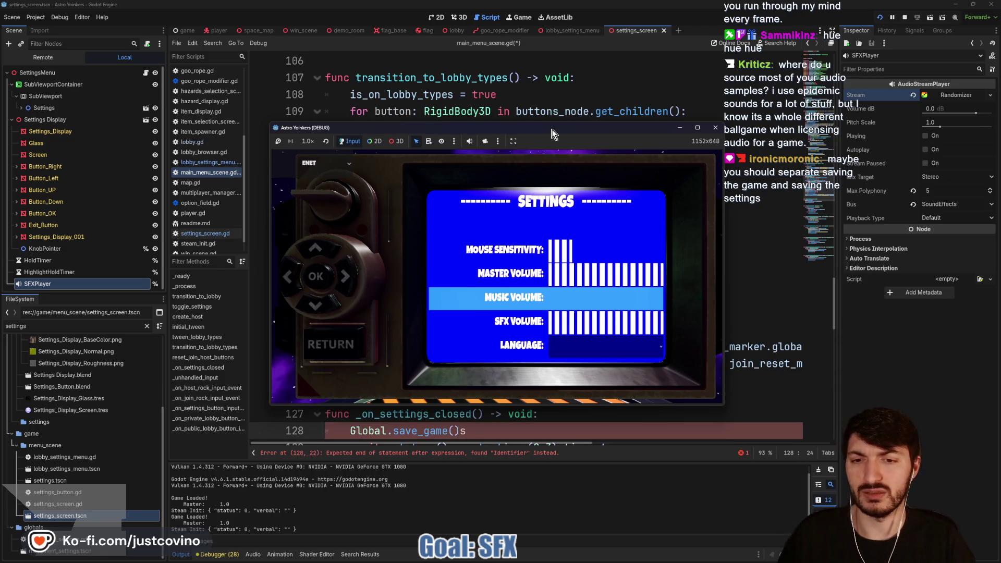
{"action": "left_click", "coordinate": [491, 429]}
{"action": "key", "text": "BackSpace"}
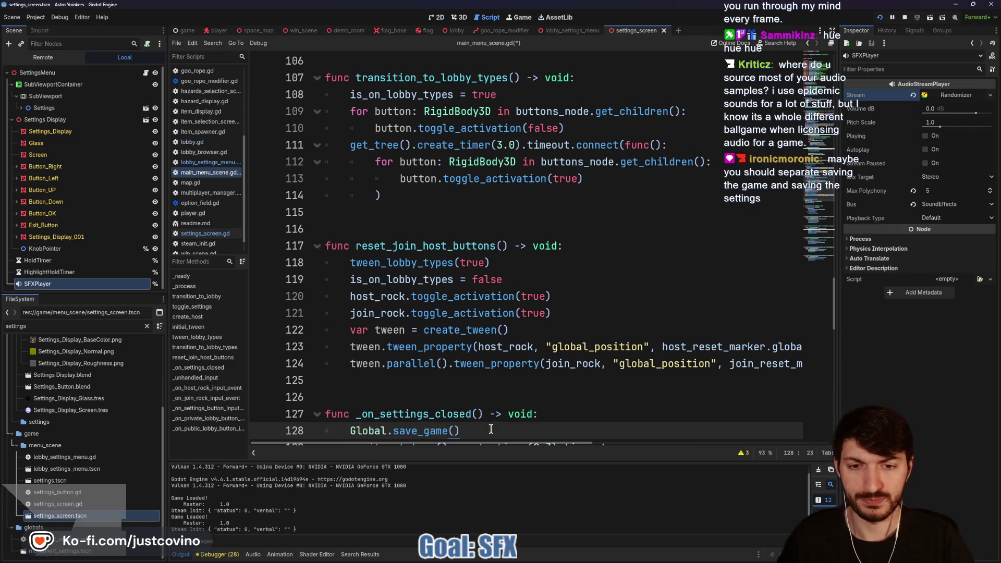
{"action": "left_click", "coordinate": [370, 434], "text": "ctrl"}
{"action": "scroll", "coordinate": [439, 269], "scroll_direction": "down", "scroll_amount": 15}
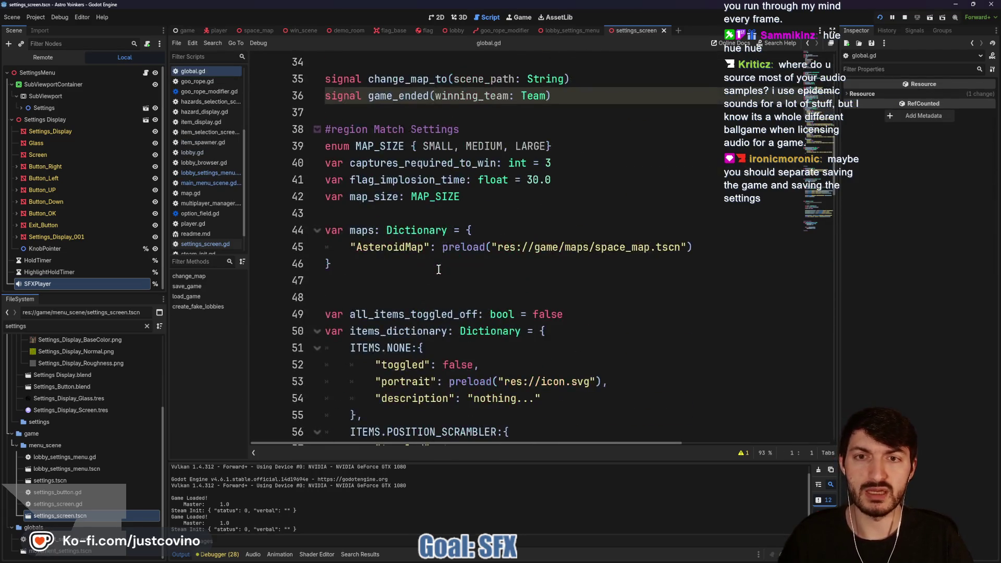
Scroll global.gd down to load_game() and back up to save_game().
{"action": "scroll", "coordinate": [439, 270], "scroll_direction": "down", "scroll_amount": 20}
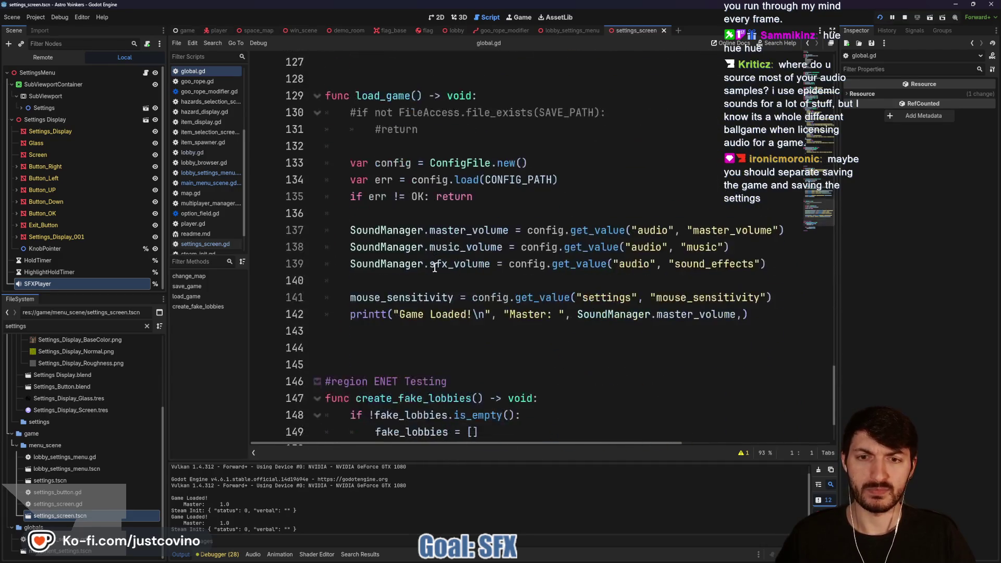
{"action": "scroll", "coordinate": [434, 267], "scroll_direction": "down", "scroll_amount": 2}
{"action": "scroll", "coordinate": [347, 226], "scroll_direction": "up", "scroll_amount": 8}
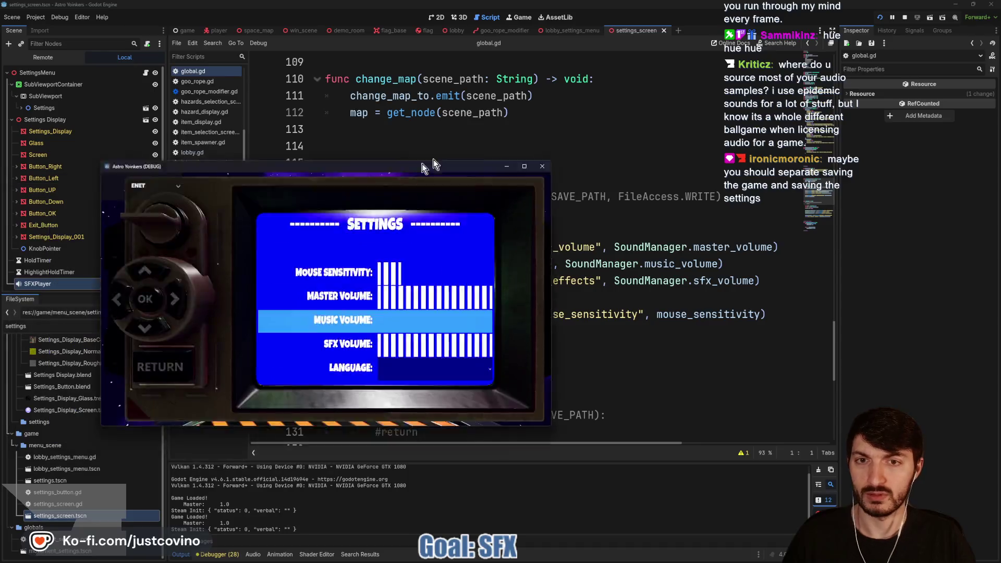
Test the settings menu's wrap-around by cycling the highlight up and down through all rows.
{"action": "key", "text": "Up"}
{"action": "key", "text": "Down"}
{"action": "key", "text": "Down"}
{"action": "key", "text": "Down"}
{"action": "key", "text": "Down"}
{"action": "key", "text": "Down"}
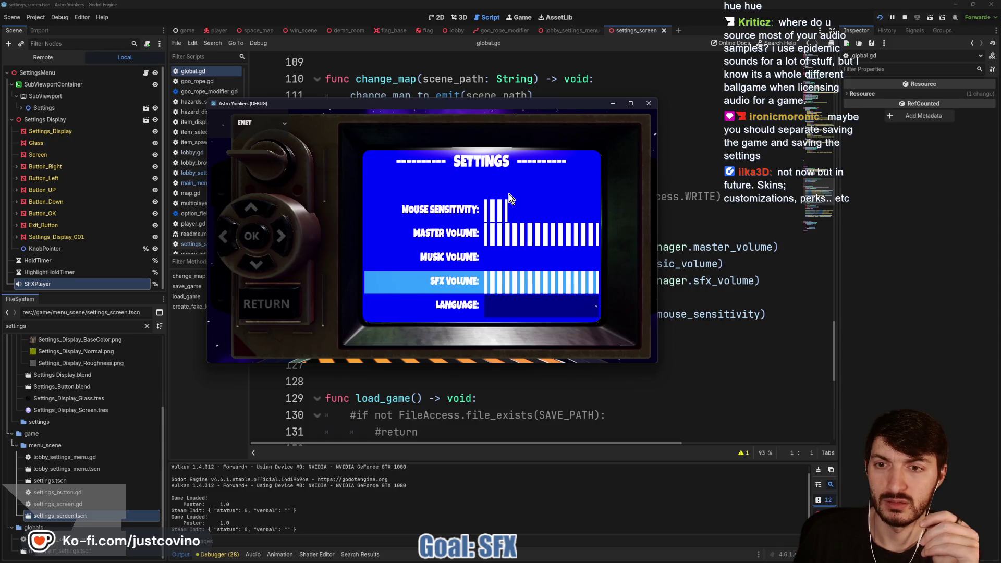
{"action": "key", "text": "Down"}
{"action": "key", "text": "Down"}
{"action": "key", "text": "Down"}
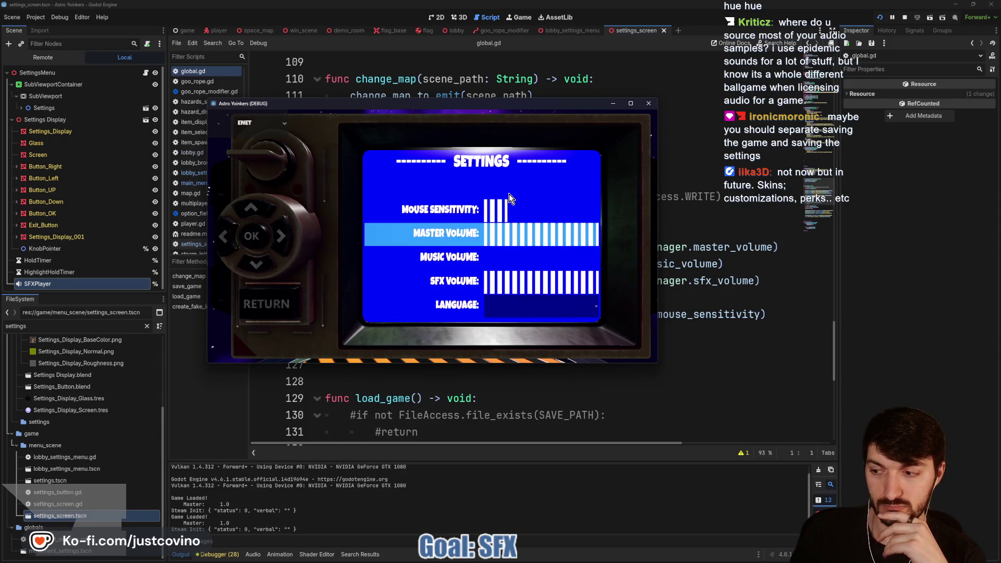
{"action": "key", "text": "Down"}
{"action": "key", "text": "Down"}
{"action": "key", "text": "Down"}
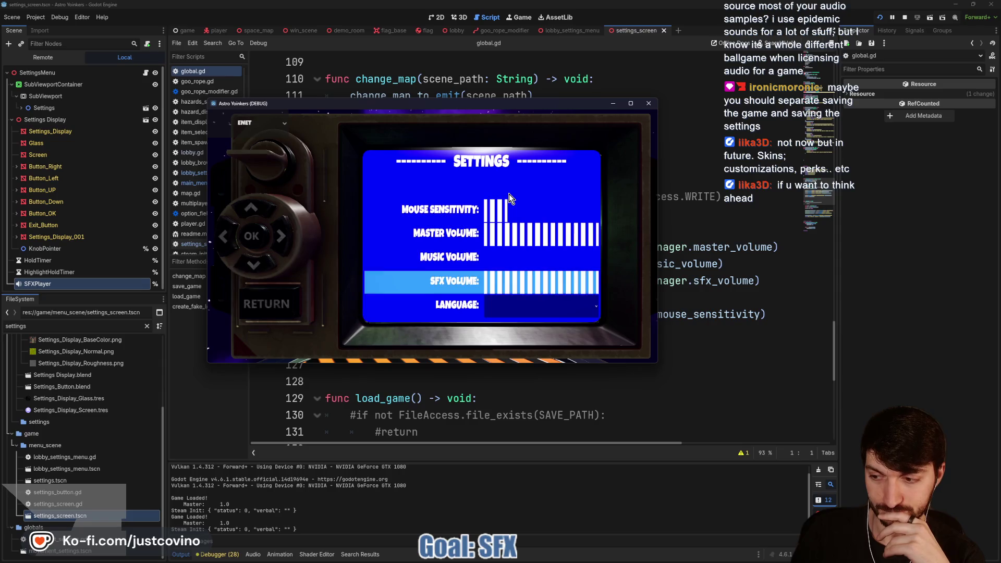
{"action": "key", "text": "Down"}
{"action": "key", "text": "Down"}
{"action": "key", "text": "Down"}
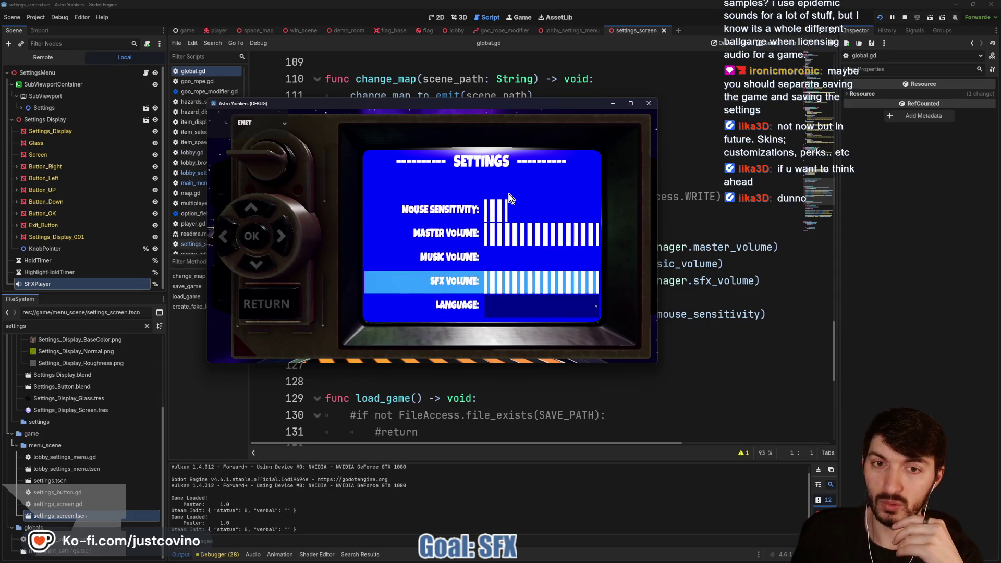
{"action": "key", "text": "Up"}
{"action": "key", "text": "Up"}
{"action": "key", "text": "Up"}
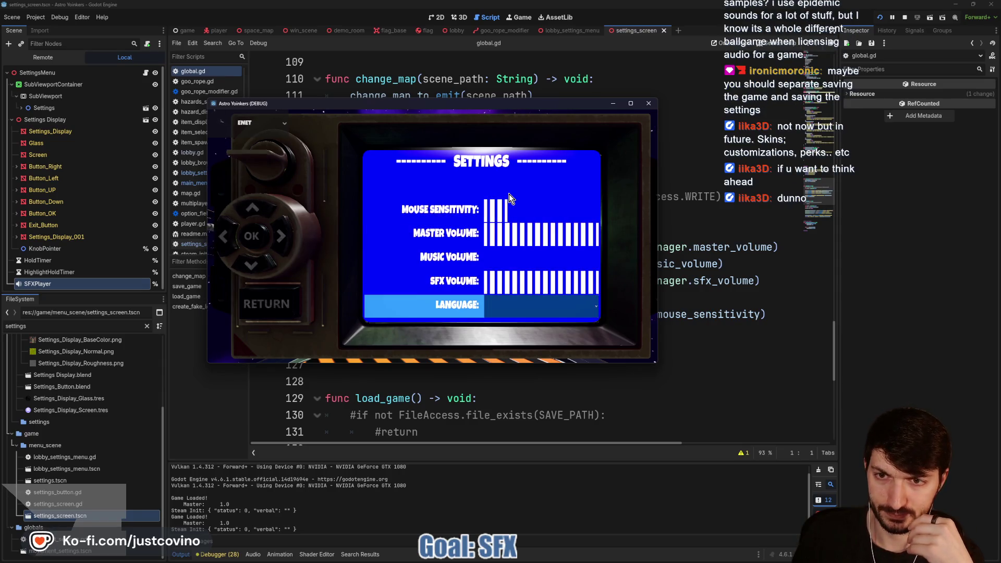
{"action": "key", "text": "Up"}
{"action": "key", "text": "Up"}
{"action": "key", "text": "Up"}
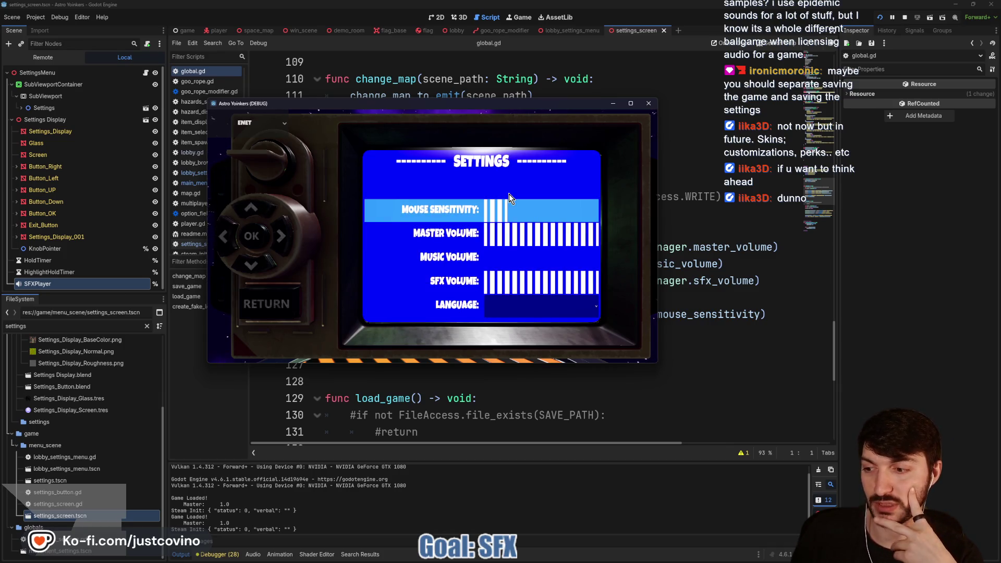
{"action": "key", "text": "Down"}
{"action": "key", "text": "Down"}
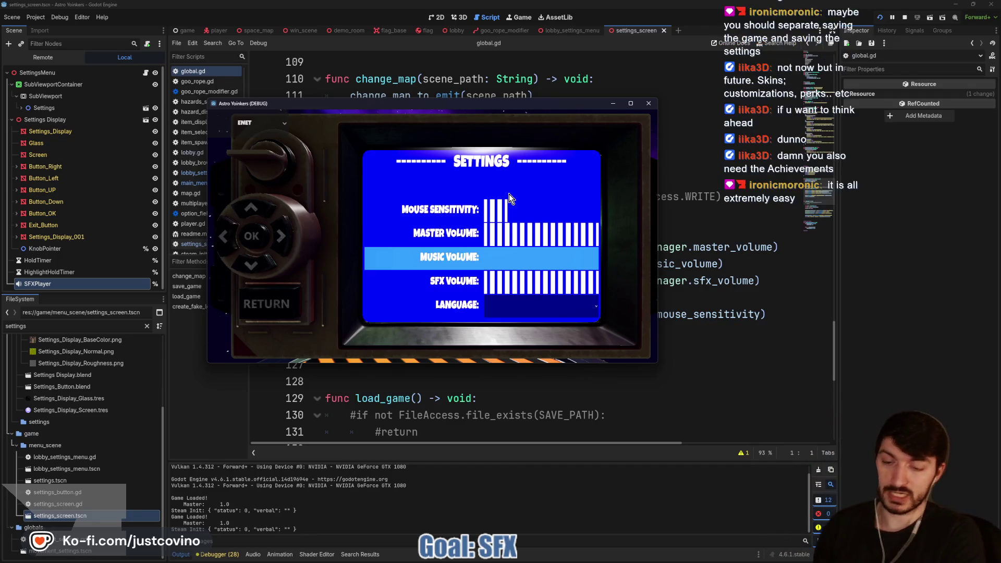
Keep cycling the highlight through Music, SFX, Language and Master Volume rows, then stop the run.
{"action": "key", "text": "Down"}
{"action": "key", "text": "Down"}
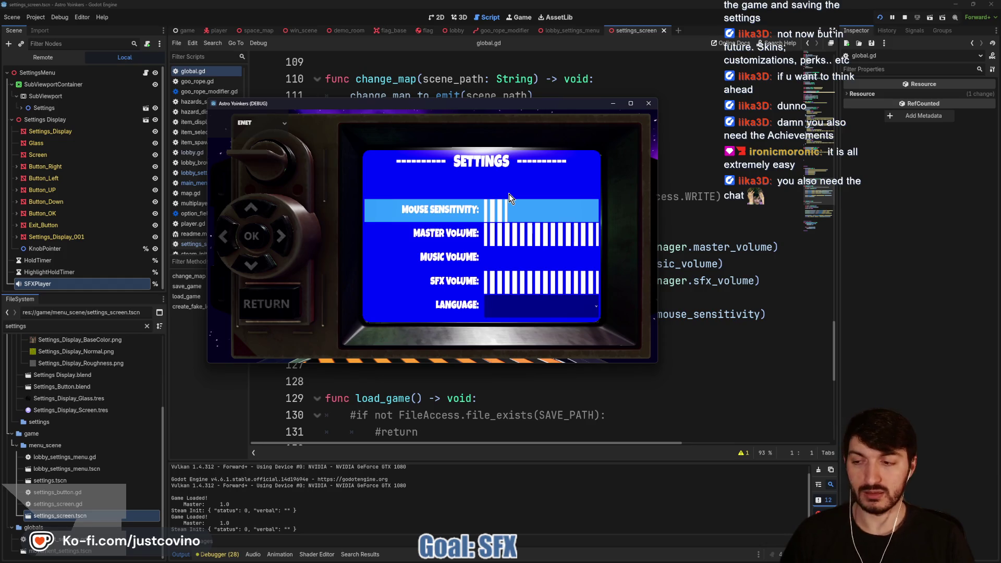
{"action": "key", "text": "Down"}
{"action": "key", "text": "Down"}
{"action": "key", "text": "Down"}
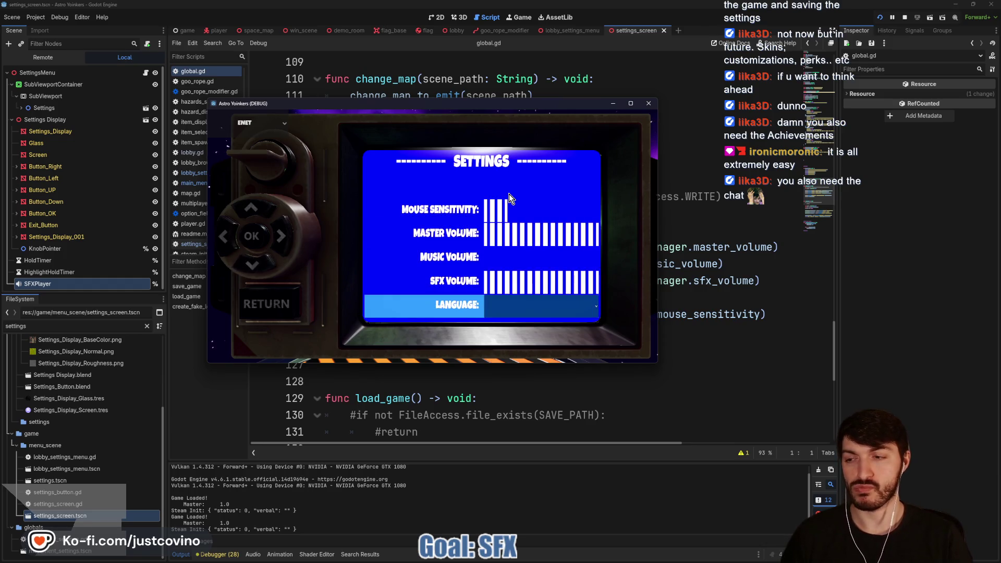
{"action": "key", "text": "Down"}
{"action": "key", "text": "Down"}
{"action": "key", "text": "Down"}
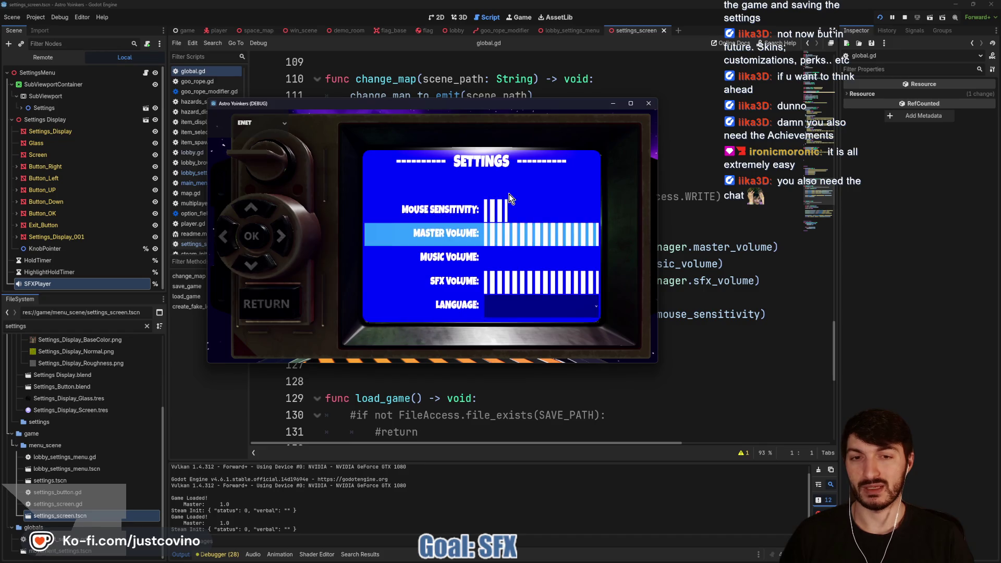
{"action": "key", "text": "Down"}
{"action": "key", "text": "Down"}
{"action": "key", "text": "Down"}
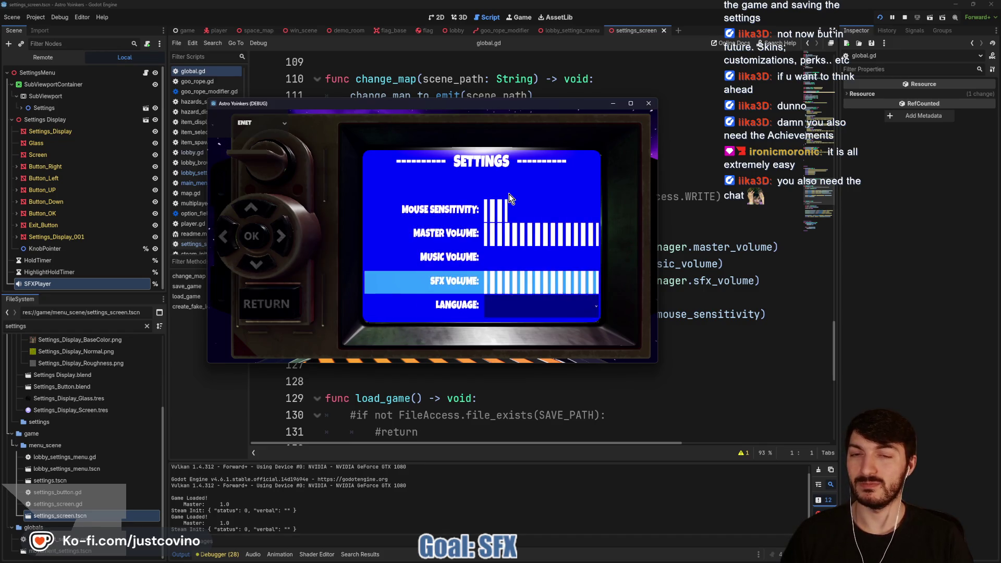
{"action": "key", "text": "Down"}
{"action": "key", "text": "Up"}
{"action": "key", "text": "Up"}
{"action": "key", "text": "Up"}
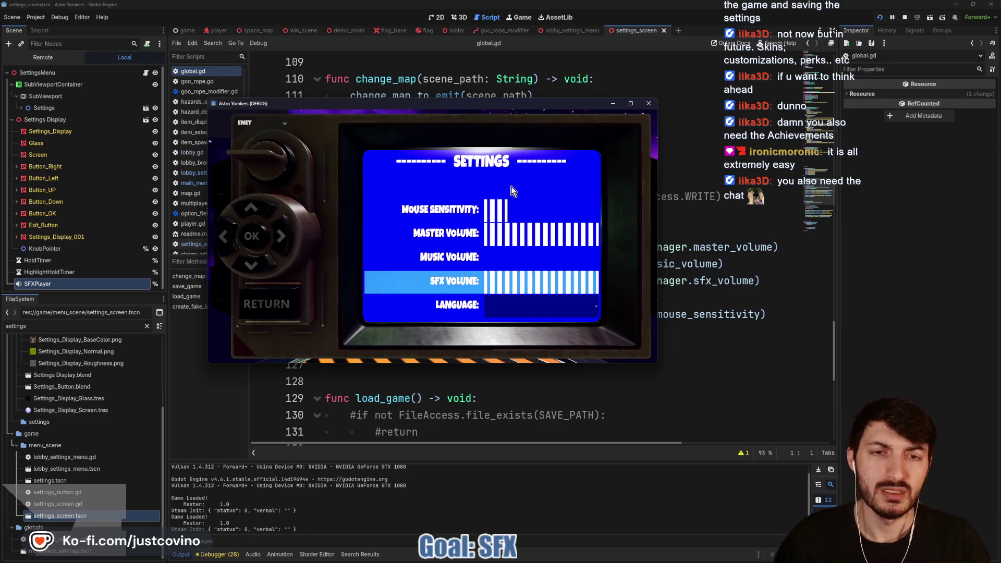
{"action": "key", "text": "Up"}
{"action": "key", "text": "Up"}
{"action": "key", "text": "Up"}
{"action": "key", "text": "Down"}
{"action": "key", "text": "Down"}
{"action": "key", "text": "Down"}
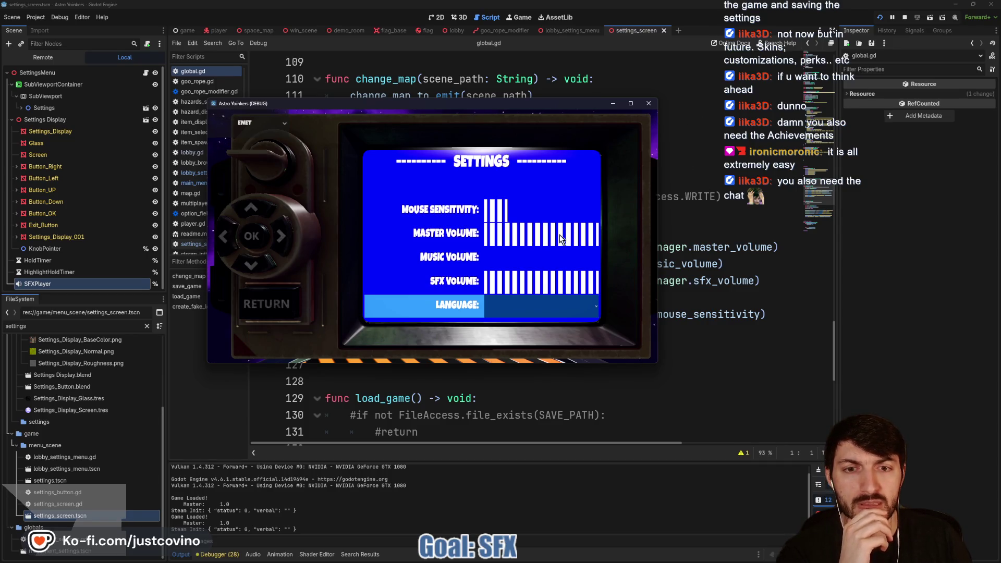
{"action": "key", "text": "Up"}
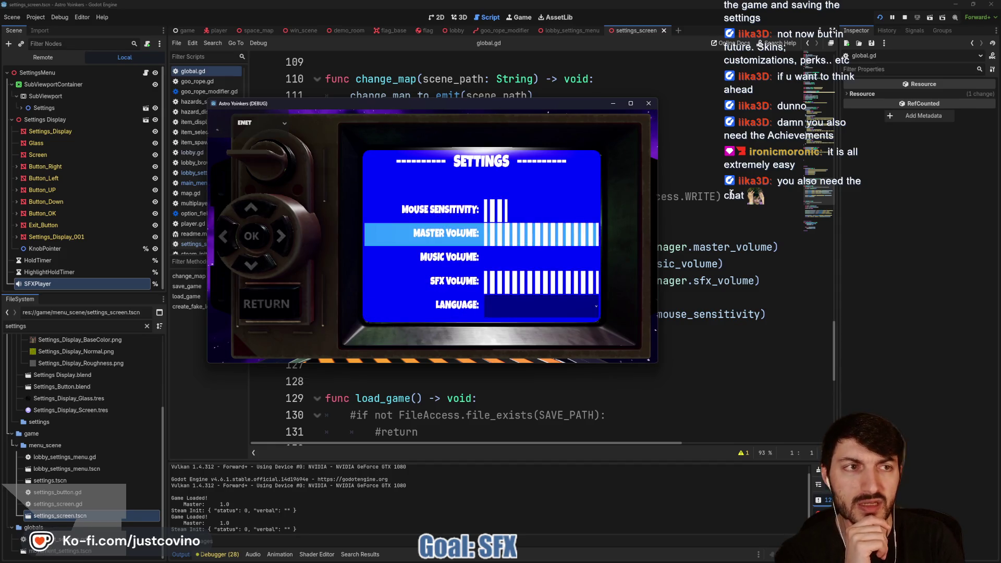
{"action": "left_click", "coordinate": [906, 15]}
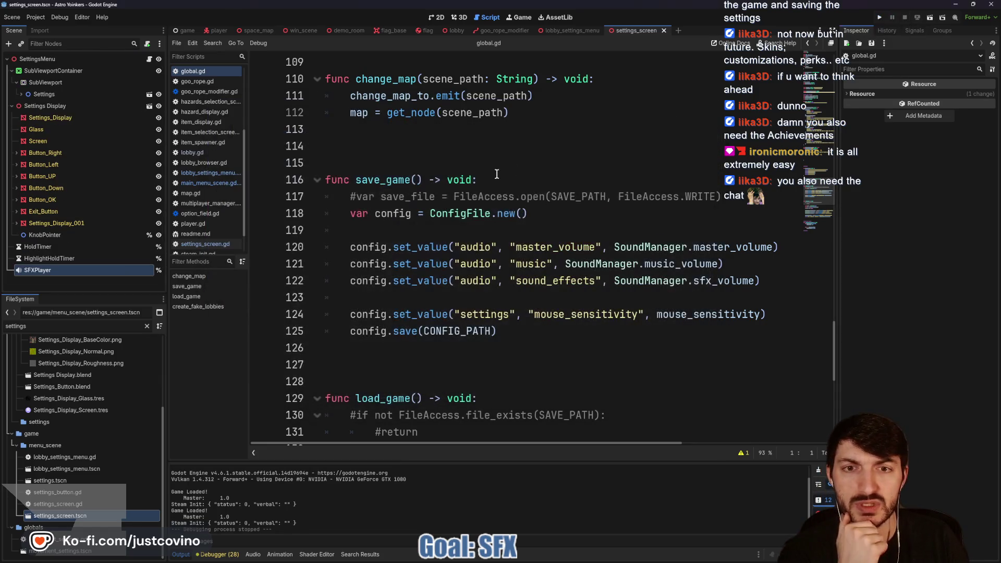
Open settings_screen.gd at line 207's close_settings.emit() in the exit button release handler.
{"action": "left_click", "coordinate": [149, 59]}
{"action": "left_click", "coordinate": [531, 247]}
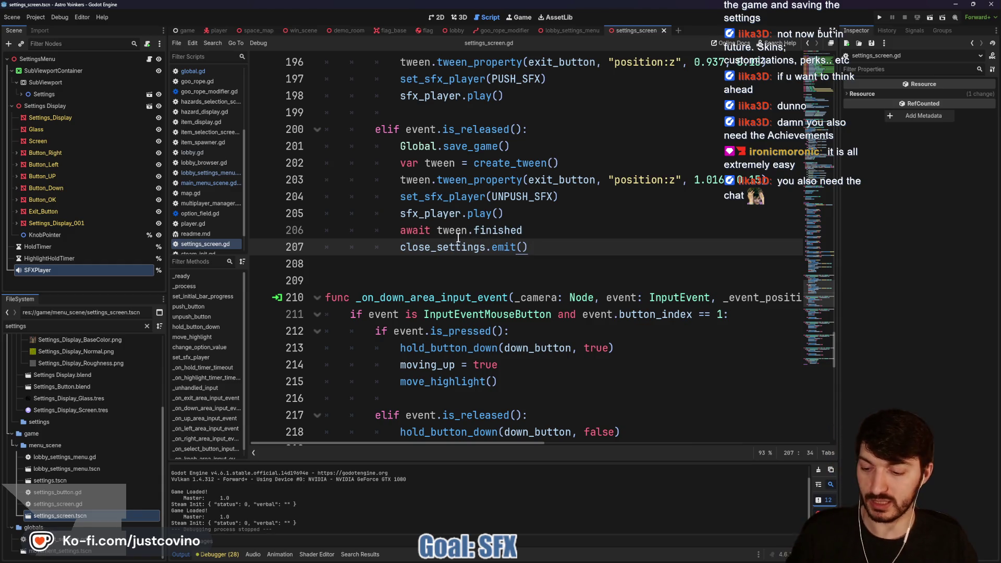
Outline lines 200–214 and the release-handler code with pink and green boxes, then open the lobby scene's 3D view.
{"action": "left_click_drag", "start_coordinate": [267, 121], "coordinate": [400, 383]}
{"action": "mouse_move", "coordinate": [563, 120]}
{"action": "left_mouse_down"}
{"action": "mouse_move", "coordinate": [746, 405]}
{"action": "mouse_move", "coordinate": [708, 380]}
{"action": "left_mouse_up"}
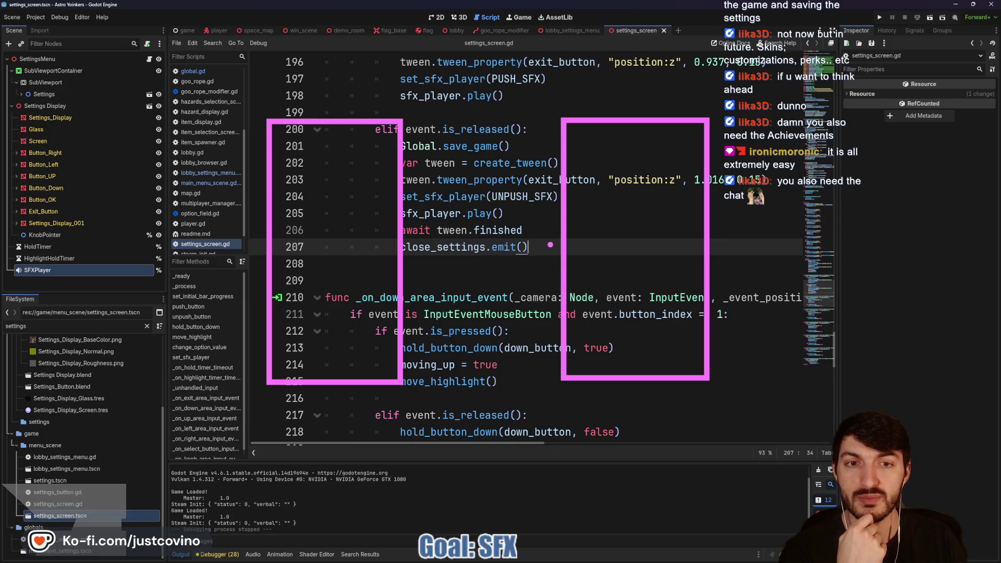
{"action": "left_click", "coordinate": [454, 30]}
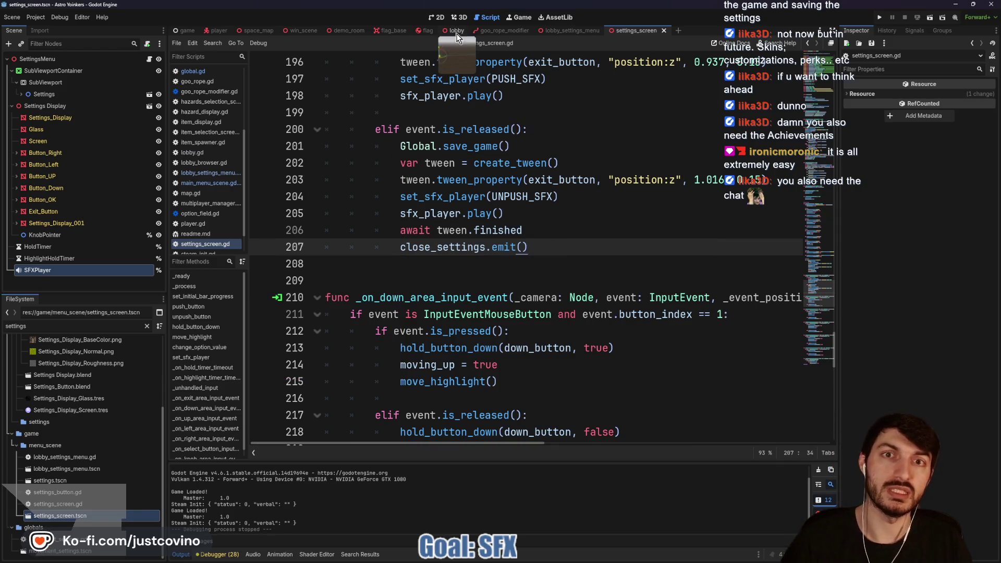
{"action": "left_click", "coordinate": [459, 17]}
{"action": "scroll", "coordinate": [625, 286], "scroll_direction": "up", "scroll_amount": 5}
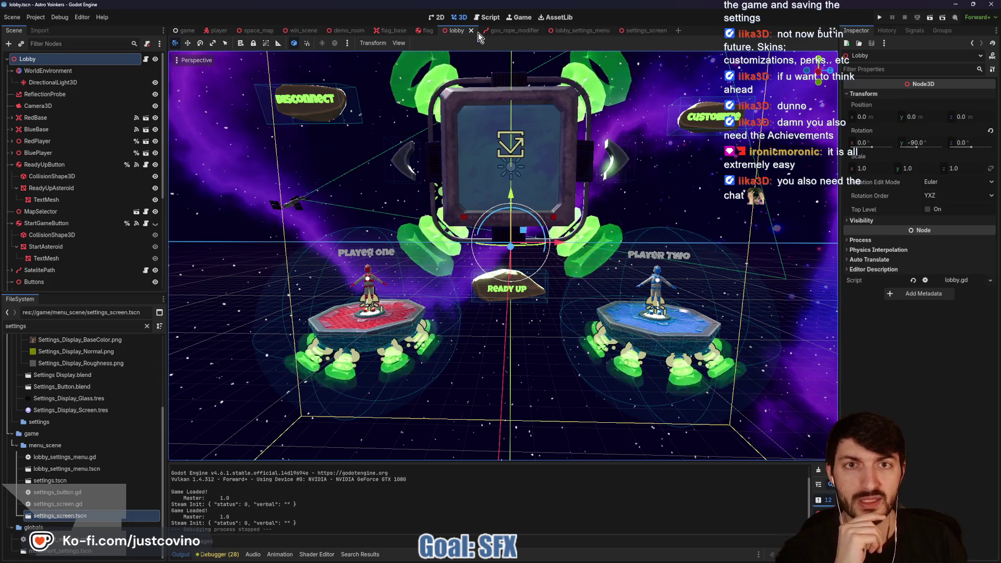
Read through lobby.gd in the Script view, then switch to the lobby_settings_menu scene tab.
{"action": "left_click", "coordinate": [485, 18]}
{"action": "scroll", "coordinate": [438, 233], "scroll_direction": "down", "scroll_amount": 1}
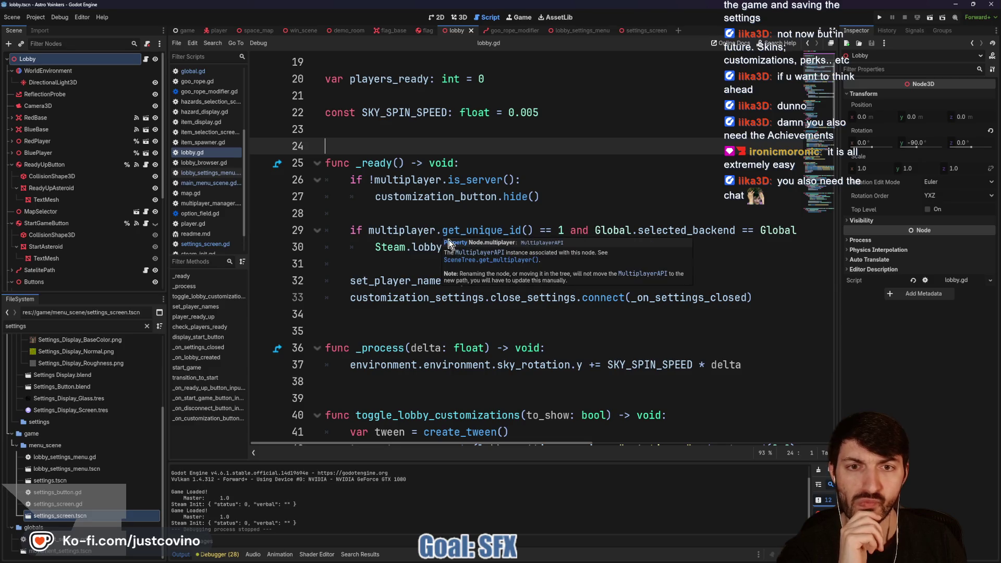
{"action": "scroll", "coordinate": [391, 209], "scroll_direction": "down", "scroll_amount": 1}
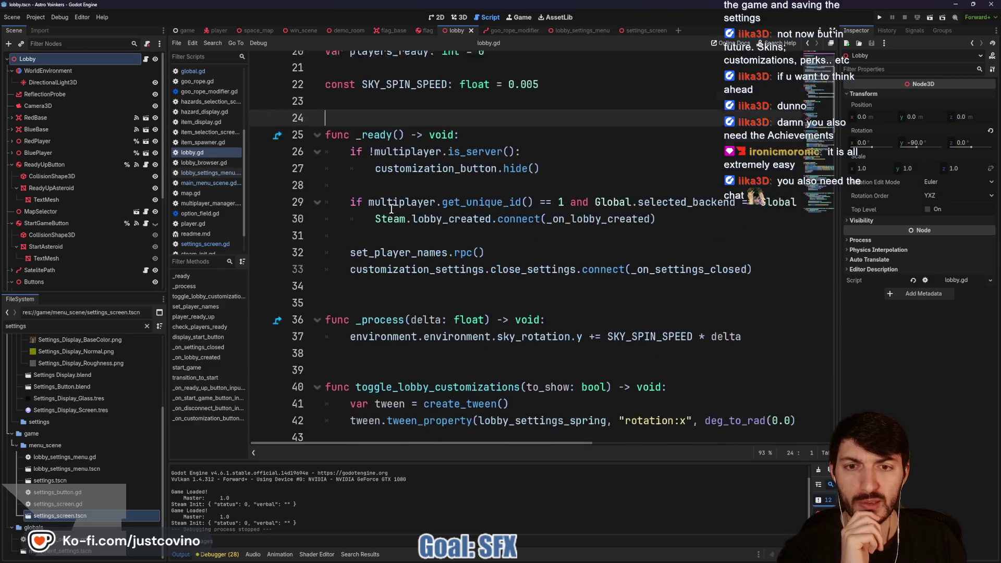
{"action": "scroll", "coordinate": [554, 217], "scroll_direction": "down", "scroll_amount": 4}
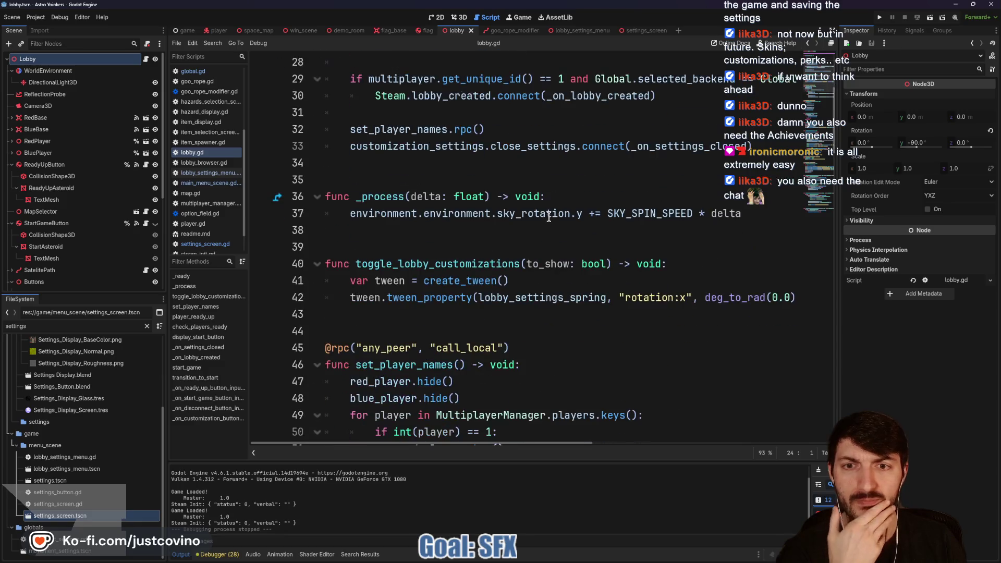
{"action": "scroll", "coordinate": [539, 215], "scroll_direction": "down", "scroll_amount": 1}
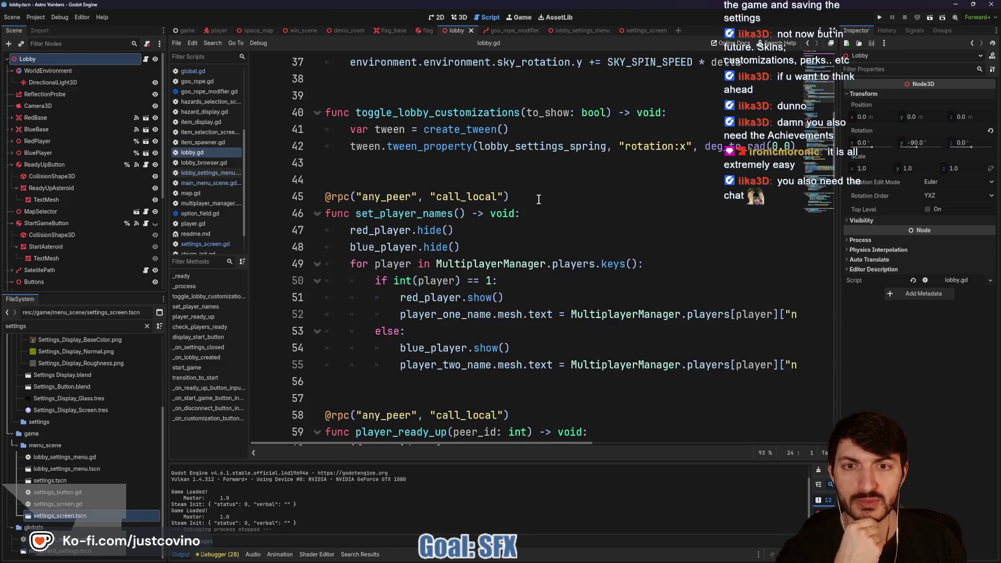
{"action": "left_click", "coordinate": [536, 180]}
{"action": "scroll", "coordinate": [535, 180], "scroll_direction": "down", "scroll_amount": 3}
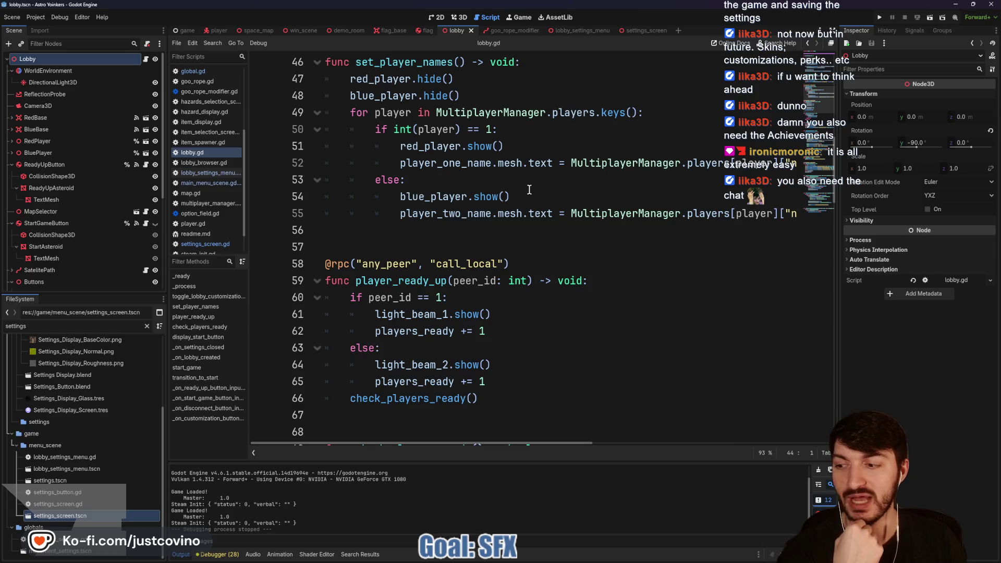
{"action": "scroll", "coordinate": [529, 189], "scroll_direction": "down", "scroll_amount": 2}
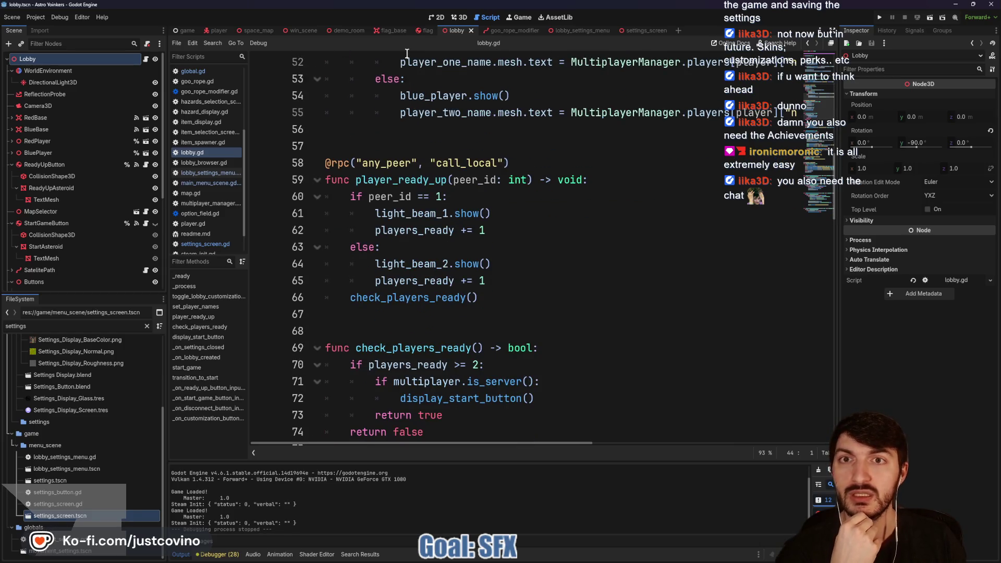
{"action": "left_click", "coordinate": [579, 30]}
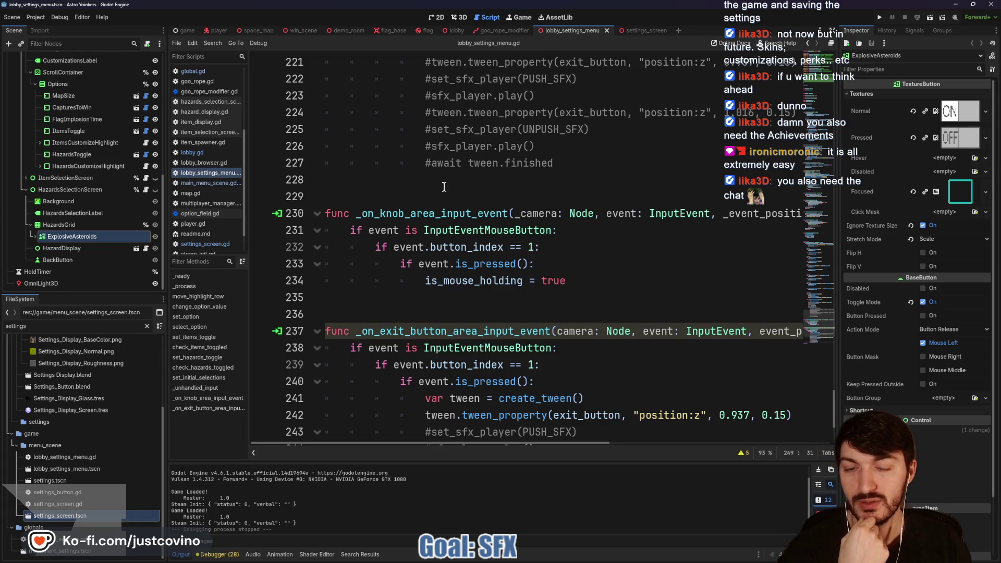
{"action": "scroll", "coordinate": [433, 245], "scroll_direction": "down", "scroll_amount": 1}
{"action": "left_click", "coordinate": [431, 257]}
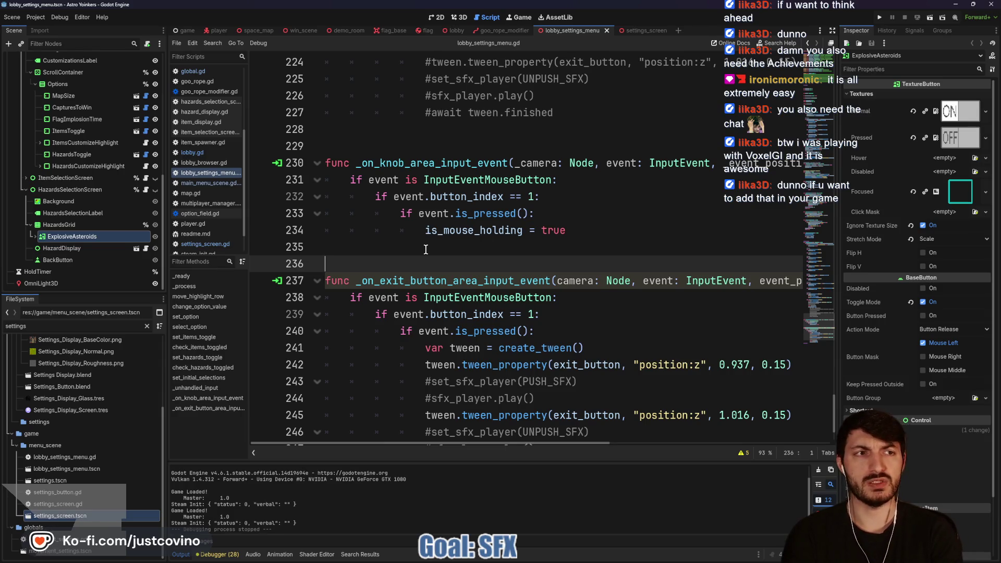
{"action": "key", "text": "ctrl+s"}
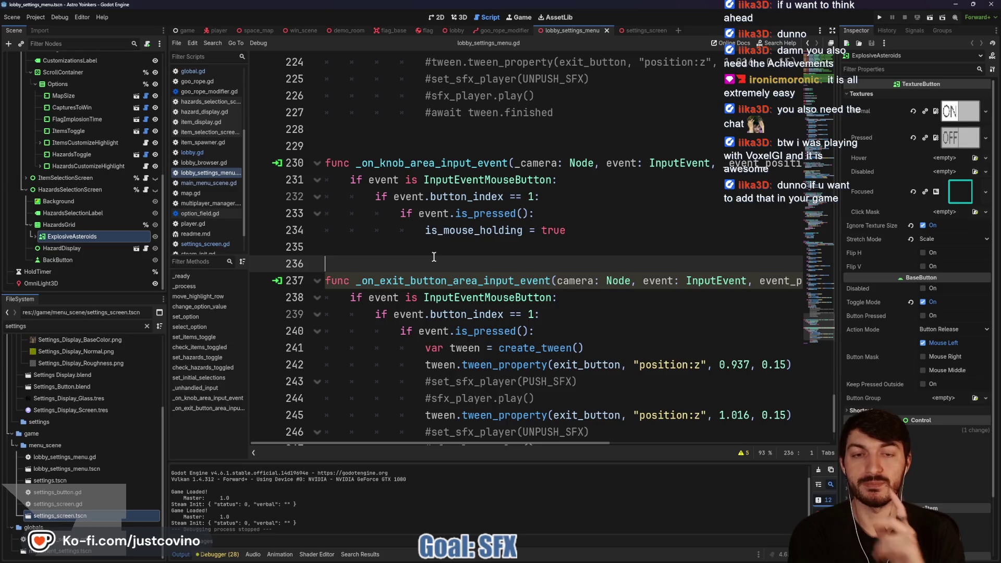
{"action": "scroll", "coordinate": [504, 220], "scroll_direction": "down", "scroll_amount": 1}
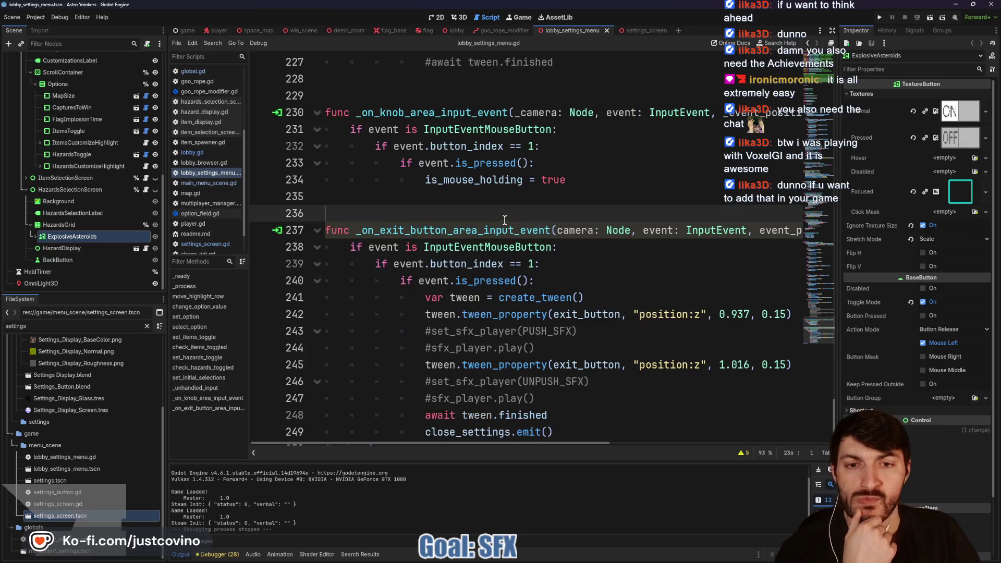
Scroll back up and switch to the settings_screen scene and its script.
{"action": "scroll", "coordinate": [507, 215], "scroll_direction": "up", "scroll_amount": 2}
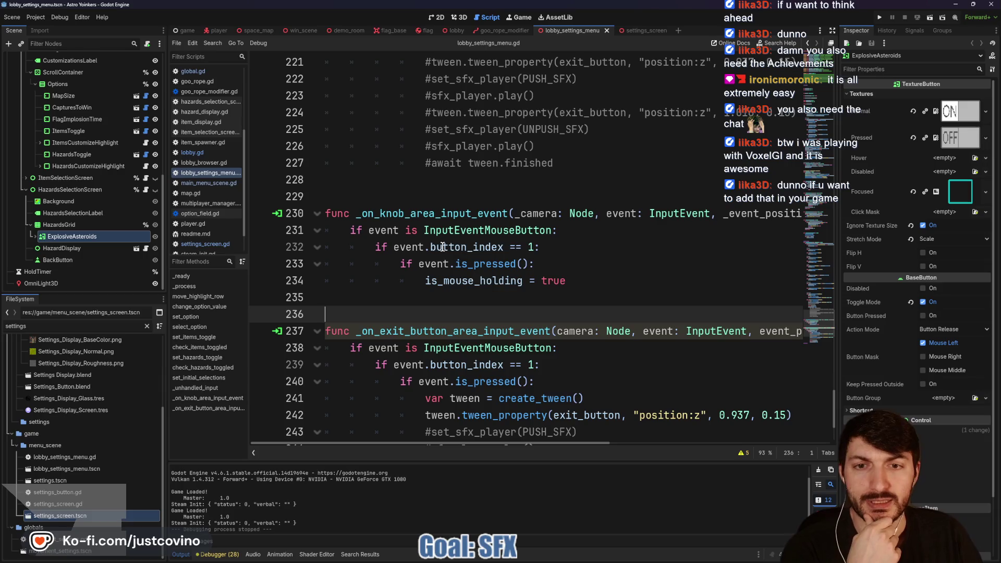
{"action": "scroll", "coordinate": [445, 255], "scroll_direction": "up", "scroll_amount": 8}
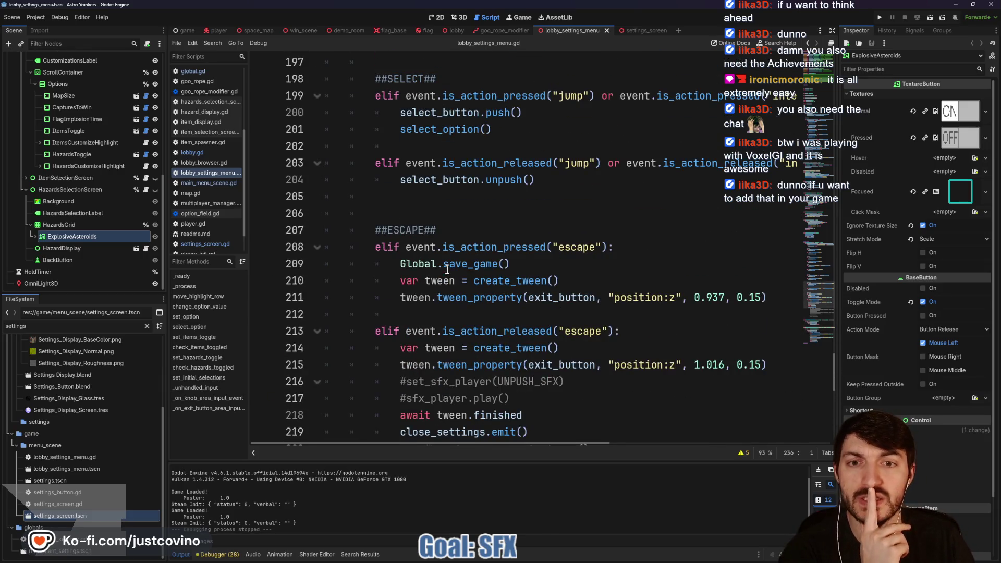
{"action": "scroll", "coordinate": [447, 269], "scroll_direction": "up", "scroll_amount": 10}
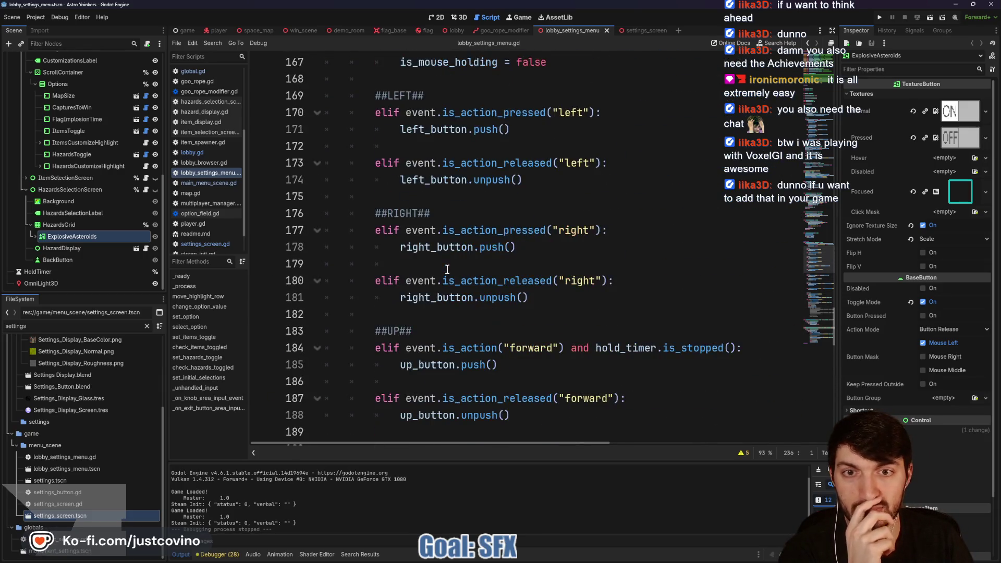
{"action": "scroll", "coordinate": [447, 269], "scroll_direction": "up", "scroll_amount": 4}
{"action": "scroll", "coordinate": [447, 272], "scroll_direction": "up", "scroll_amount": 3}
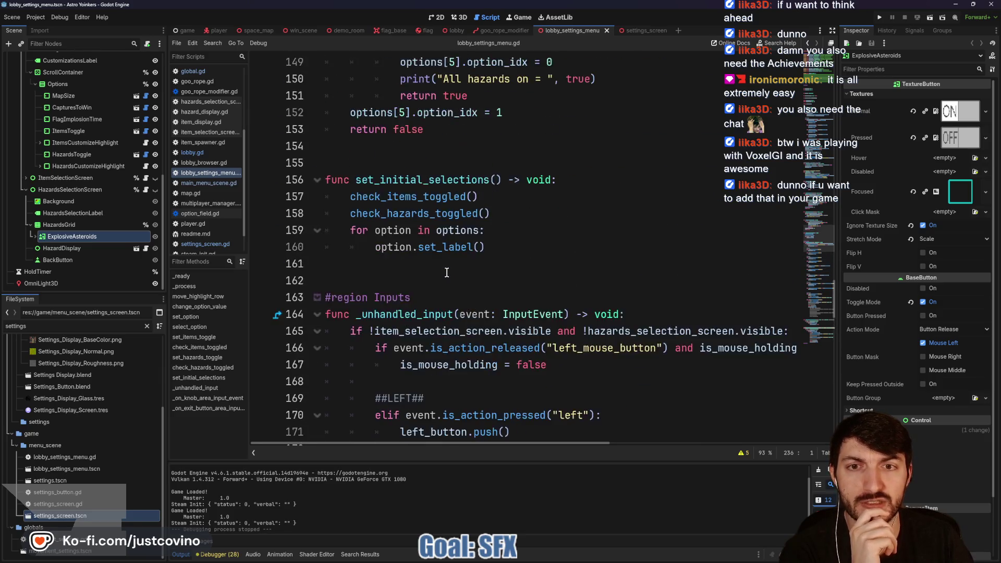
{"action": "key", "text": "ctrl+Tab"}
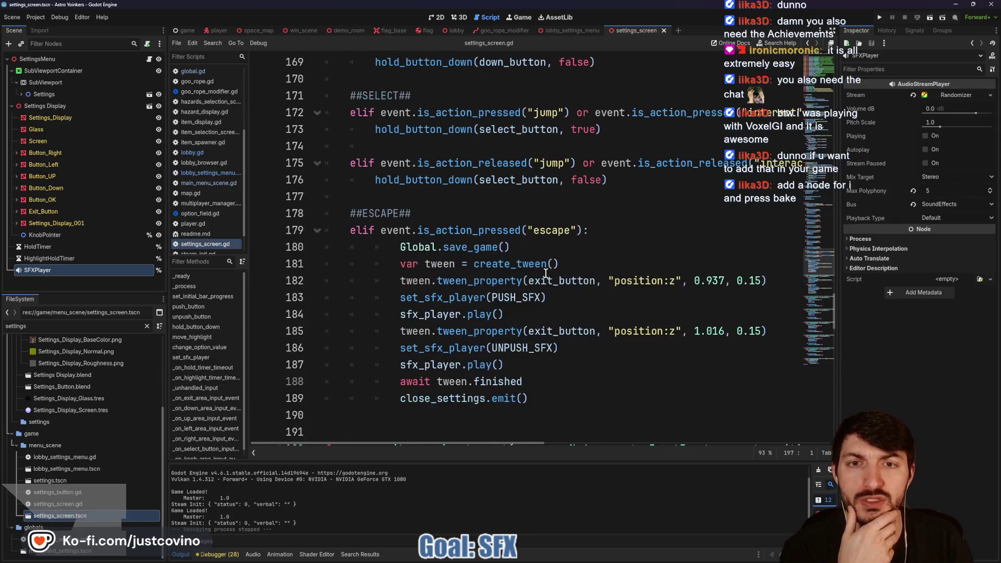
Jump to the move_highlight definition and add a blank line at its start.
{"action": "scroll", "coordinate": [543, 272], "scroll_direction": "up", "scroll_amount": 2}
{"action": "scroll", "coordinate": [544, 272], "scroll_direction": "up", "scroll_amount": 11}
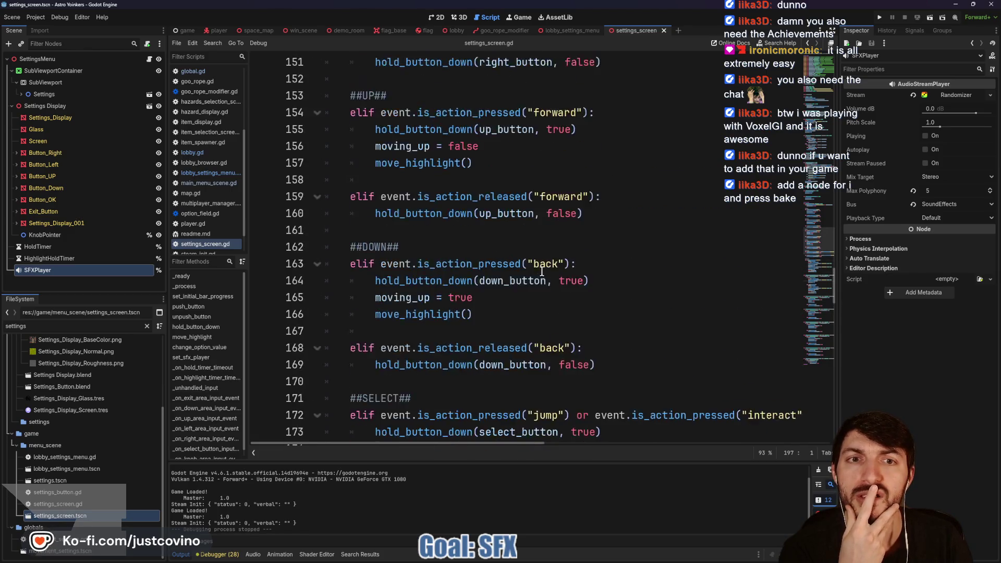
{"action": "scroll", "coordinate": [542, 271], "scroll_direction": "up", "scroll_amount": 4}
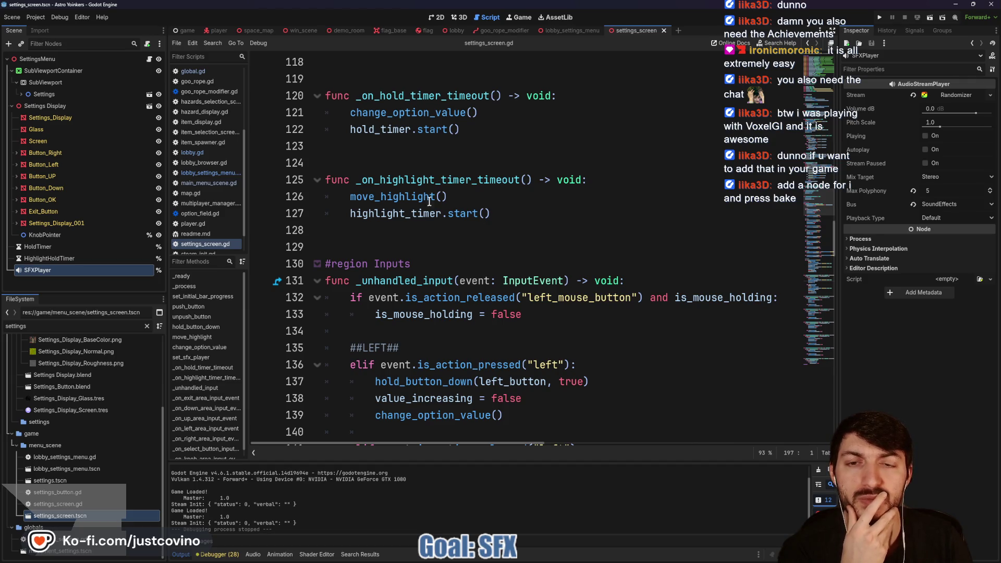
{"action": "left_click", "coordinate": [414, 196], "text": "ctrl"}
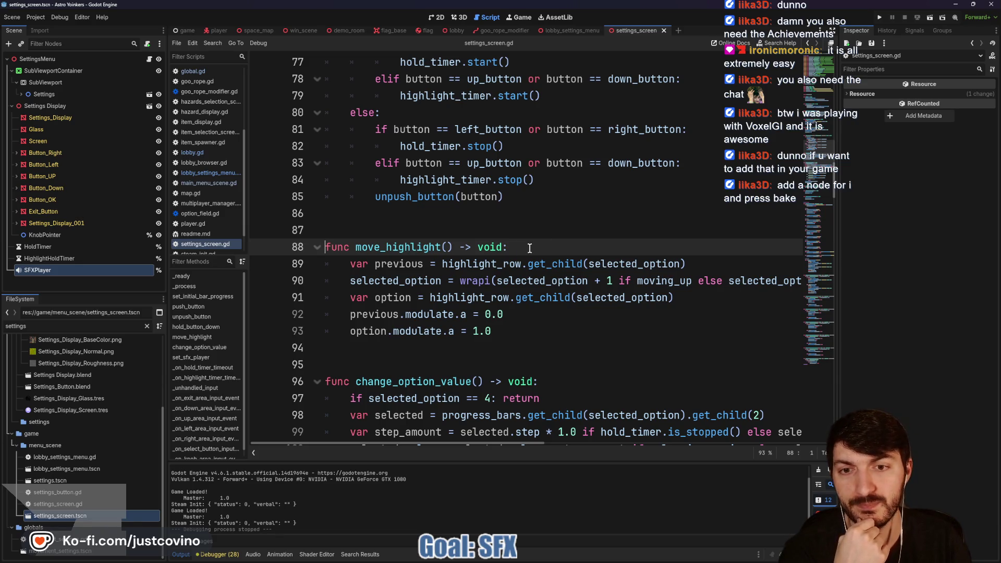
{"action": "key", "text": "Return"}
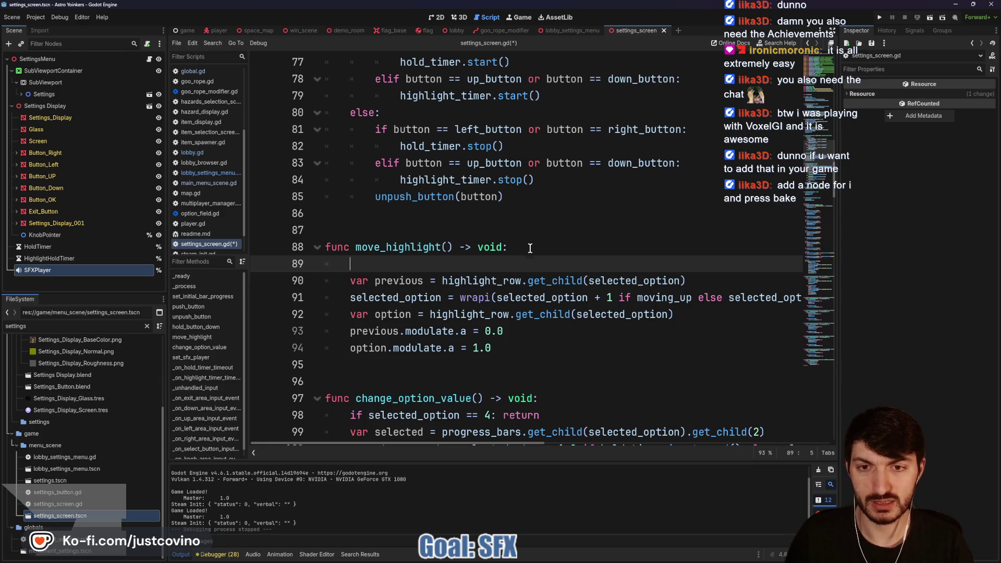
Paste set_sfx_player(PUSH_SFX) and sfx_player.play() into move_highlight, fix indentation, save and run.
{"action": "type", "text": "set_sfx_player(PUSH_SFX) \t\t\tsfx_player.play()"}
{"action": "left_click", "coordinate": [425, 263]}
{"action": "key", "text": "BackSpace"}
{"action": "key", "text": "BackSpace"}
{"action": "key", "text": "BackSpace"}
{"action": "left_click", "coordinate": [398, 284]}
{"action": "key", "text": "BackSpace"}
{"action": "key", "text": "BackSpace"}
{"action": "key", "text": "ctrl+s"}
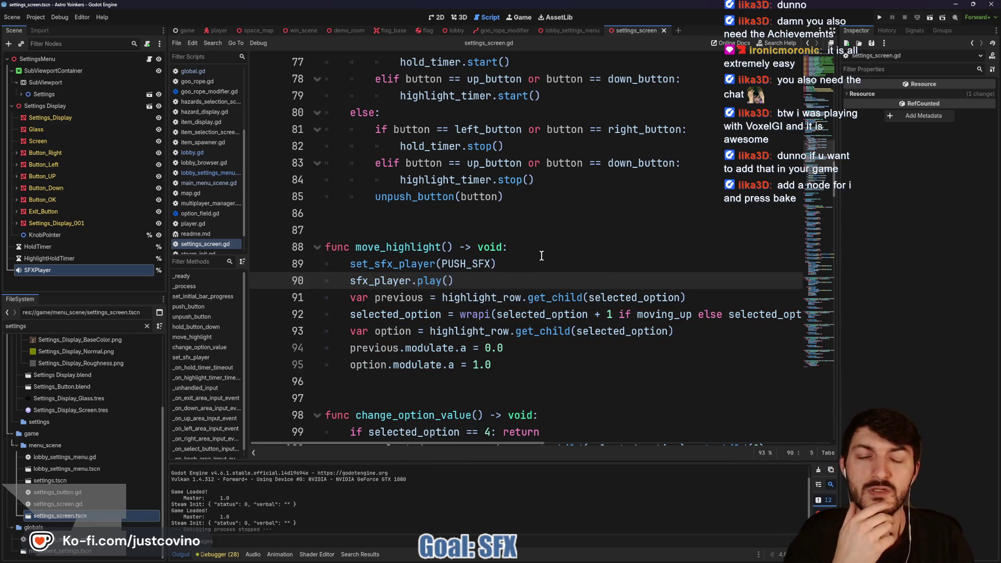
{"action": "left_click", "coordinate": [881, 15]}
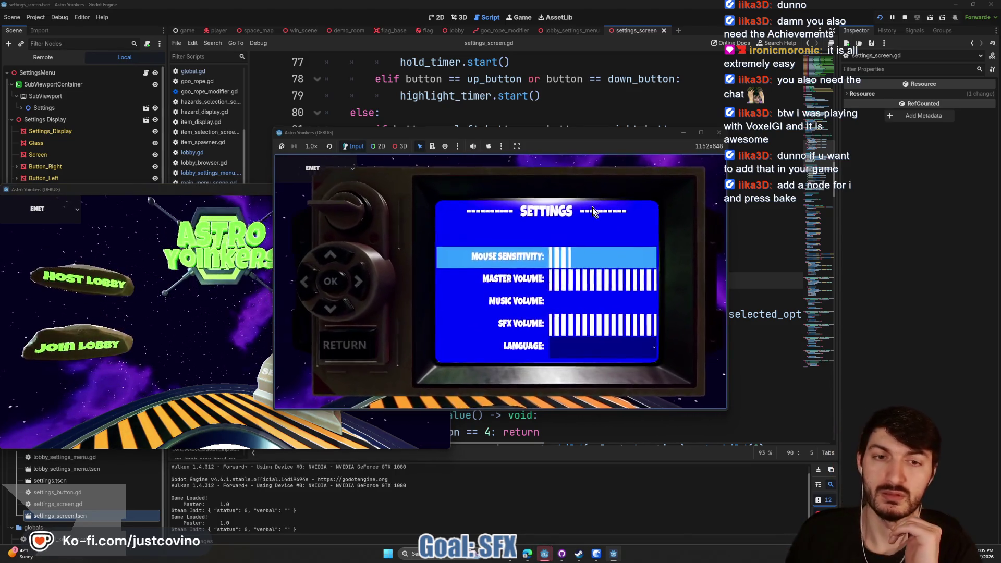
Cycle the settings highlight with the arrow keys and lower Music Volume to zero.
{"action": "key", "text": "Down"}
{"action": "key", "text": "Down"}
{"action": "key", "text": "Down"}
{"action": "key", "text": "Down"}
{"action": "key", "text": "Down"}
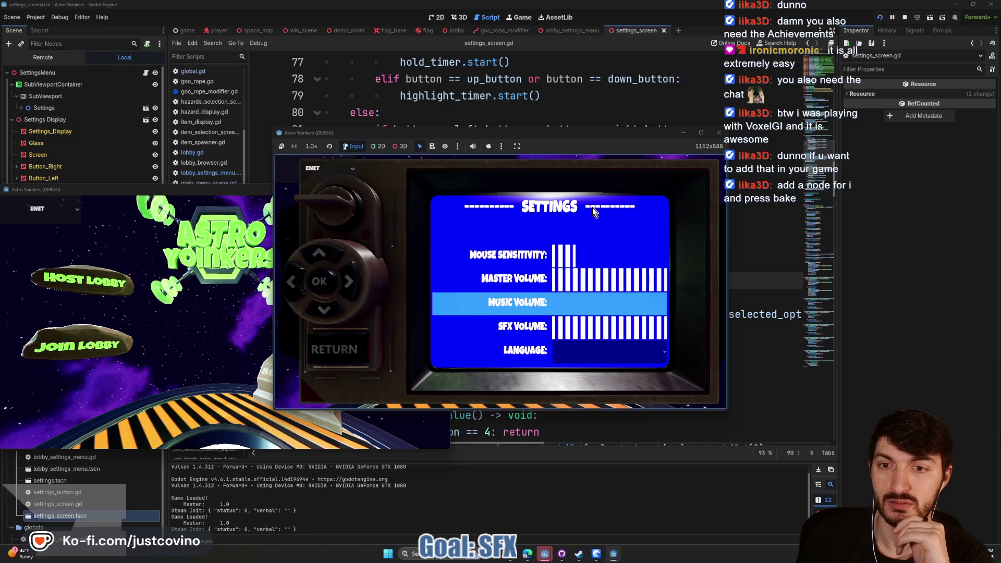
{"action": "key", "text": "Down"}
{"action": "key", "text": "Down"}
{"action": "key", "text": "Down"}
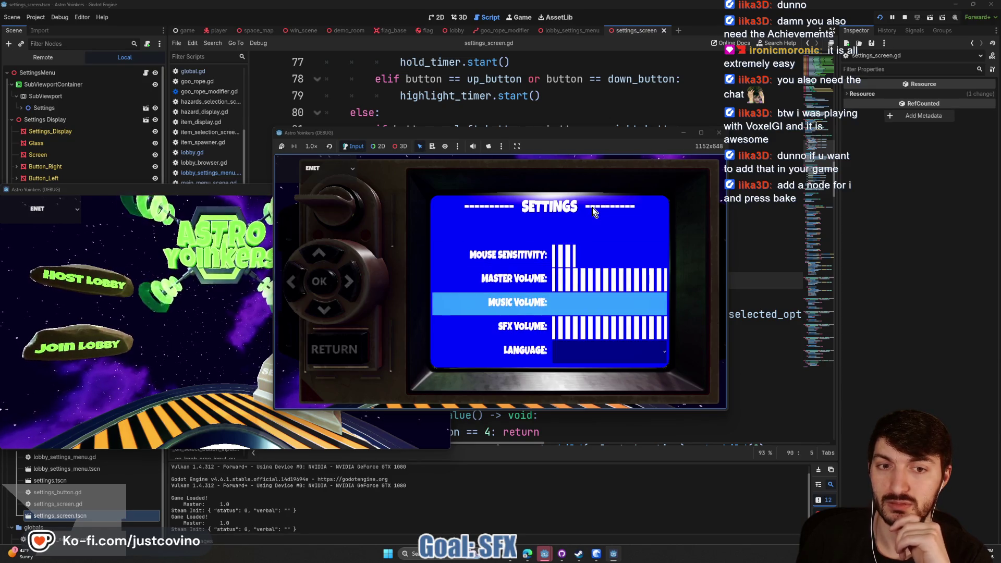
{"action": "key", "text": "Up"}
{"action": "key", "text": "Up"}
{"action": "key", "text": "Up"}
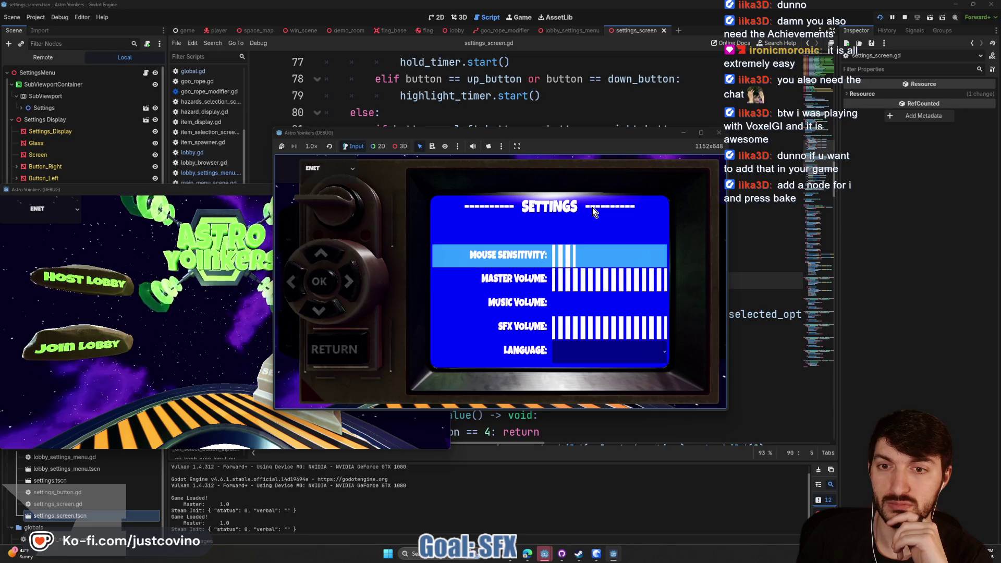
{"action": "key", "text": "Down"}
{"action": "key", "text": "Down"}
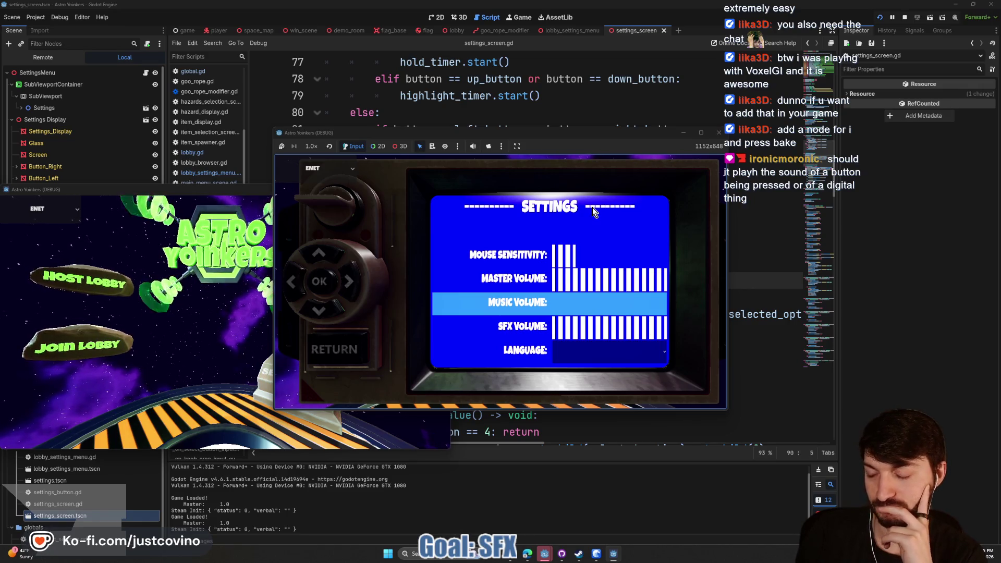
{"action": "key", "text": "Up"}
{"action": "key", "text": "Up"}
{"action": "key", "text": "Up"}
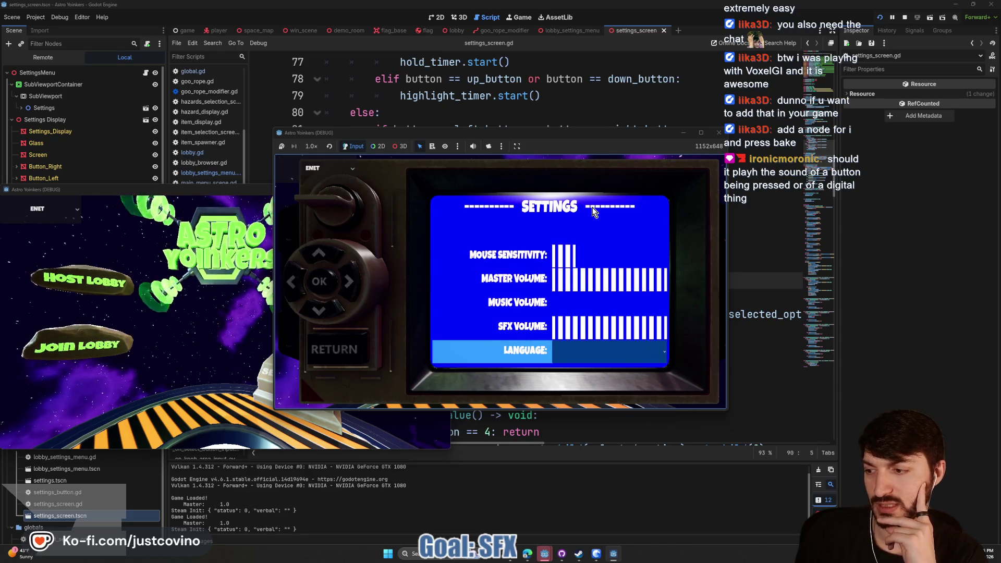
{"action": "key", "text": "Up"}
{"action": "key", "text": "Up"}
{"action": "key", "text": "Left"}
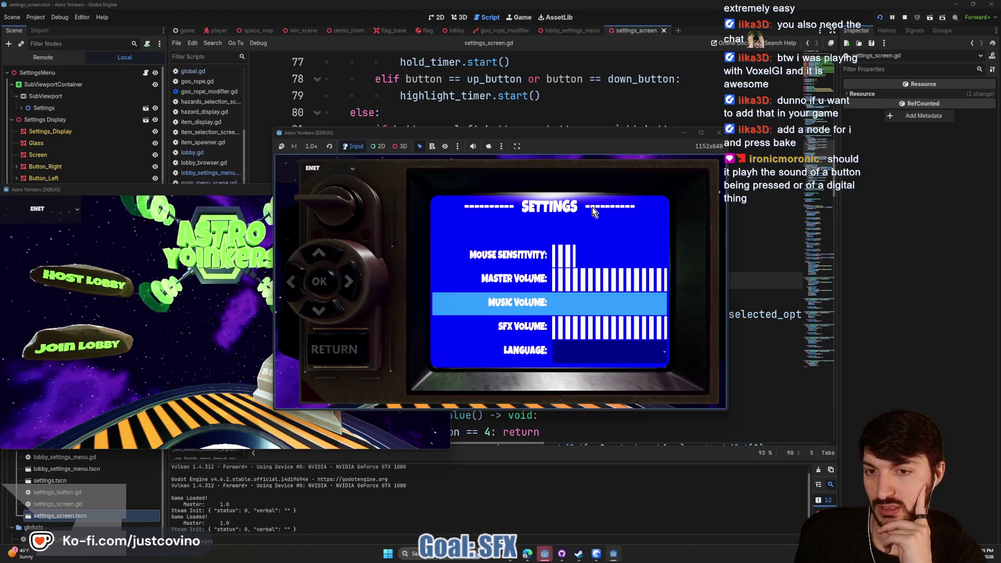
Open the settings screen in the left game window and cycle the highlight in both windows.
{"action": "left_click", "coordinate": [318, 268]}
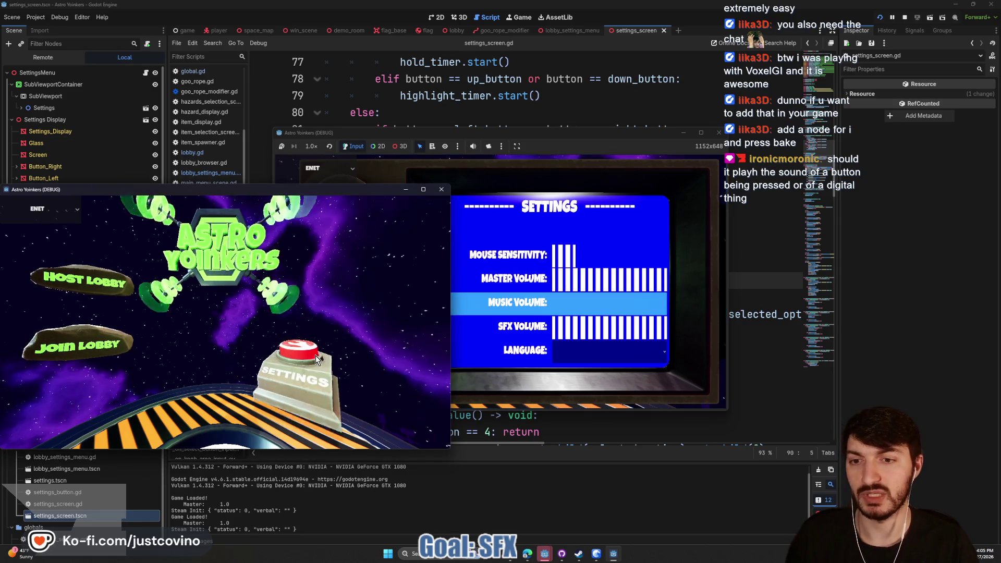
{"action": "key", "text": "Down"}
{"action": "key", "text": "Down"}
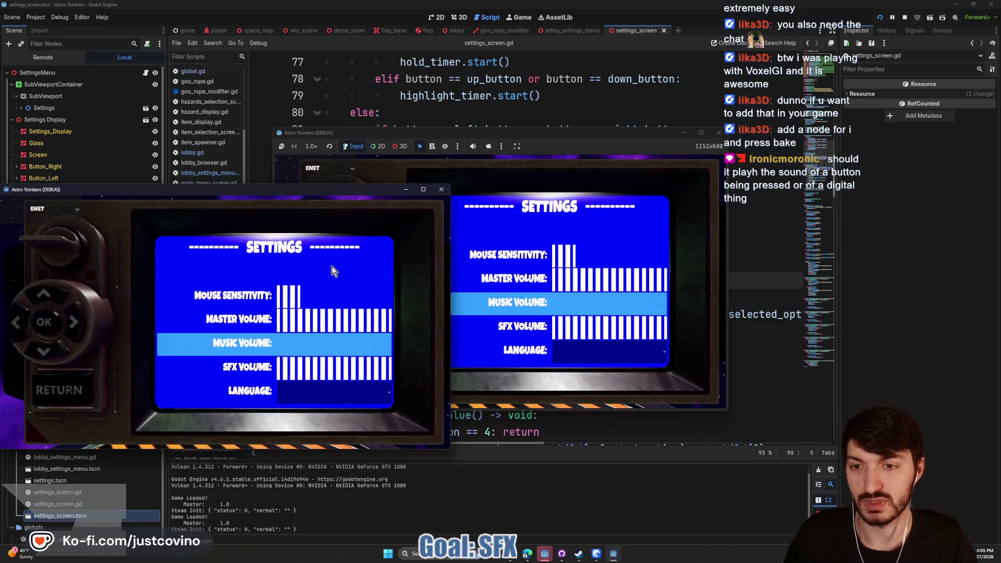
{"action": "left_click", "coordinate": [558, 152]}
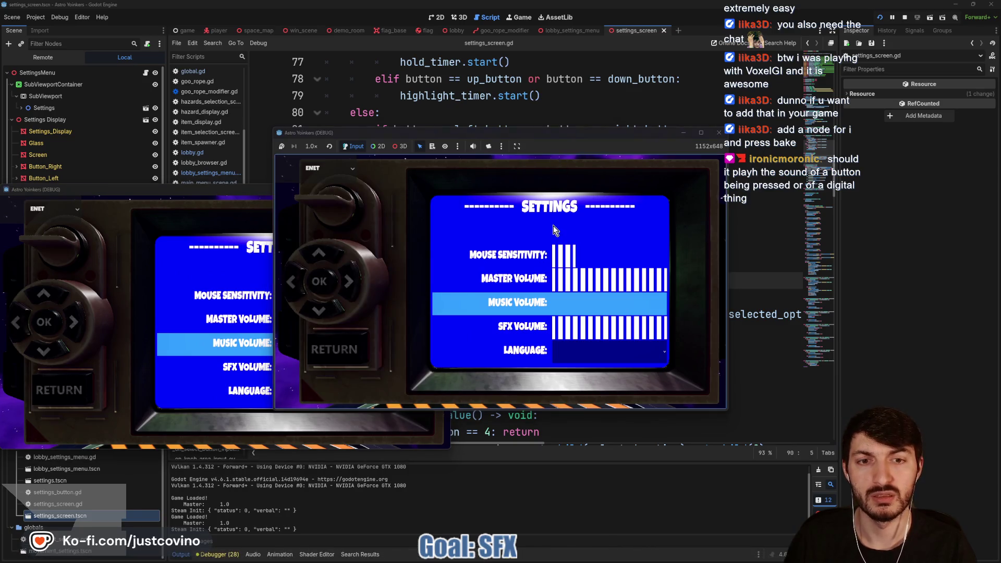
{"action": "key", "text": "Up"}
{"action": "key", "text": "Up"}
{"action": "key", "text": "Up"}
{"action": "key", "text": "Up"}
{"action": "key", "text": "Up"}
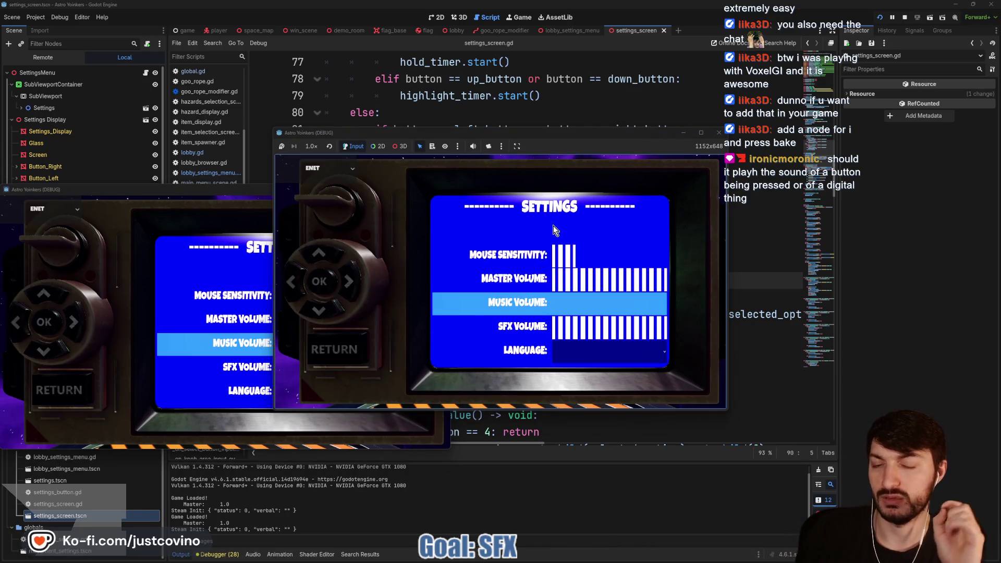
{"action": "key", "text": "Up"}
{"action": "key", "text": "Up"}
{"action": "key", "text": "Up"}
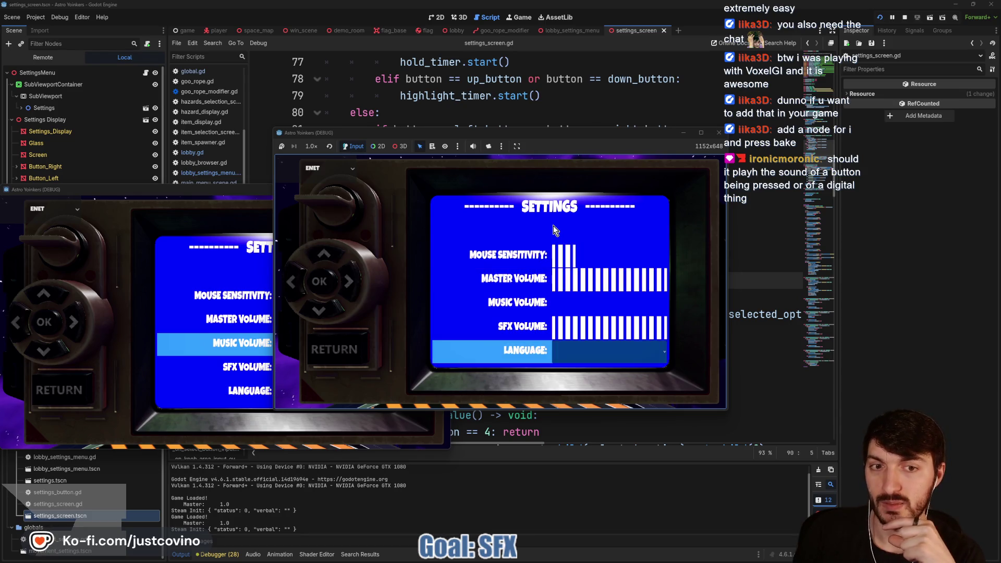
{"action": "key", "text": "Down"}
{"action": "key", "text": "Down"}
{"action": "key", "text": "Down"}
{"action": "key", "text": "Down"}
{"action": "key", "text": "Up"}
{"action": "key", "text": "Up"}
{"action": "key", "text": "Up"}
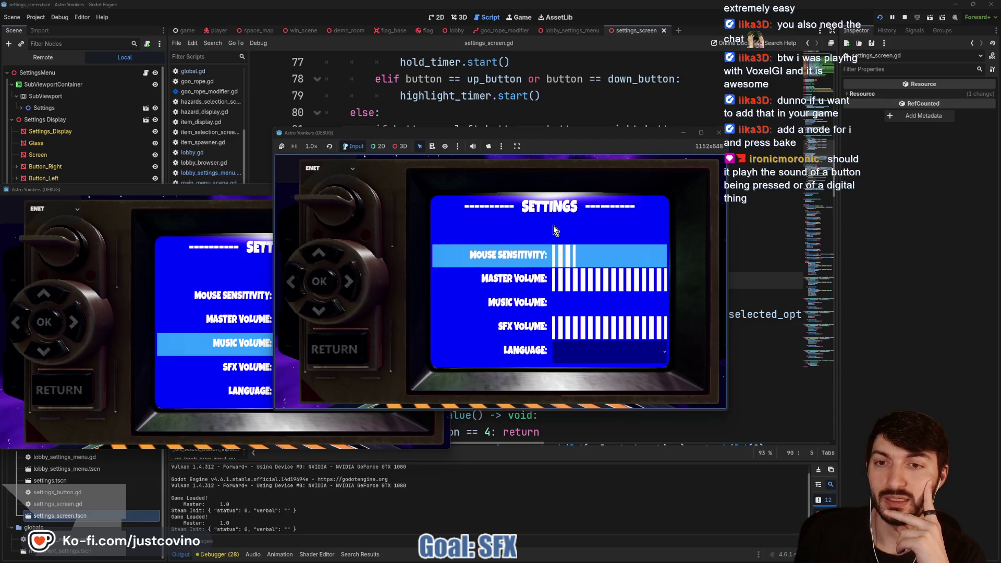
{"action": "key", "text": "Down"}
{"action": "key", "text": "Down"}
{"action": "key", "text": "Down"}
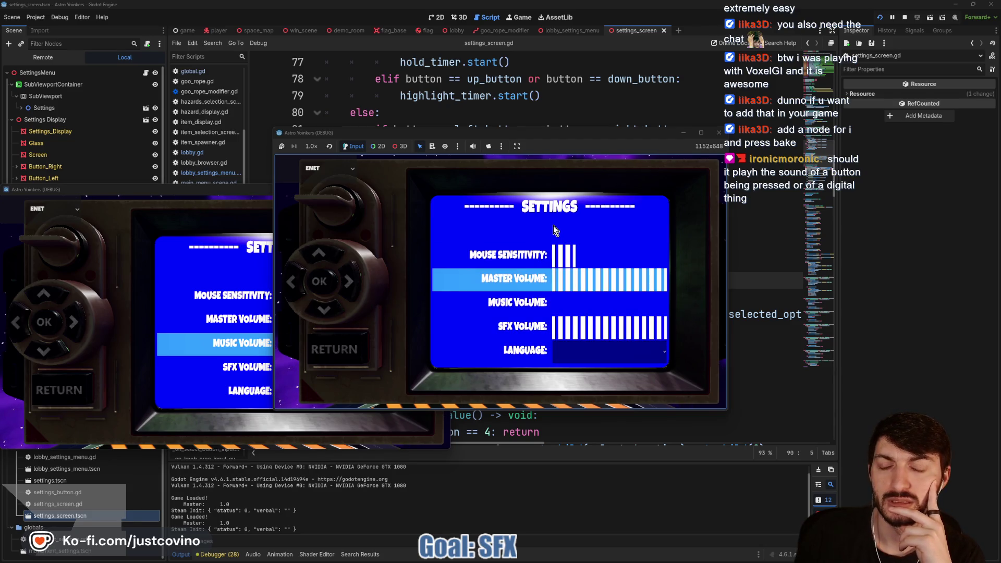
{"action": "key", "text": "Up"}
{"action": "key", "text": "Up"}
{"action": "key", "text": "Up"}
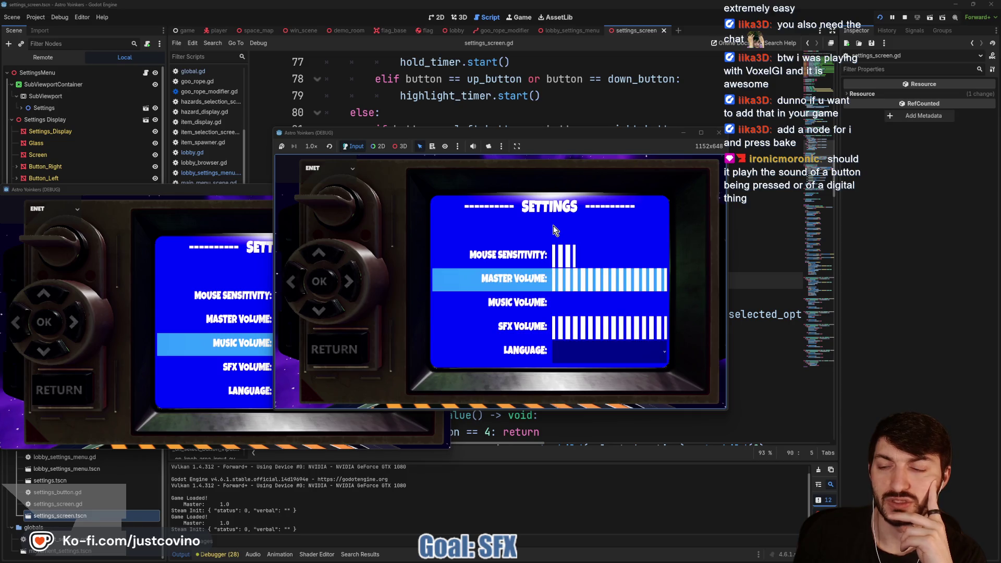
Step through Mouse Sensitivity, Music and SFX Volume, then stop the game and open SoundEffects.
{"action": "key", "text": "Down"}
{"action": "key", "text": "Down"}
{"action": "key", "text": "Down"}
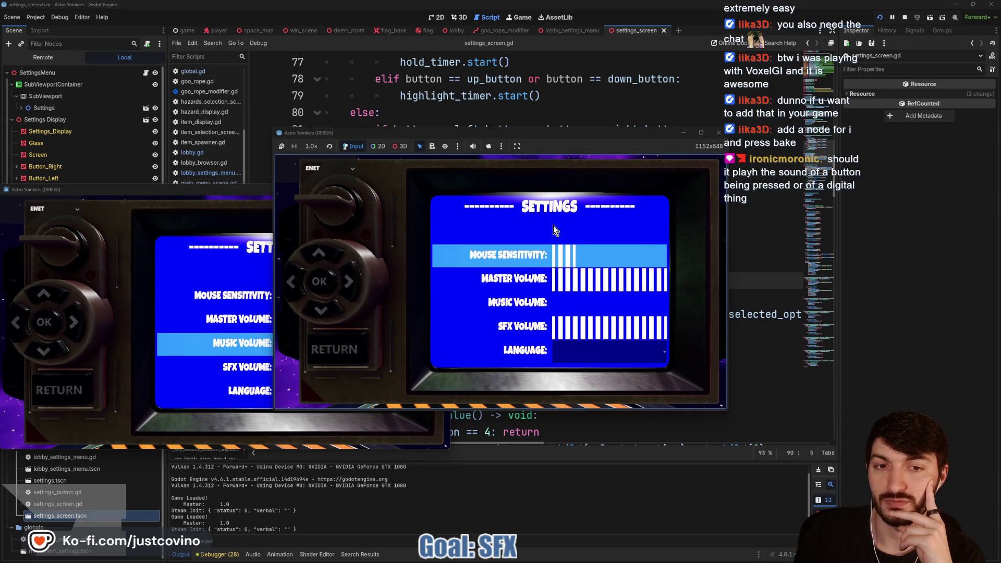
{"action": "key", "text": "Down"}
{"action": "key", "text": "Down"}
{"action": "key", "text": "Up"}
{"action": "key", "text": "Up"}
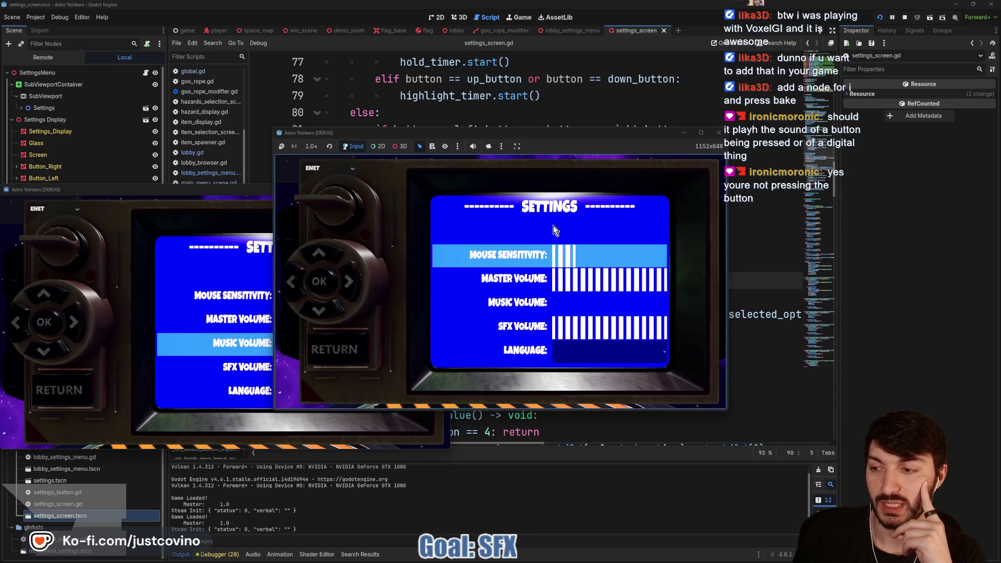
{"action": "key", "text": "Down"}
{"action": "key", "text": "Down"}
{"action": "key", "text": "Down"}
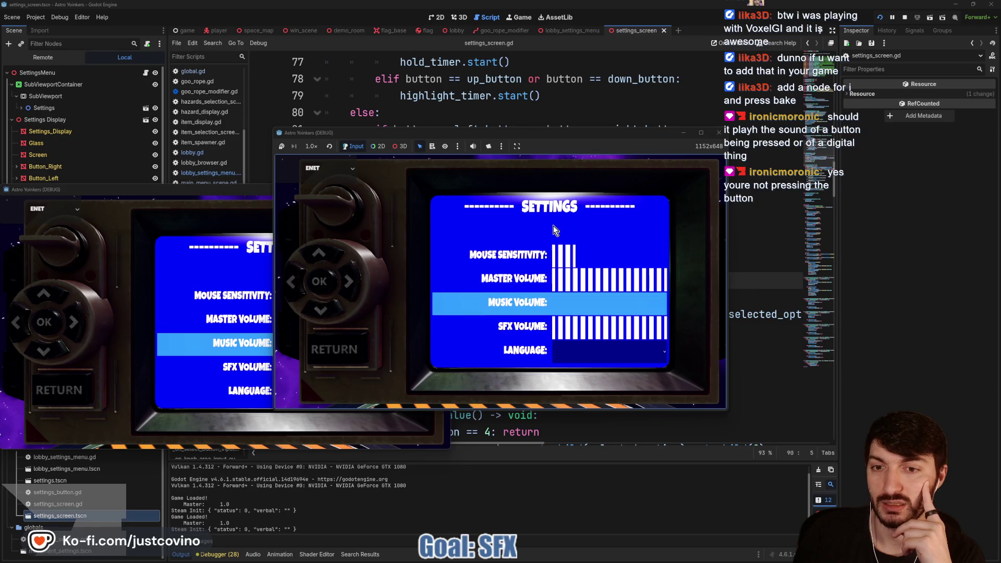
{"action": "key", "text": "Down"}
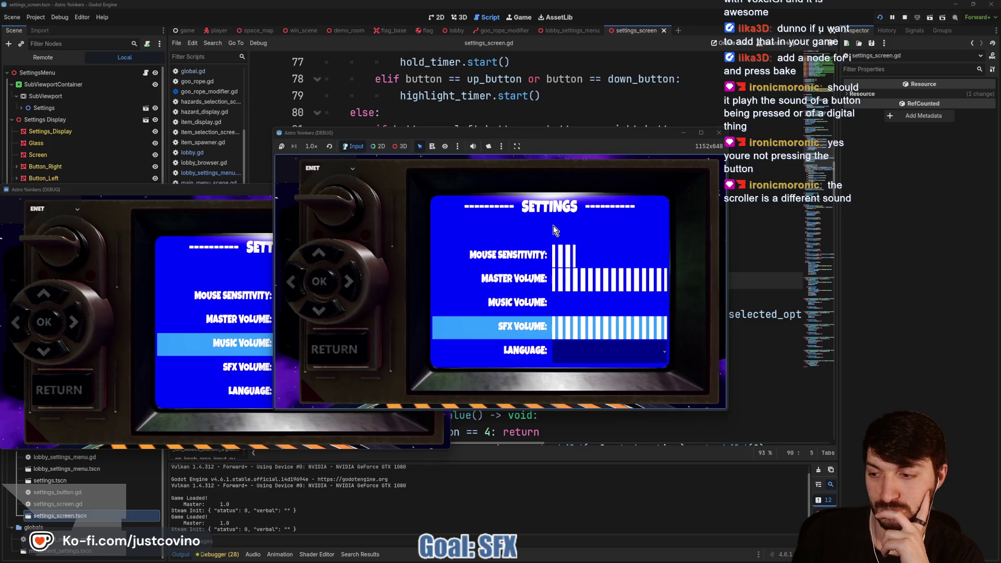
{"action": "key", "text": "Up"}
{"action": "key", "text": "Up"}
{"action": "key", "text": "Up"}
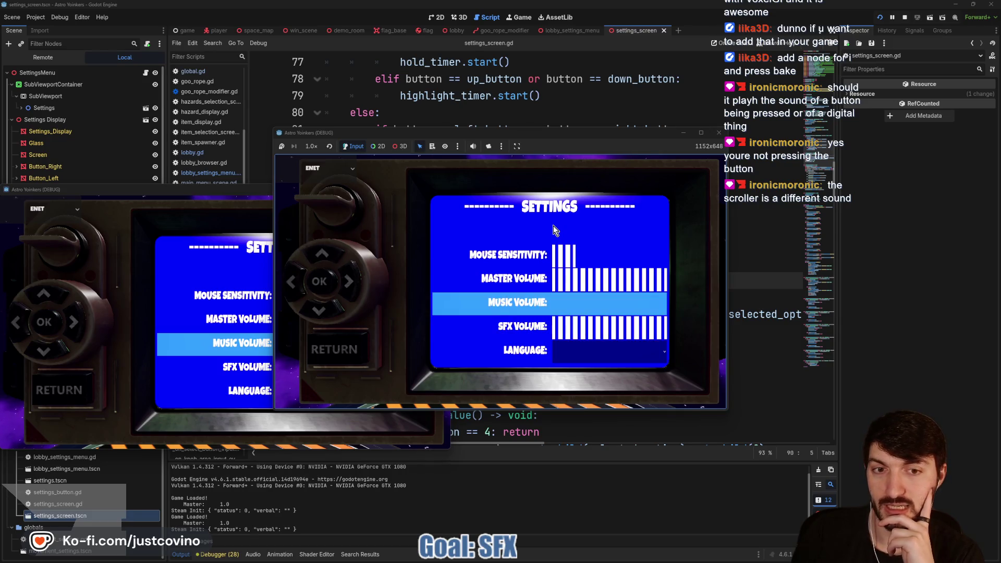
{"action": "key", "text": "Up"}
{"action": "key", "text": "Up"}
{"action": "key", "text": "Up"}
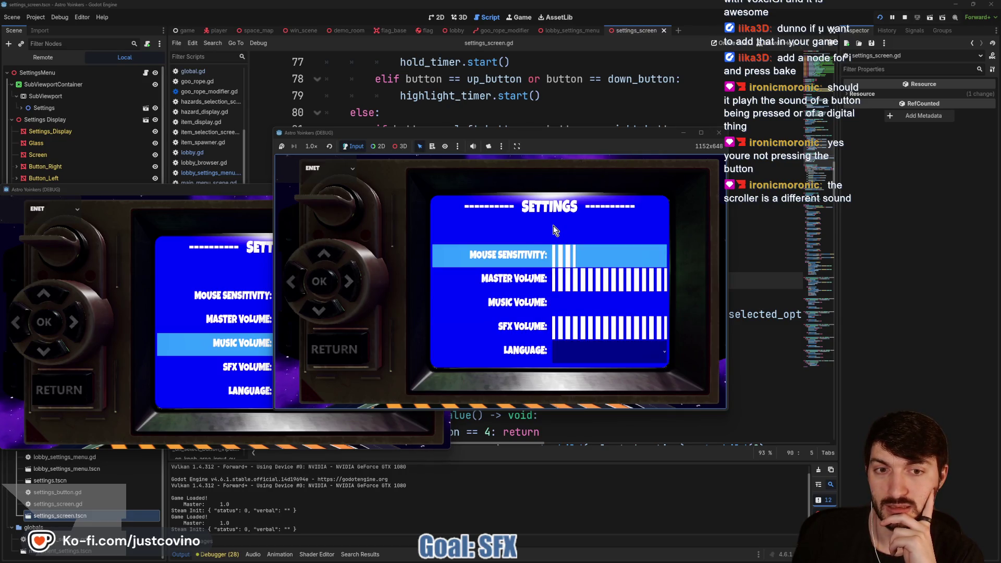
{"action": "key", "text": "Up"}
{"action": "key", "text": "Up"}
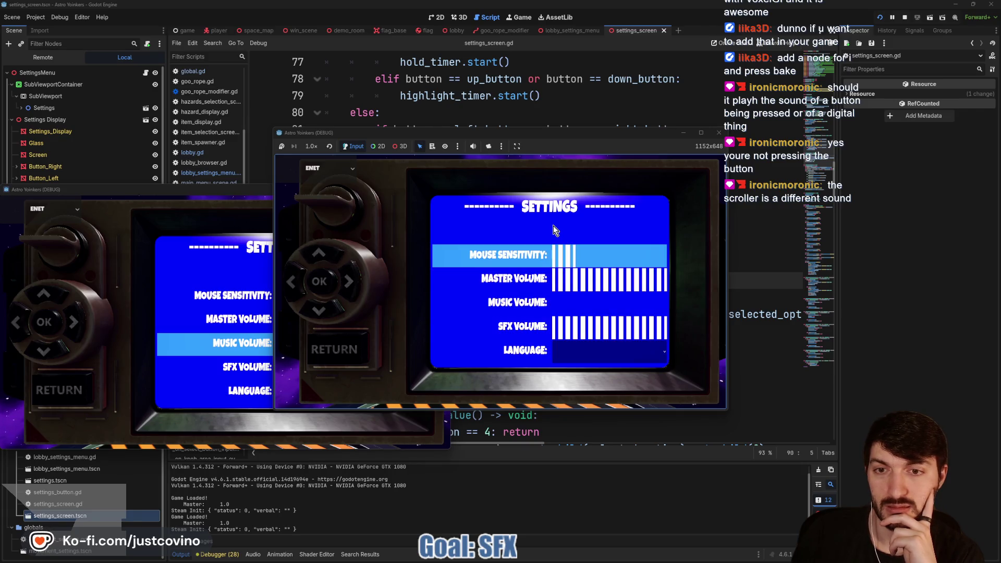
{"action": "left_click", "coordinate": [904, 18]}
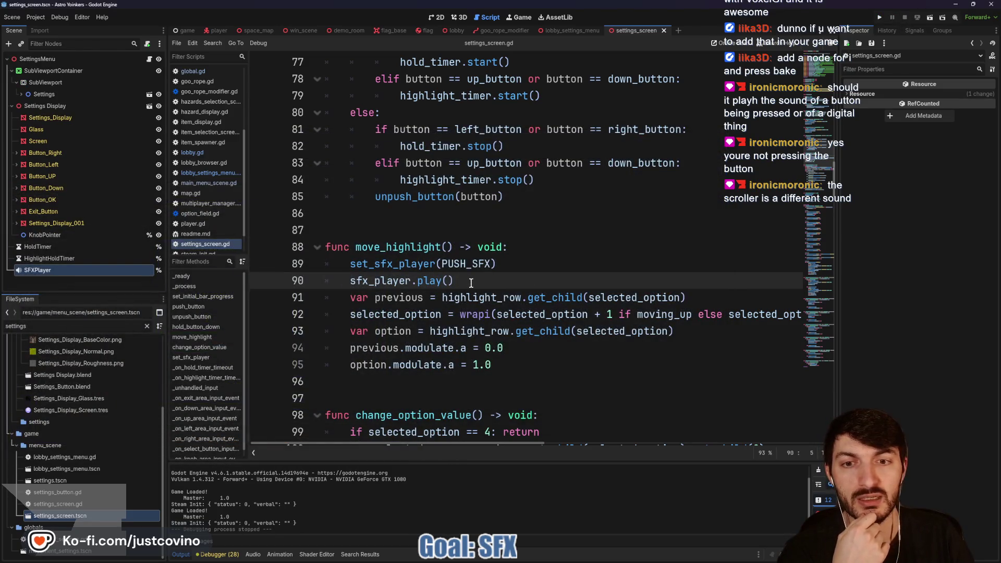
{"action": "left_click", "coordinate": [605, 559]}
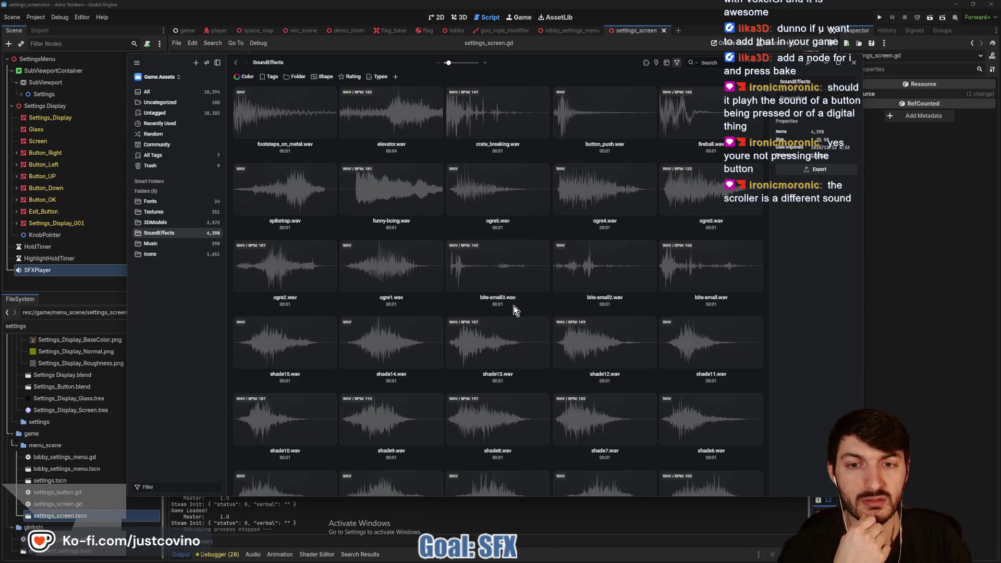
{"action": "scroll", "coordinate": [514, 305], "scroll_direction": "down", "scroll_amount": 3}
{"action": "scroll", "coordinate": [512, 305], "scroll_direction": "down", "scroll_amount": 3}
{"action": "scroll", "coordinate": [512, 304], "scroll_direction": "down", "scroll_amount": 4}
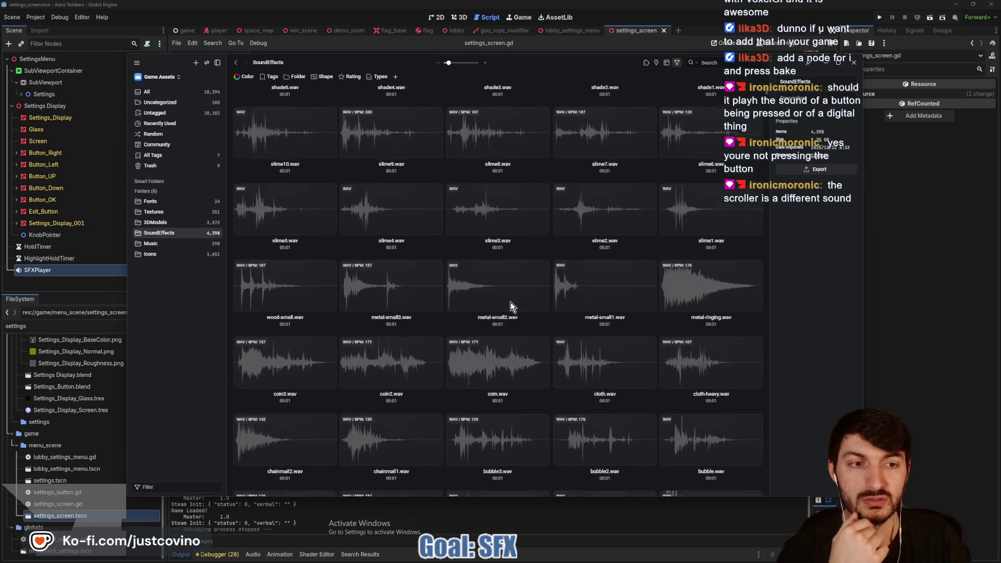
{"action": "scroll", "coordinate": [511, 303], "scroll_direction": "down", "scroll_amount": 10}
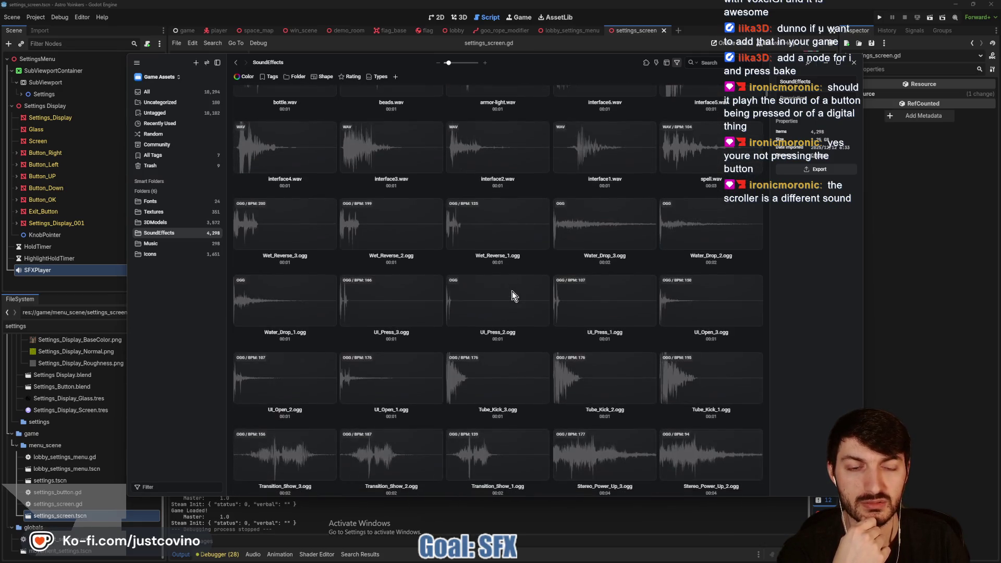
{"action": "scroll", "coordinate": [510, 313], "scroll_direction": "down", "scroll_amount": 1}
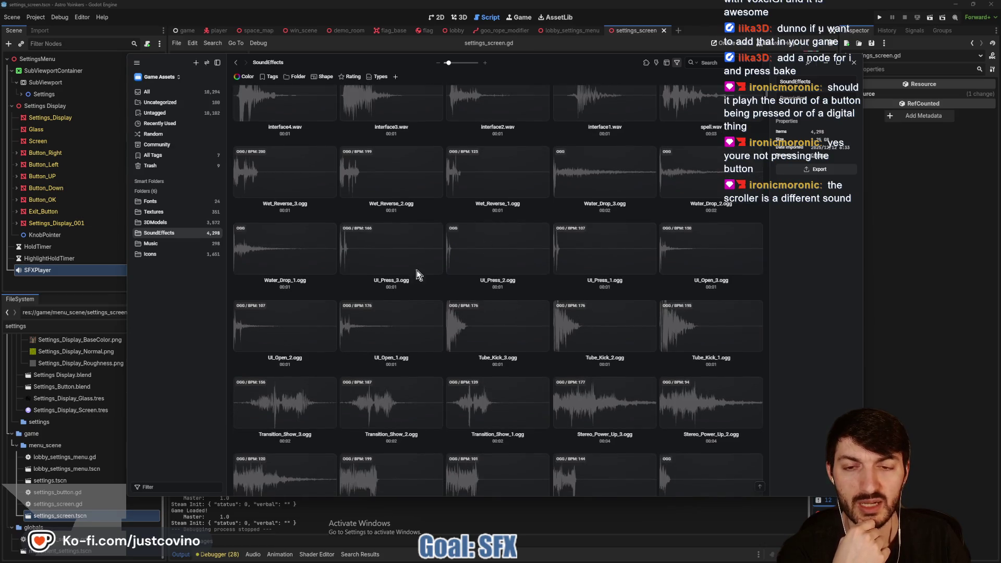
{"action": "mouse_move", "coordinate": [633, 177]}
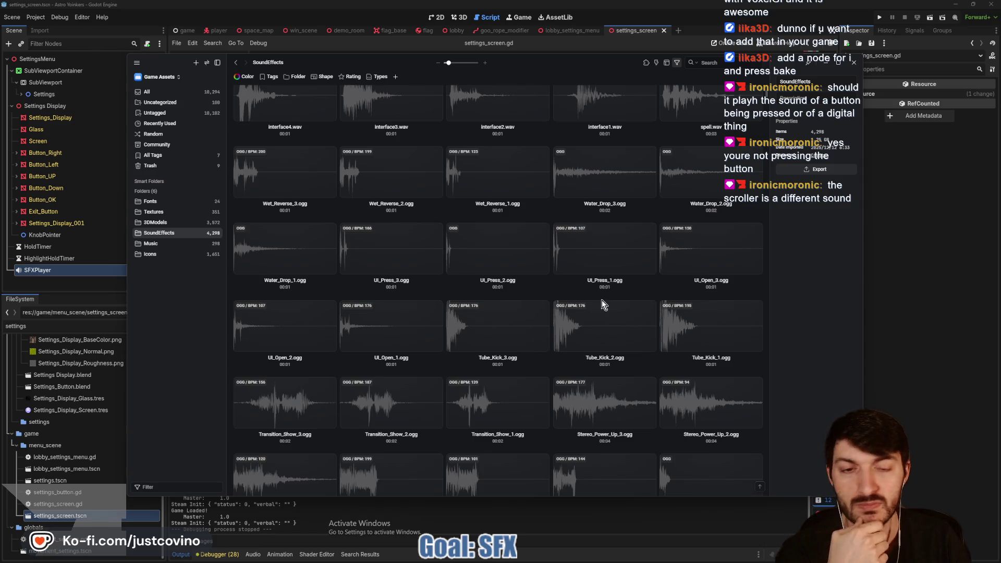
{"action": "scroll", "coordinate": [578, 297], "scroll_direction": "down", "scroll_amount": 3}
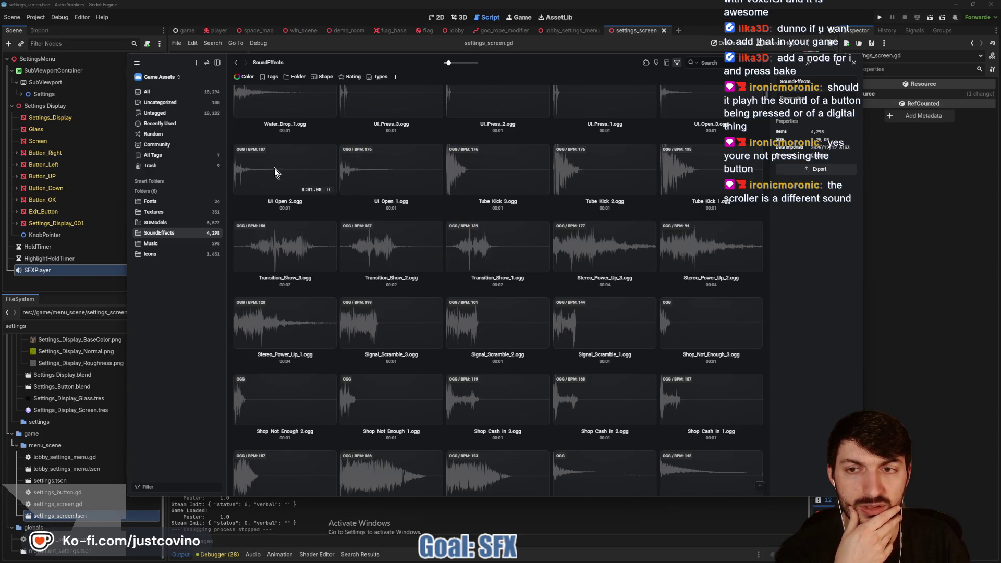
{"action": "scroll", "coordinate": [477, 216], "scroll_direction": "down", "scroll_amount": 2}
{"action": "scroll", "coordinate": [476, 217], "scroll_direction": "down", "scroll_amount": 2}
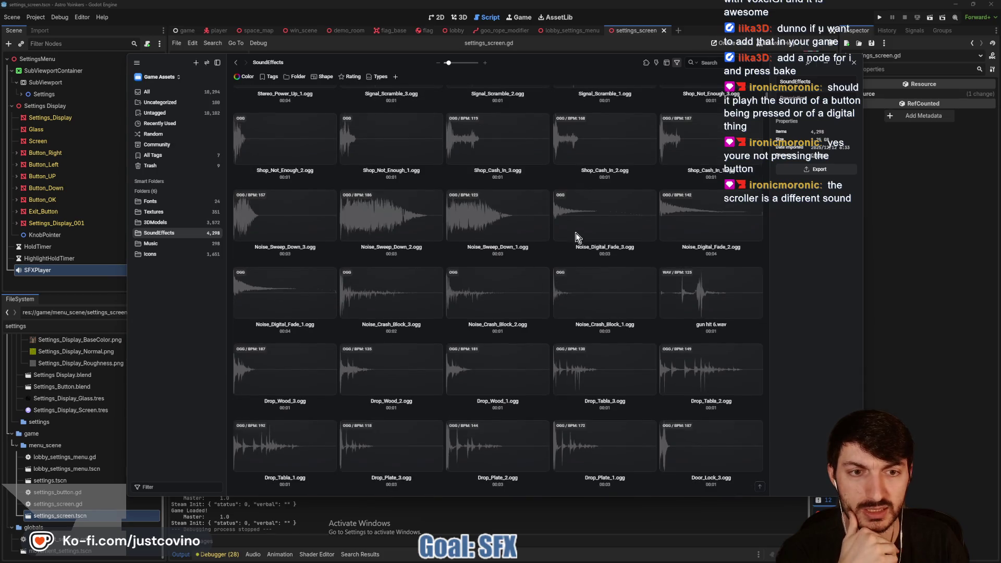
{"action": "scroll", "coordinate": [508, 252], "scroll_direction": "down", "scroll_amount": 2}
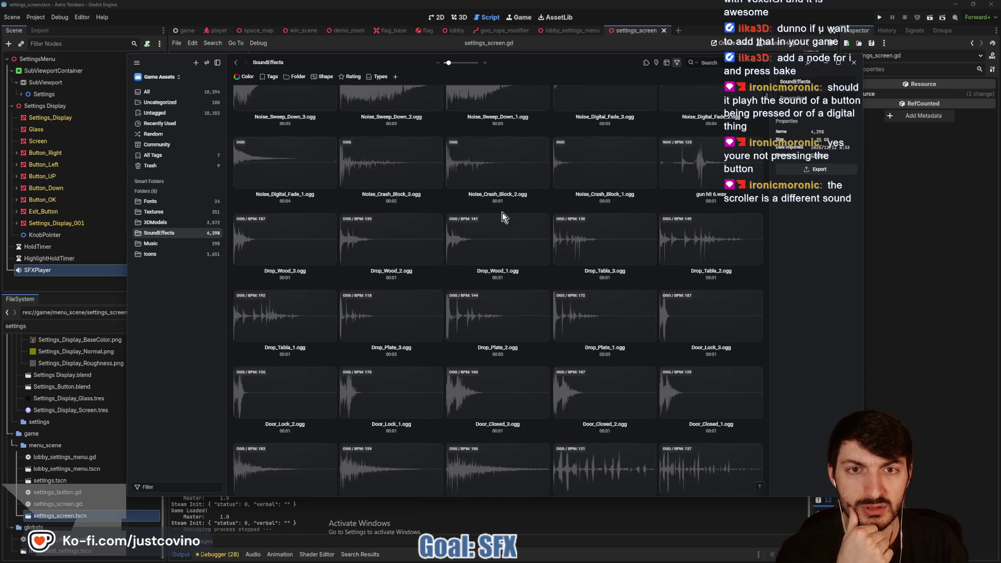
{"action": "scroll", "coordinate": [543, 210], "scroll_direction": "down", "scroll_amount": 1}
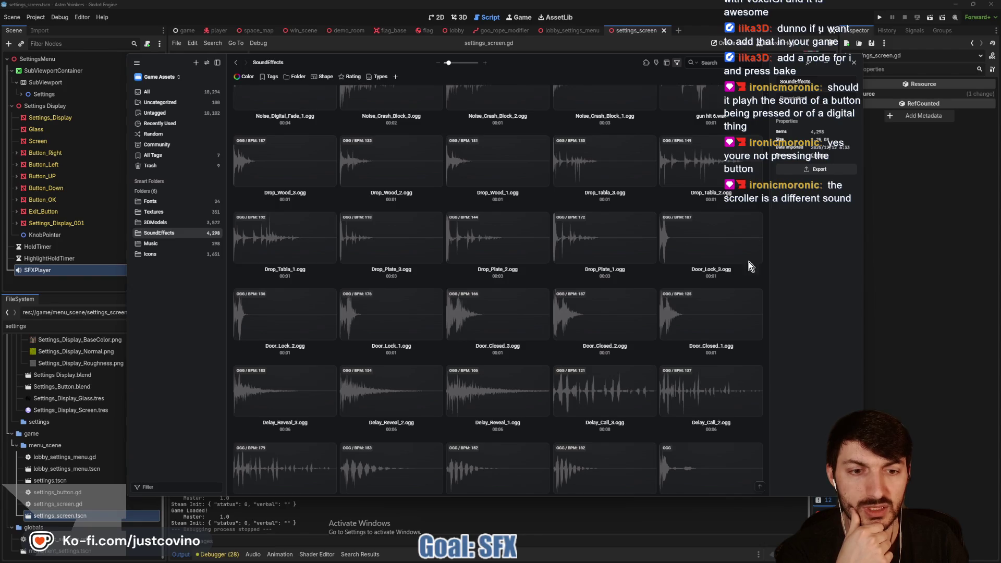
{"action": "scroll", "coordinate": [749, 261], "scroll_direction": "down", "scroll_amount": 3}
{"action": "scroll", "coordinate": [727, 271], "scroll_direction": "down", "scroll_amount": 4}
{"action": "scroll", "coordinate": [725, 275], "scroll_direction": "down", "scroll_amount": 2}
{"action": "scroll", "coordinate": [669, 288], "scroll_direction": "down", "scroll_amount": 4}
{"action": "left_click", "coordinate": [668, 295]}
{"action": "scroll", "coordinate": [668, 295], "scroll_direction": "down", "scroll_amount": 1}
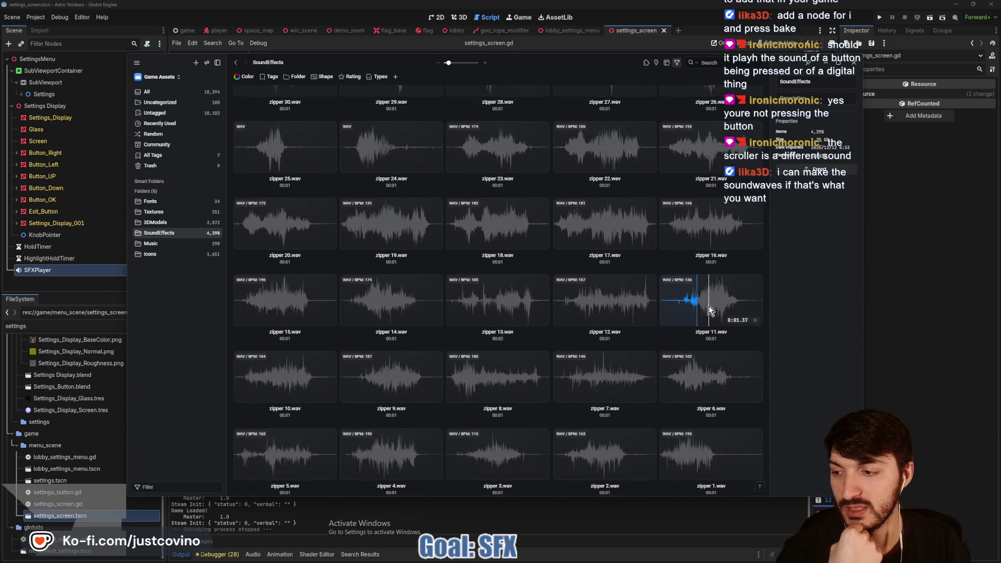
{"action": "scroll", "coordinate": [720, 336], "scroll_direction": "down", "scroll_amount": 3}
{"action": "scroll", "coordinate": [738, 286], "scroll_direction": "down", "scroll_amount": 3}
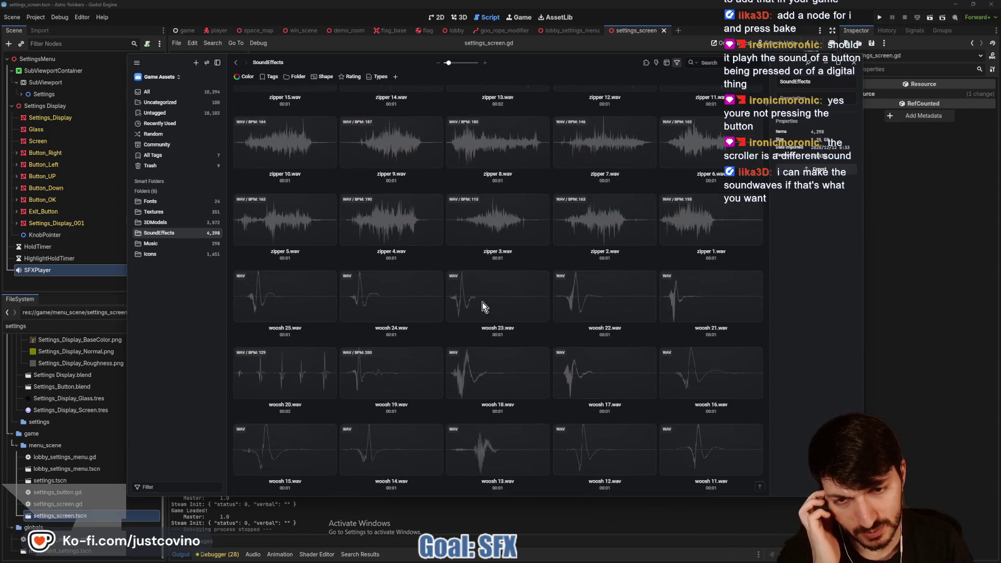
{"action": "scroll", "coordinate": [555, 299], "scroll_direction": "down", "scroll_amount": 6}
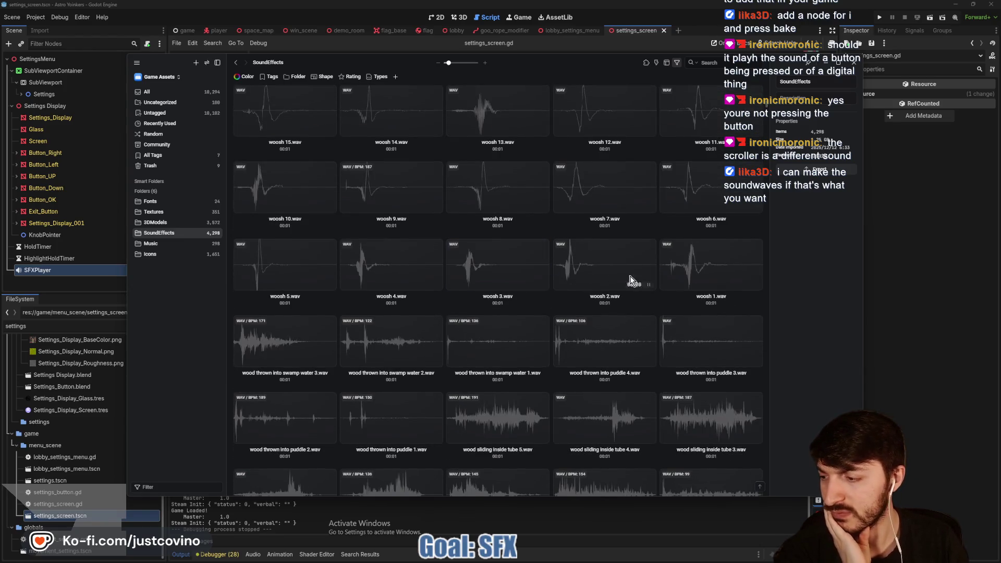
{"action": "scroll", "coordinate": [628, 276], "scroll_direction": "down", "scroll_amount": 1}
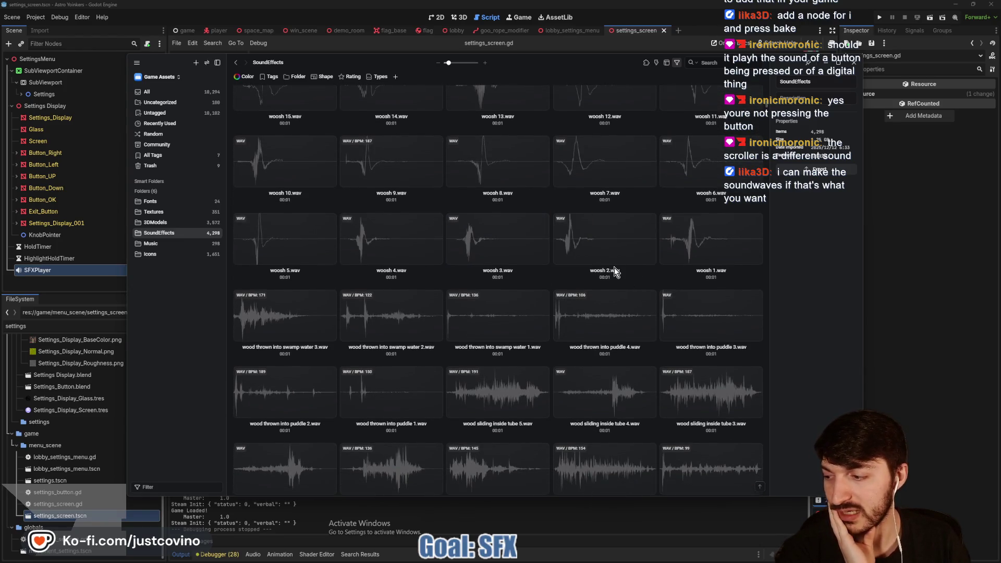
{"action": "scroll", "coordinate": [614, 268], "scroll_direction": "down", "scroll_amount": 3}
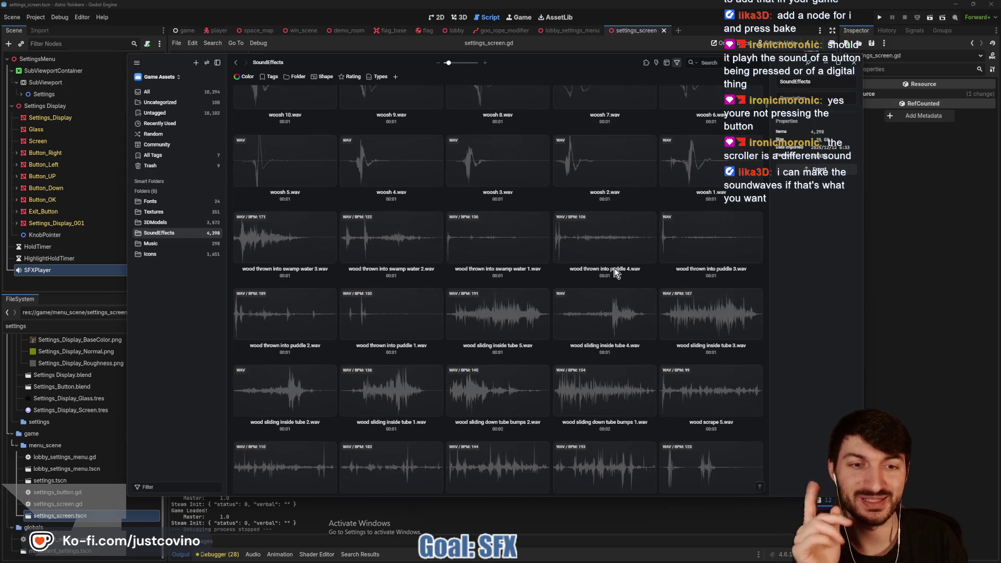
{"action": "scroll", "coordinate": [618, 268], "scroll_direction": "down", "scroll_amount": 6}
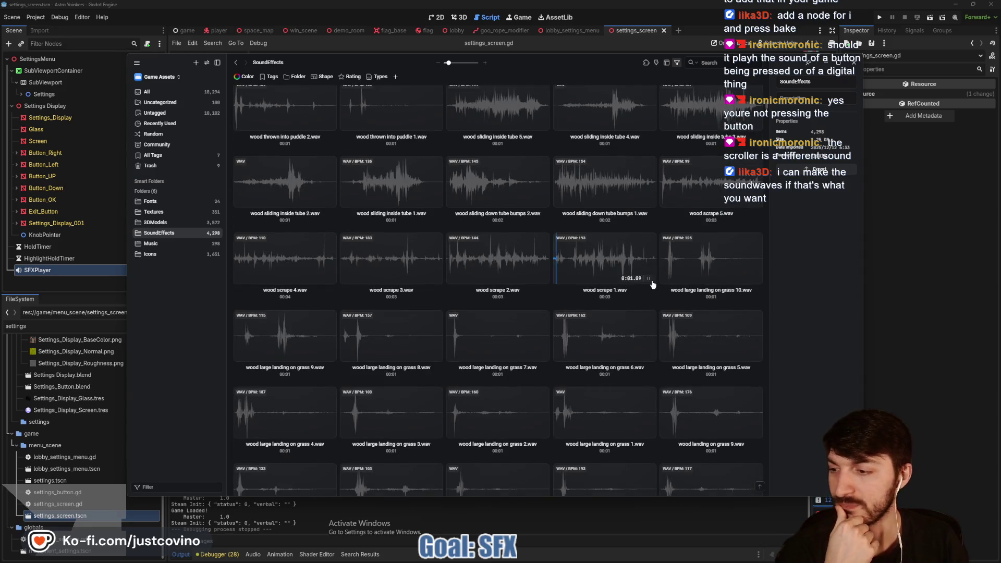
{"action": "scroll", "coordinate": [647, 283], "scroll_direction": "down", "scroll_amount": 2}
{"action": "scroll", "coordinate": [439, 256], "scroll_direction": "down", "scroll_amount": 6}
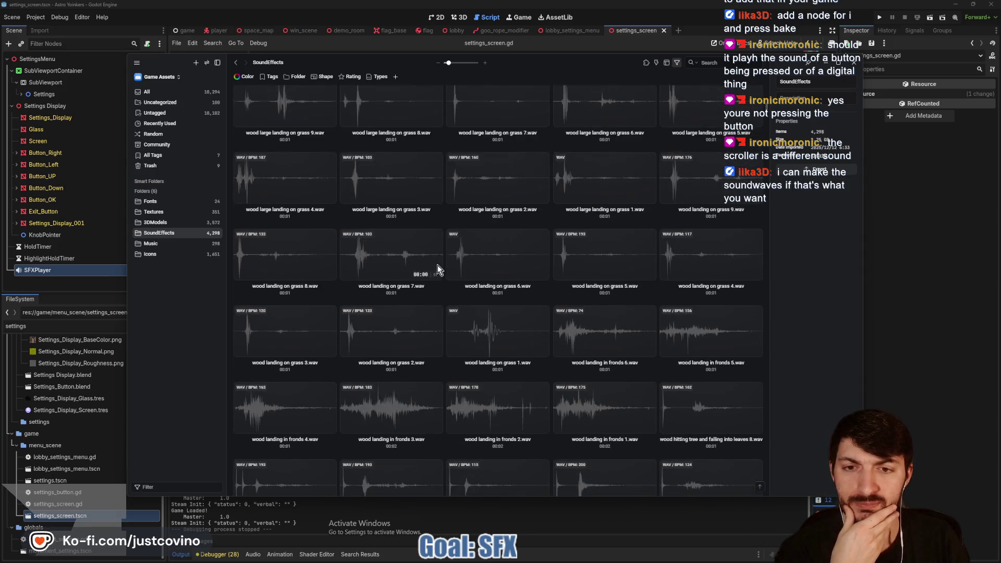
{"action": "scroll", "coordinate": [439, 253], "scroll_direction": "down", "scroll_amount": 7}
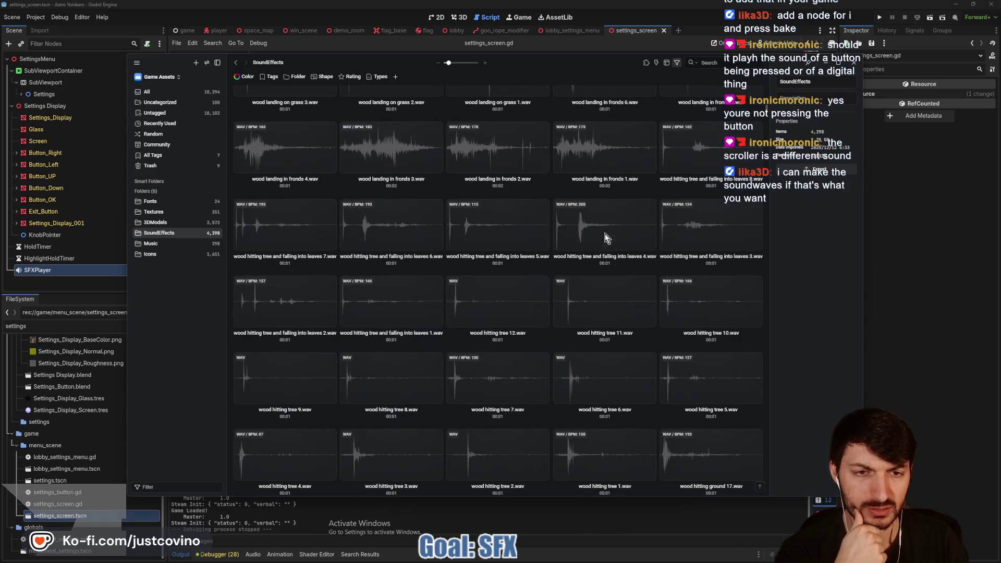
{"action": "scroll", "coordinate": [673, 281], "scroll_direction": "down", "scroll_amount": 14}
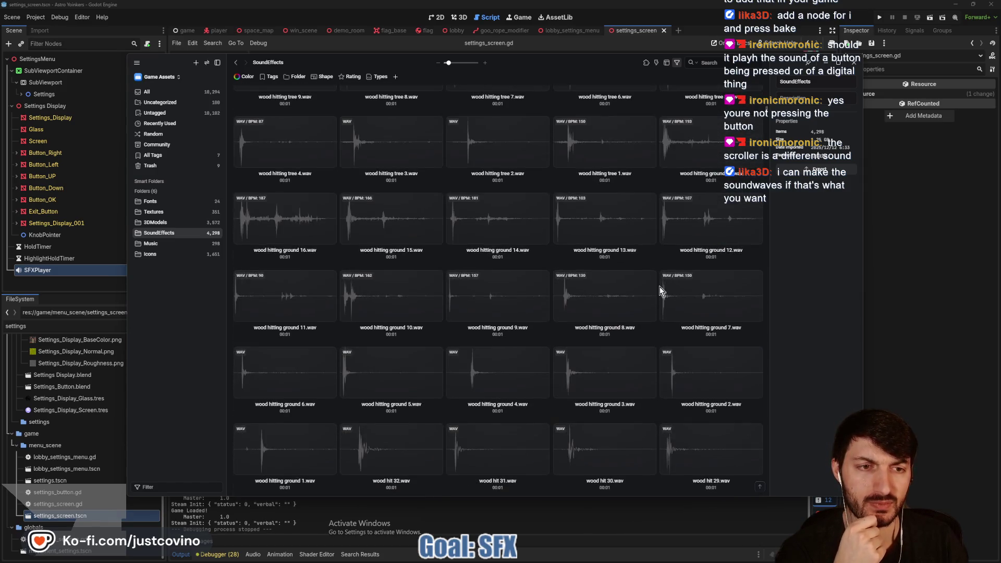
{"action": "scroll", "coordinate": [672, 282], "scroll_direction": "down", "scroll_amount": 15}
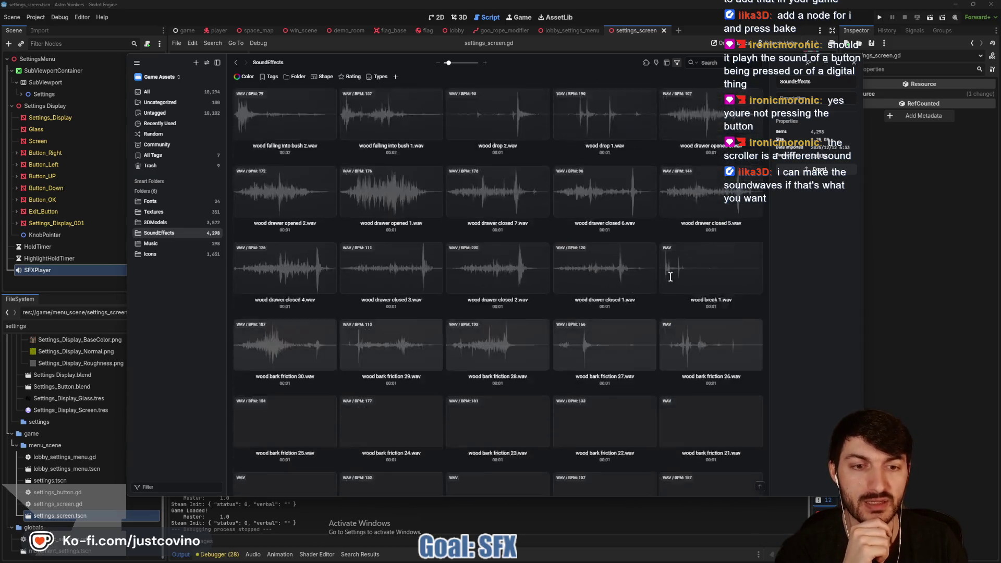
{"action": "scroll", "coordinate": [670, 277], "scroll_direction": "up", "scroll_amount": 1}
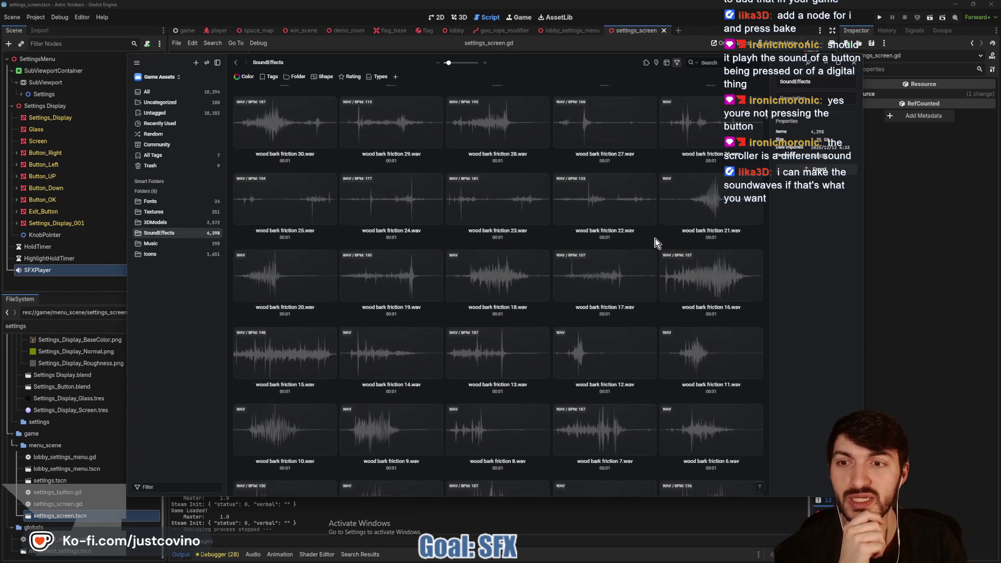
{"action": "scroll", "coordinate": [633, 236], "scroll_direction": "down", "scroll_amount": 8}
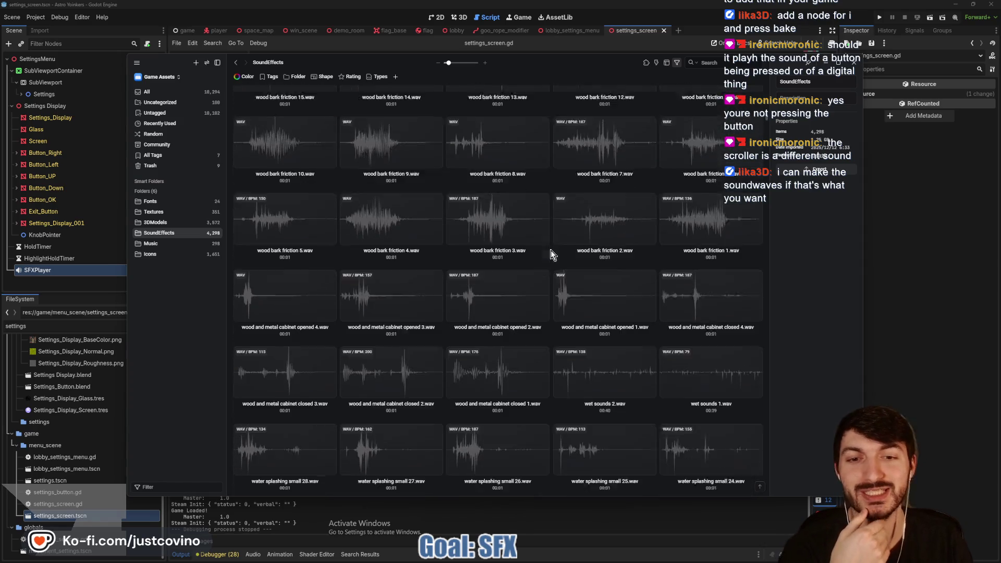
{"action": "scroll", "coordinate": [552, 255], "scroll_direction": "down", "scroll_amount": 8}
{"action": "scroll", "coordinate": [537, 265], "scroll_direction": "down", "scroll_amount": 10}
{"action": "scroll", "coordinate": [537, 261], "scroll_direction": "down", "scroll_amount": 15}
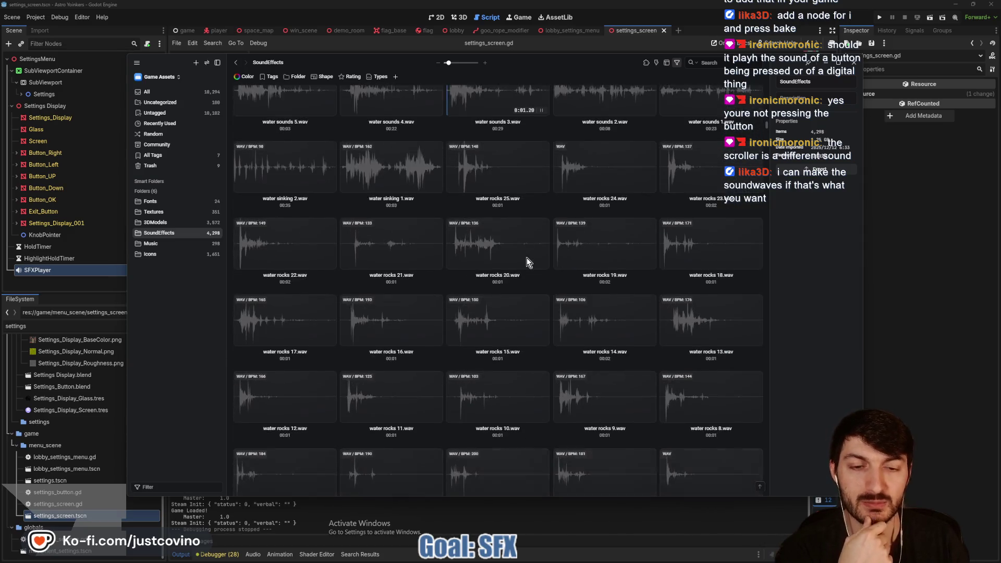
{"action": "scroll", "coordinate": [527, 258], "scroll_direction": "down", "scroll_amount": 15}
{"action": "scroll", "coordinate": [527, 257], "scroll_direction": "down", "scroll_amount": 15}
{"action": "scroll", "coordinate": [526, 261], "scroll_direction": "down", "scroll_amount": 3}
{"action": "scroll", "coordinate": [527, 260], "scroll_direction": "down", "scroll_amount": 10}
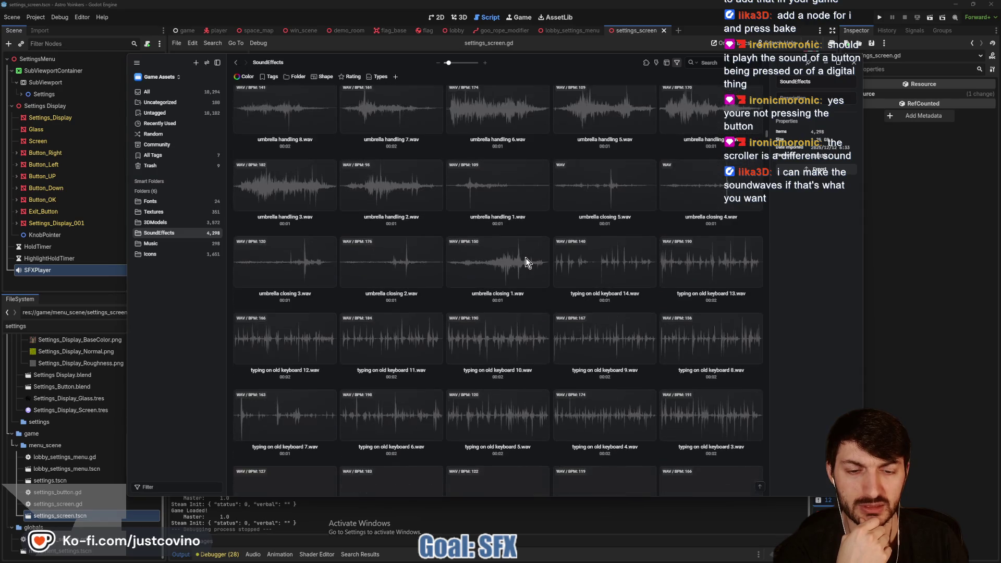
{"action": "scroll", "coordinate": [526, 265], "scroll_direction": "down", "scroll_amount": 4}
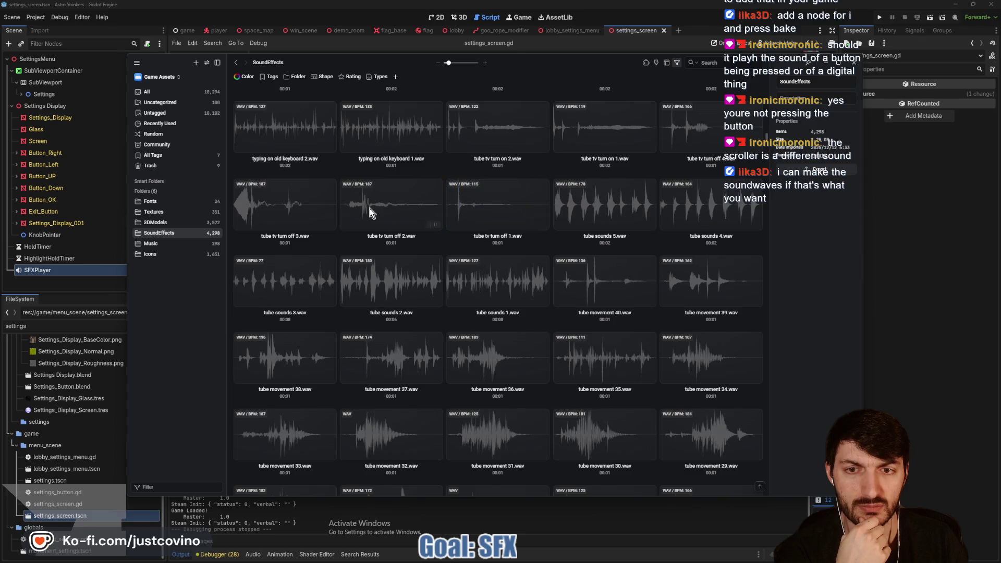
{"action": "mouse_move", "coordinate": [400, 210]}
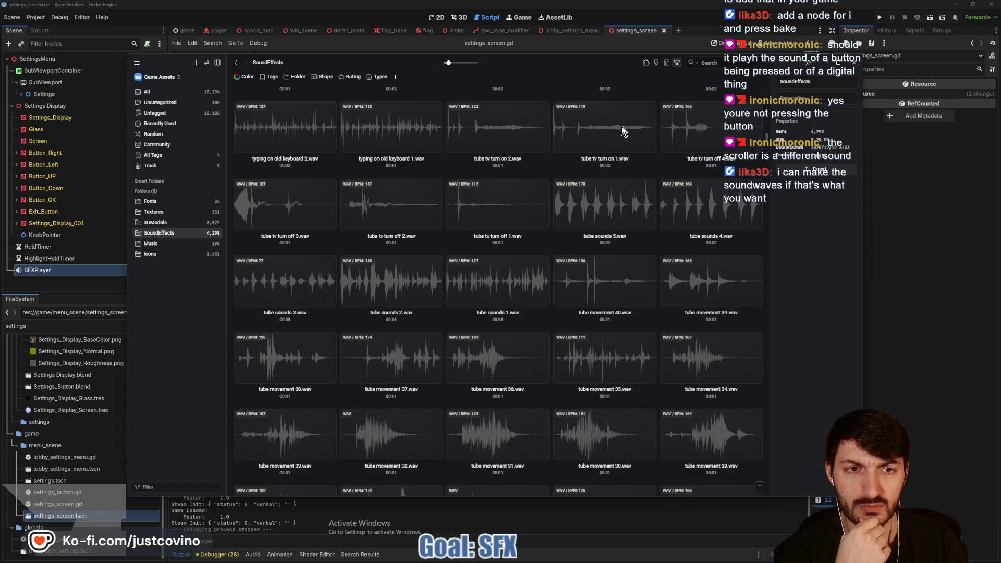
{"action": "mouse_move", "coordinate": [702, 212]}
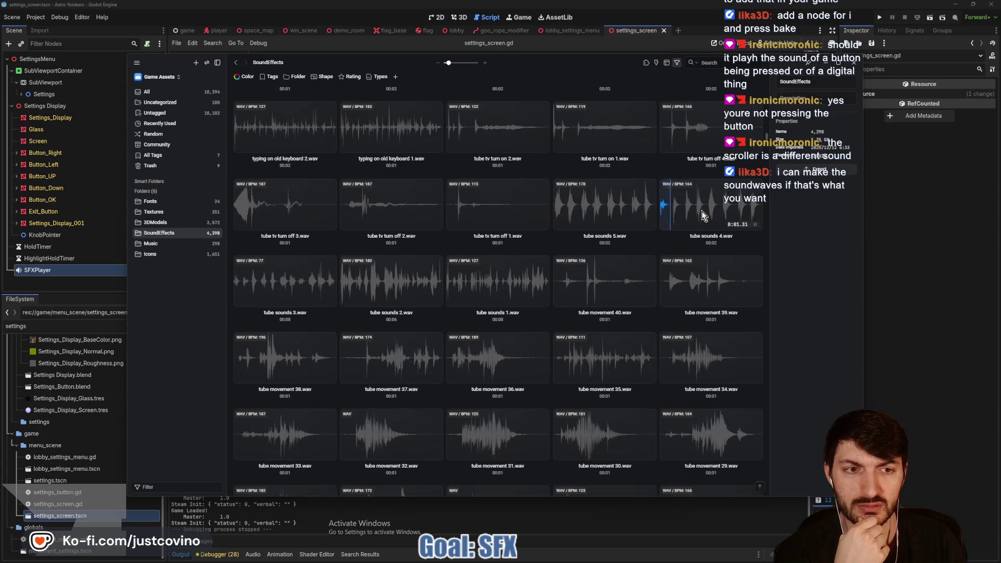
{"action": "mouse_move", "coordinate": [696, 121]}
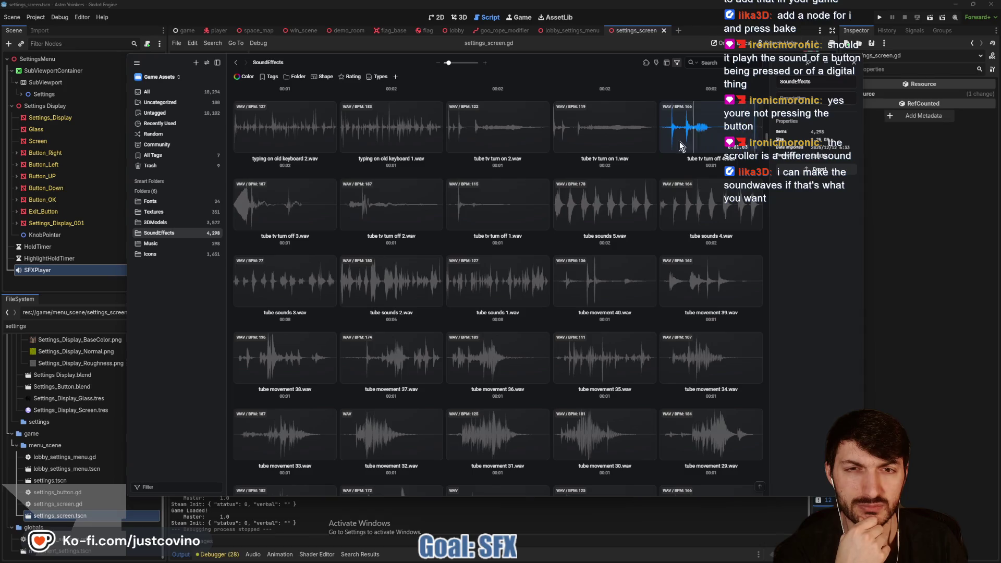
{"action": "scroll", "coordinate": [648, 159], "scroll_direction": "down", "scroll_amount": 5}
{"action": "scroll", "coordinate": [485, 229], "scroll_direction": "down", "scroll_amount": 7}
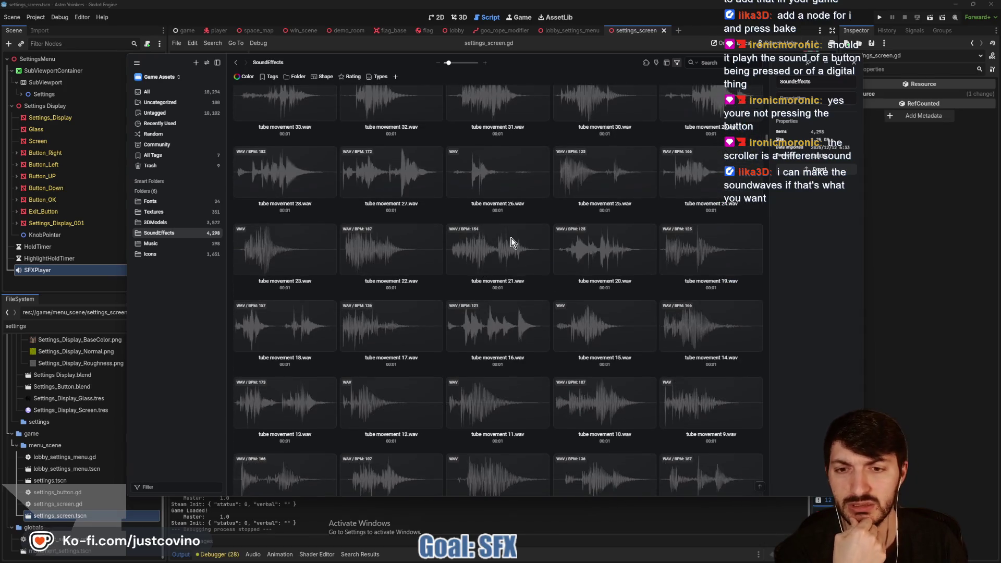
{"action": "mouse_move", "coordinate": [480, 226]}
{"action": "scroll", "coordinate": [483, 230], "scroll_direction": "down", "scroll_amount": 8}
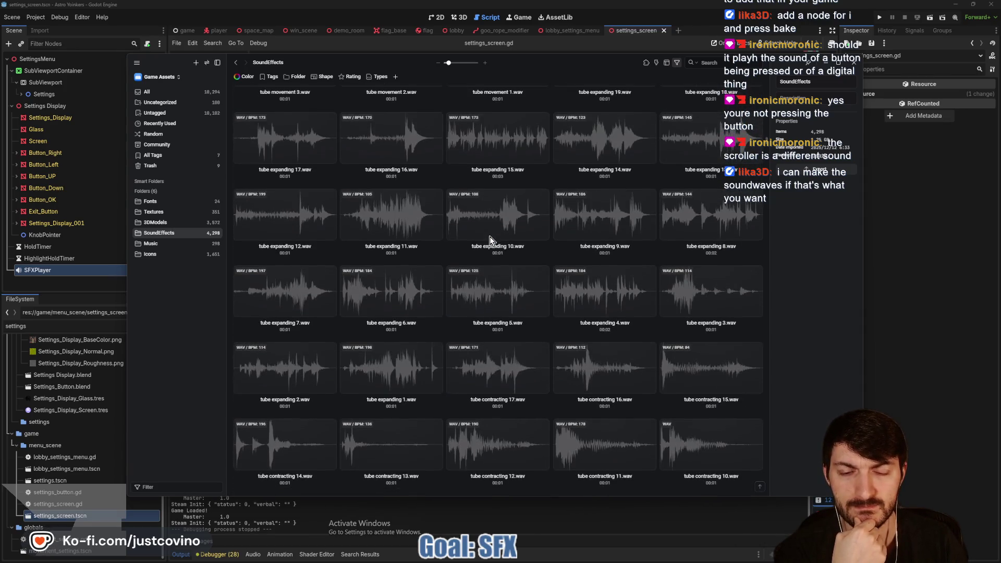
{"action": "scroll", "coordinate": [636, 172], "scroll_direction": "down", "scroll_amount": 10}
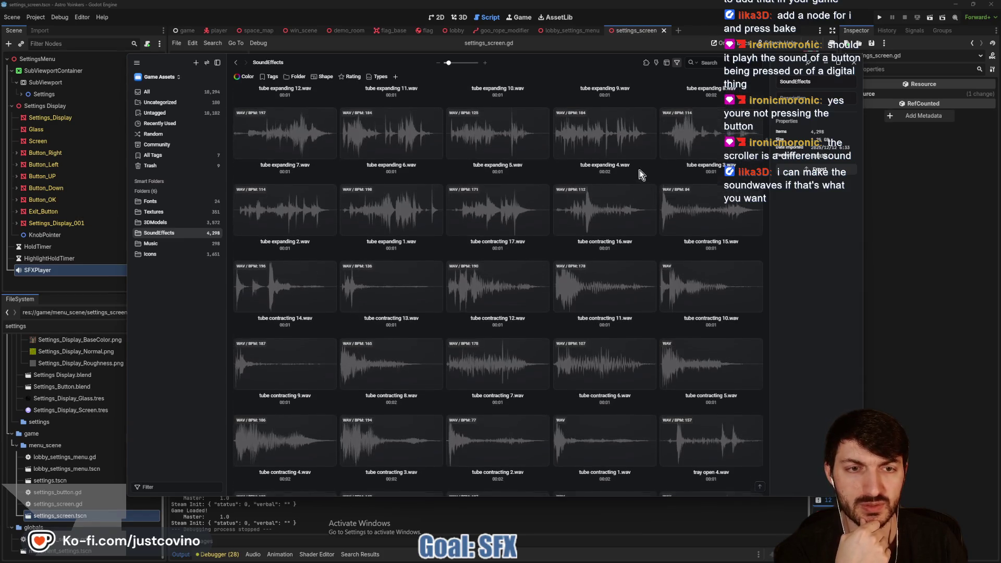
{"action": "scroll", "coordinate": [607, 157], "scroll_direction": "down", "scroll_amount": 3}
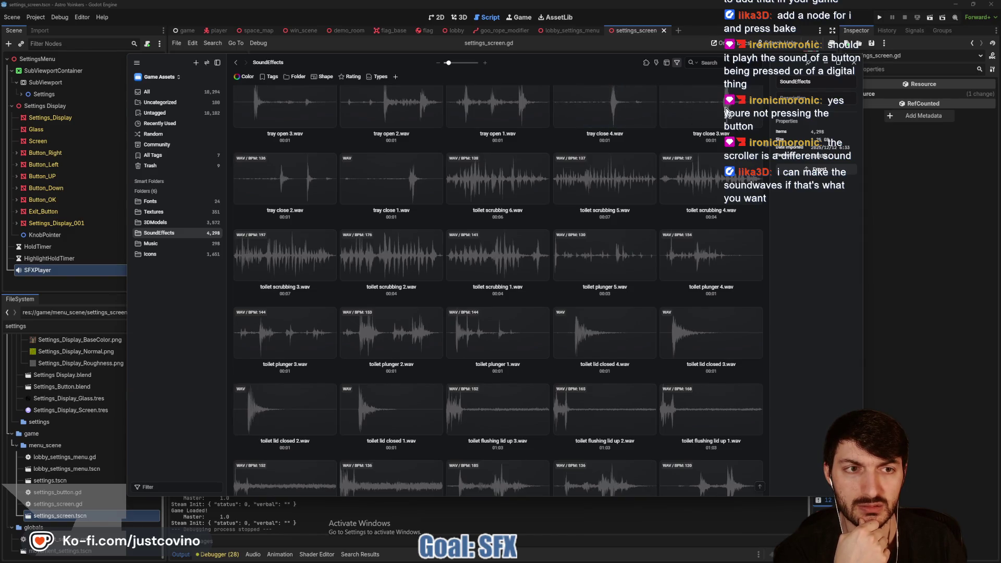
{"action": "mouse_move", "coordinate": [392, 171]}
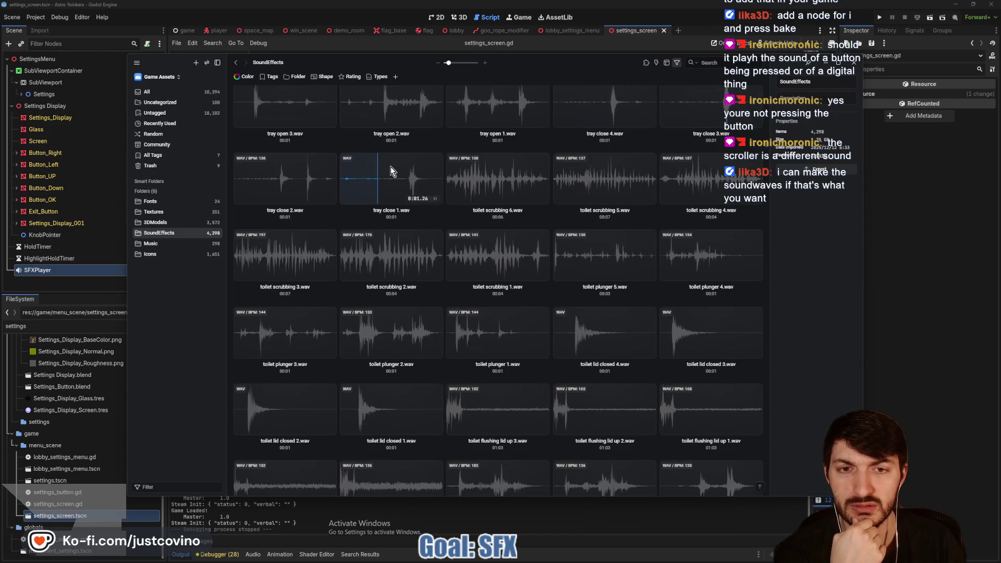
{"action": "scroll", "coordinate": [392, 170], "scroll_direction": "down", "scroll_amount": 10}
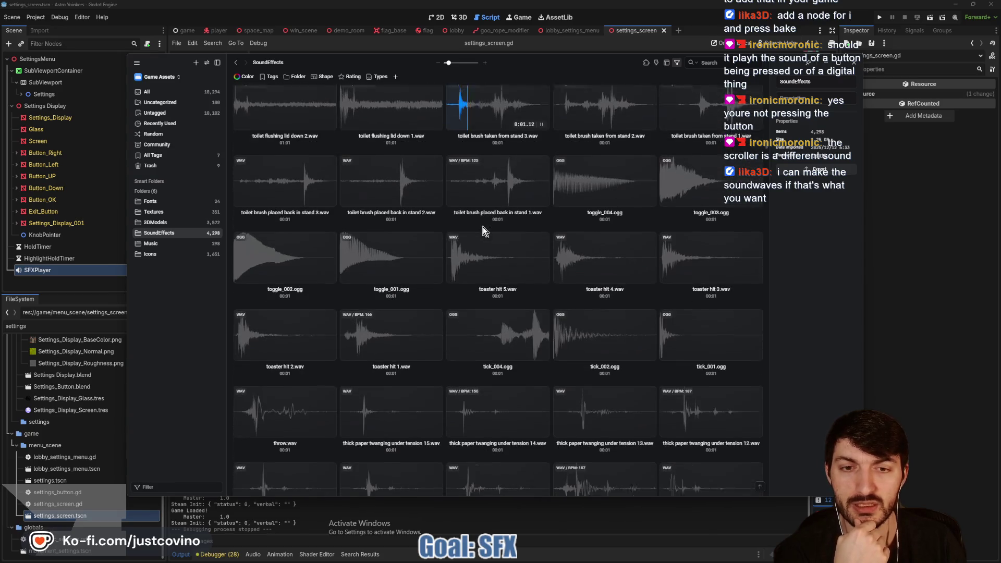
{"action": "scroll", "coordinate": [482, 227], "scroll_direction": "down", "scroll_amount": 3}
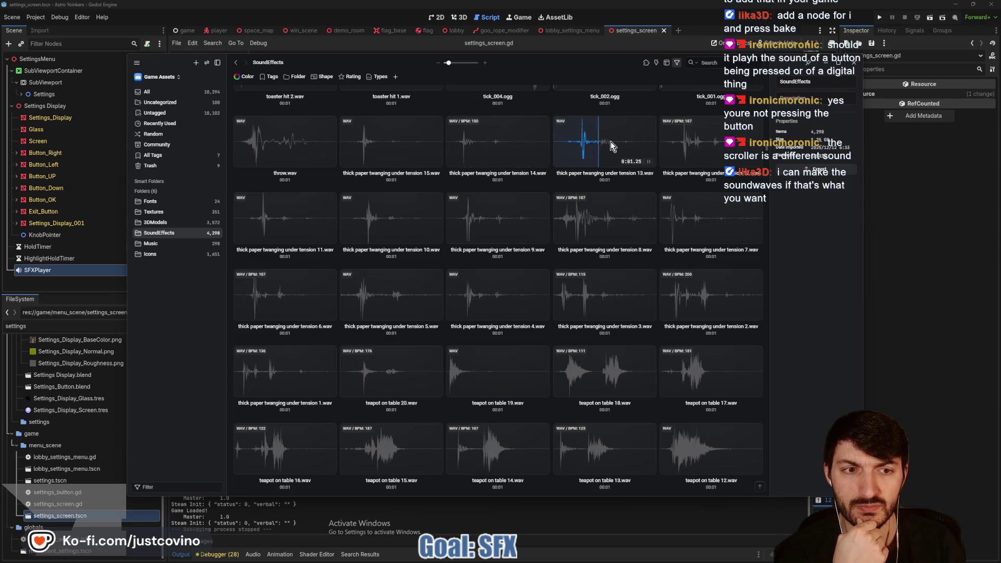
{"action": "scroll", "coordinate": [503, 245], "scroll_direction": "down", "scroll_amount": 1}
{"action": "scroll", "coordinate": [395, 300], "scroll_direction": "down", "scroll_amount": 6}
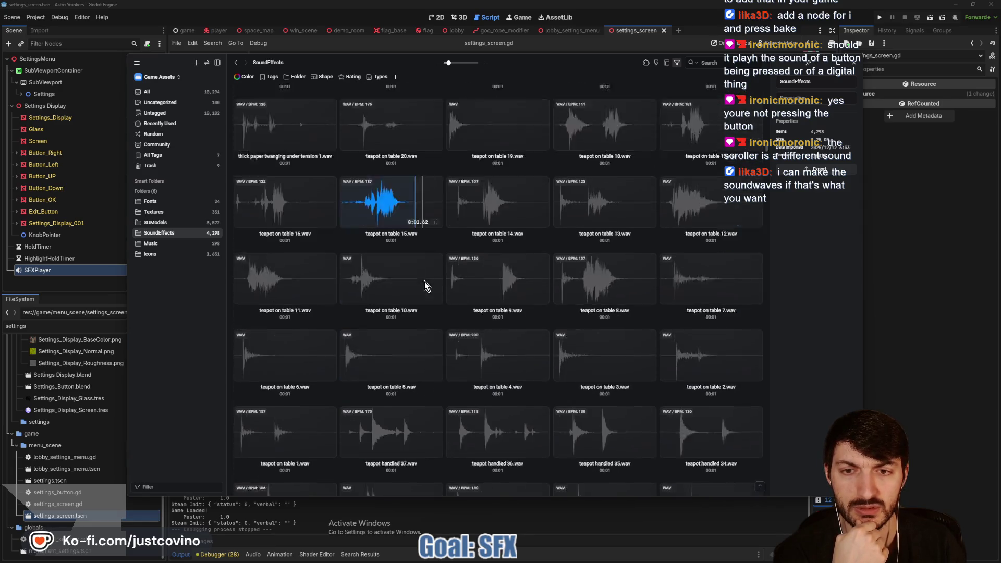
{"action": "scroll", "coordinate": [459, 239], "scroll_direction": "down", "scroll_amount": 10}
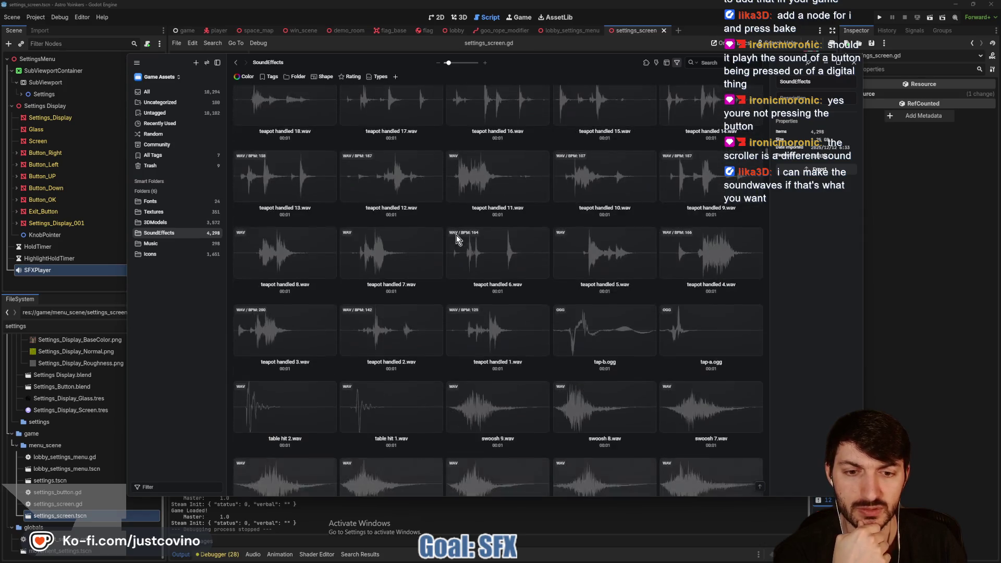
{"action": "scroll", "coordinate": [452, 232], "scroll_direction": "down", "scroll_amount": 8}
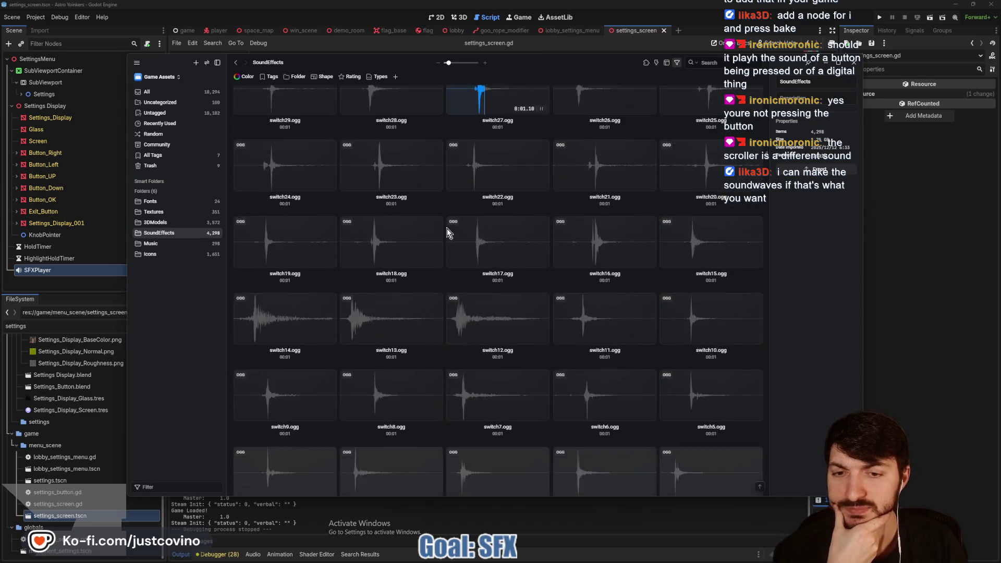
{"action": "scroll", "coordinate": [446, 230], "scroll_direction": "down", "scroll_amount": 3}
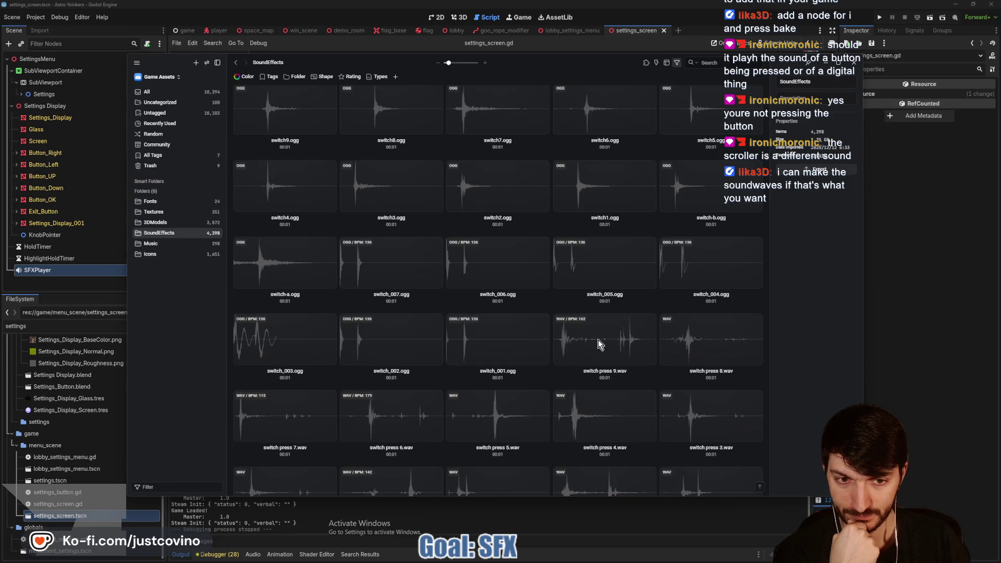
{"action": "scroll", "coordinate": [512, 238], "scroll_direction": "down", "scroll_amount": 3}
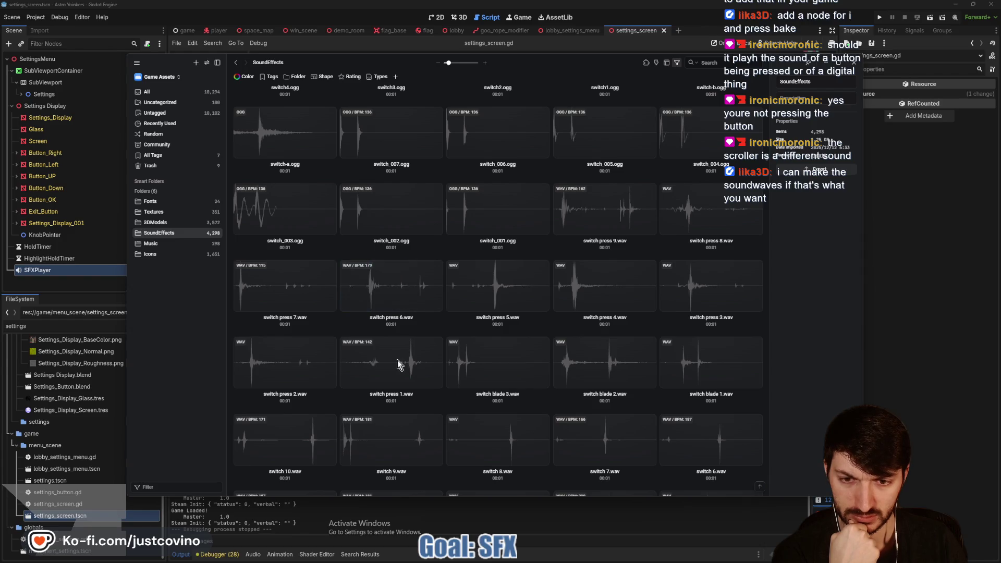
{"action": "scroll", "coordinate": [506, 333], "scroll_direction": "down", "scroll_amount": 3}
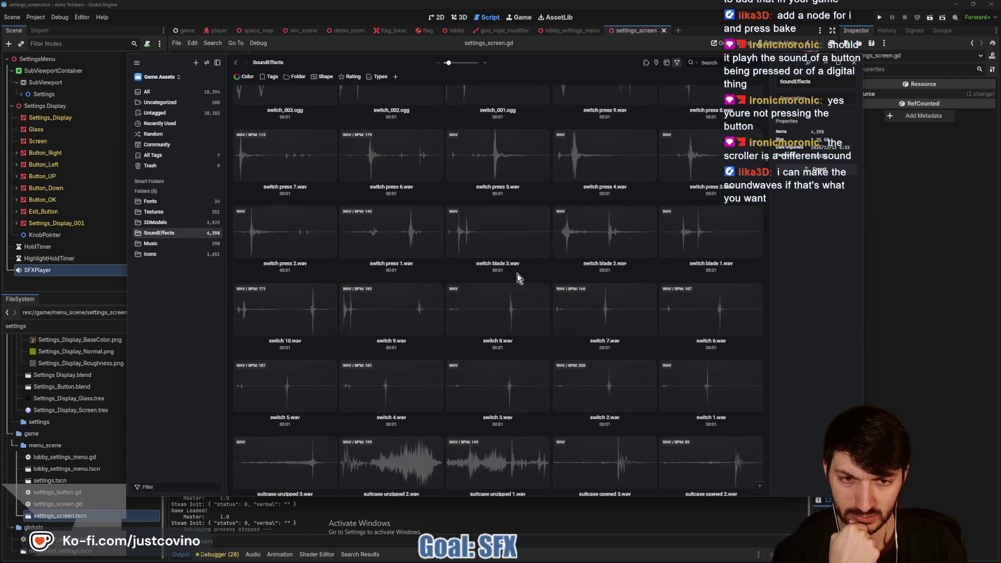
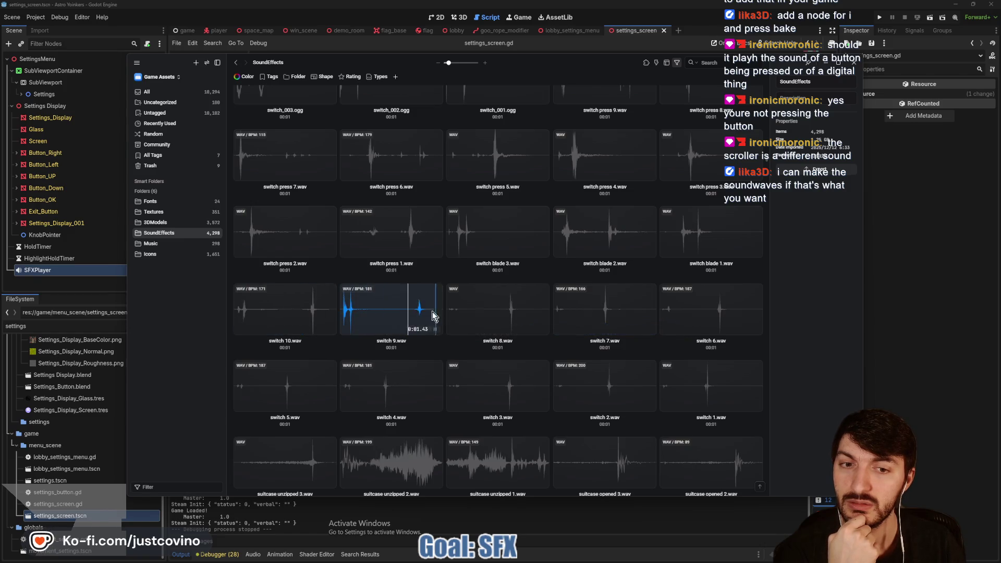
Export the switch blade 2 sound from Eagle into the project's assets/sound_effects folder.
{"action": "left_click", "coordinate": [593, 249]}
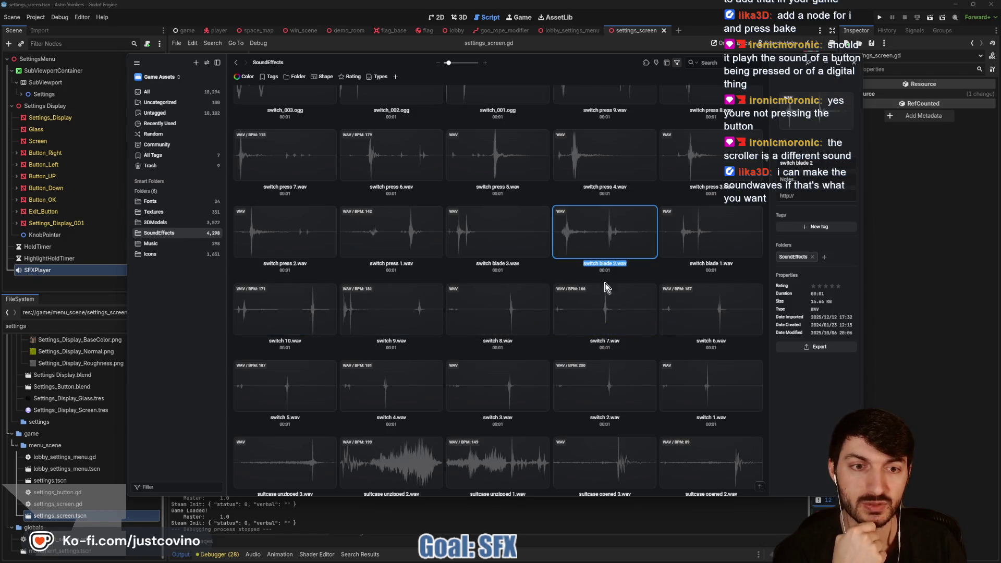
{"action": "left_click", "coordinate": [812, 349]}
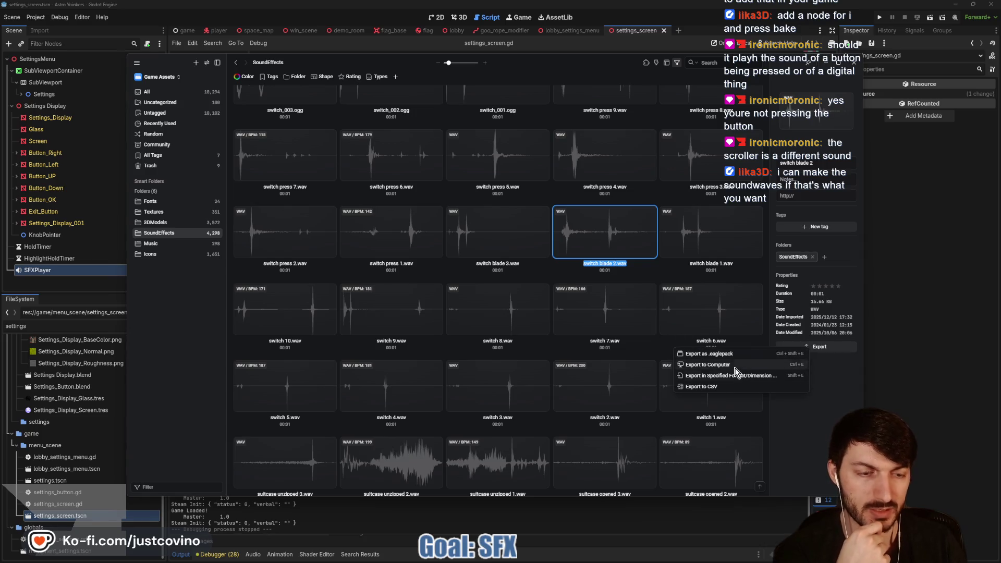
{"action": "left_click", "coordinate": [733, 366]}
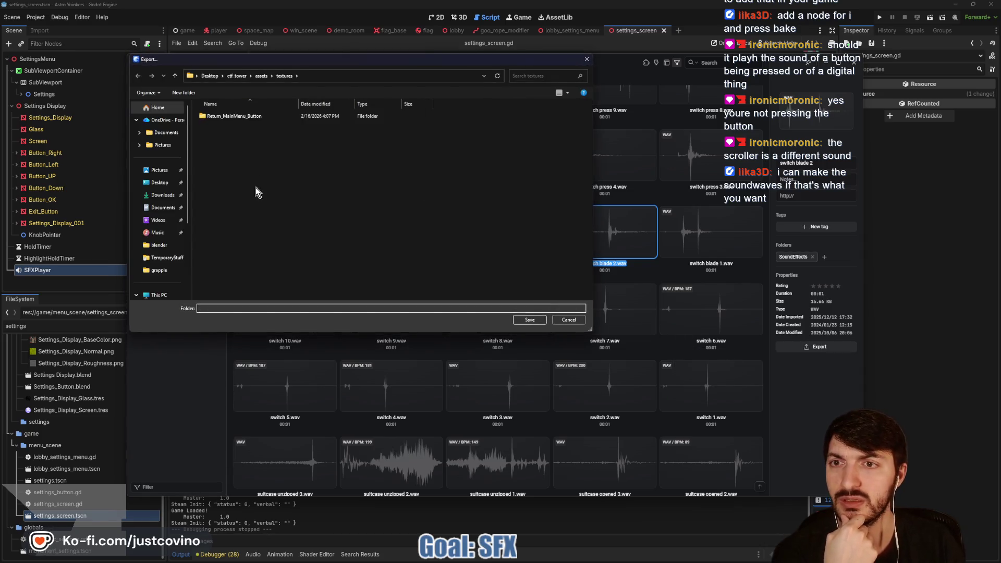
{"action": "left_click", "coordinate": [262, 76]}
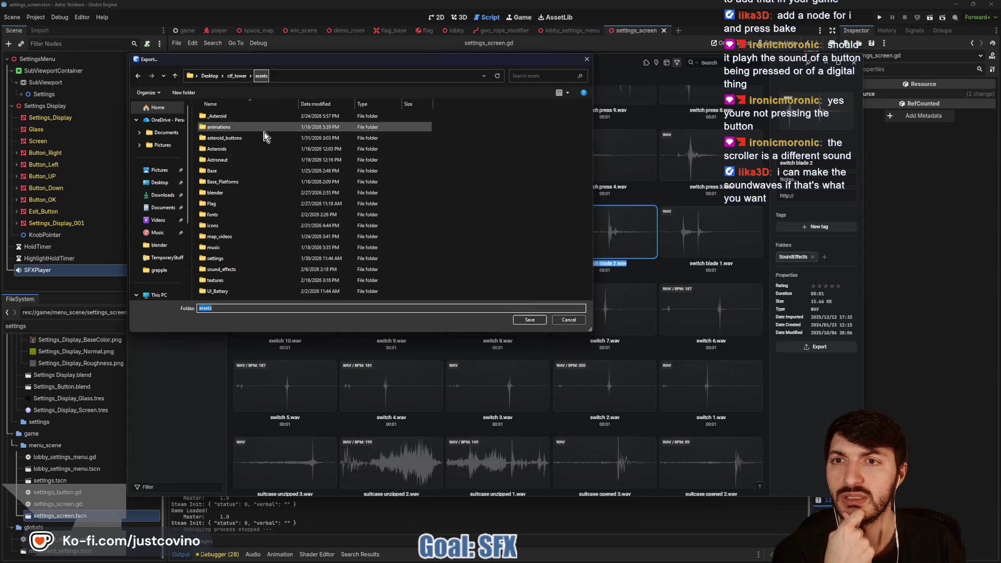
{"action": "double_click", "coordinate": [231, 269]}
{"action": "left_click", "coordinate": [530, 320]}
Back in Godot, clear the FileSystem filter and expand the sound_effects folder.
{"action": "left_click", "coordinate": [933, 343]}
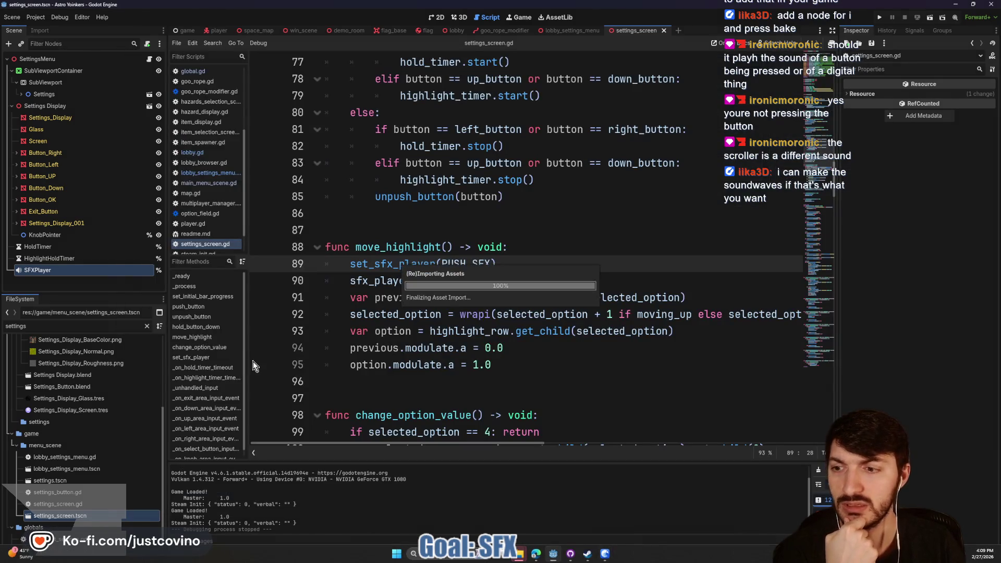
{"action": "scroll", "coordinate": [64, 398], "scroll_direction": "up", "scroll_amount": 5}
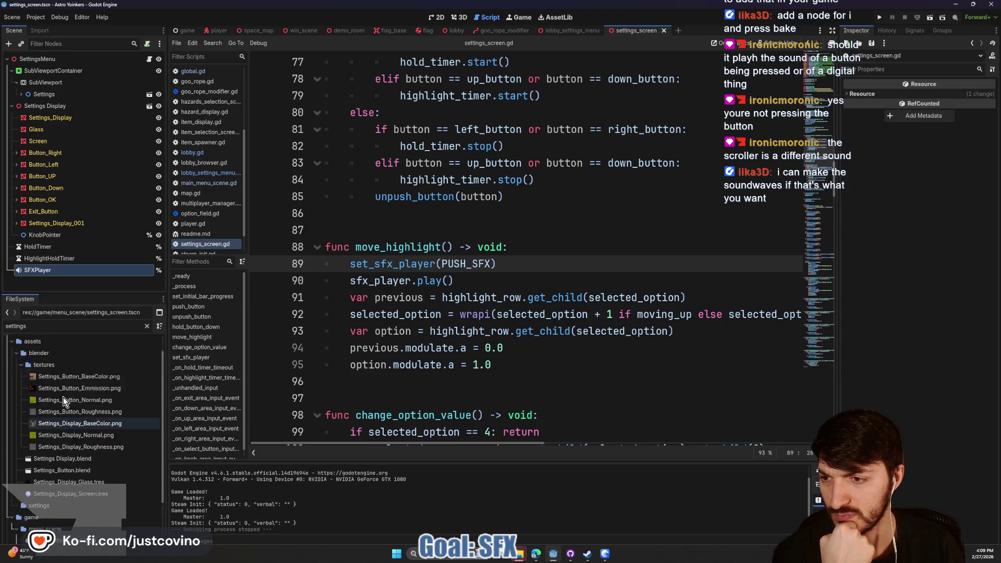
{"action": "left_click", "coordinate": [16, 377]}
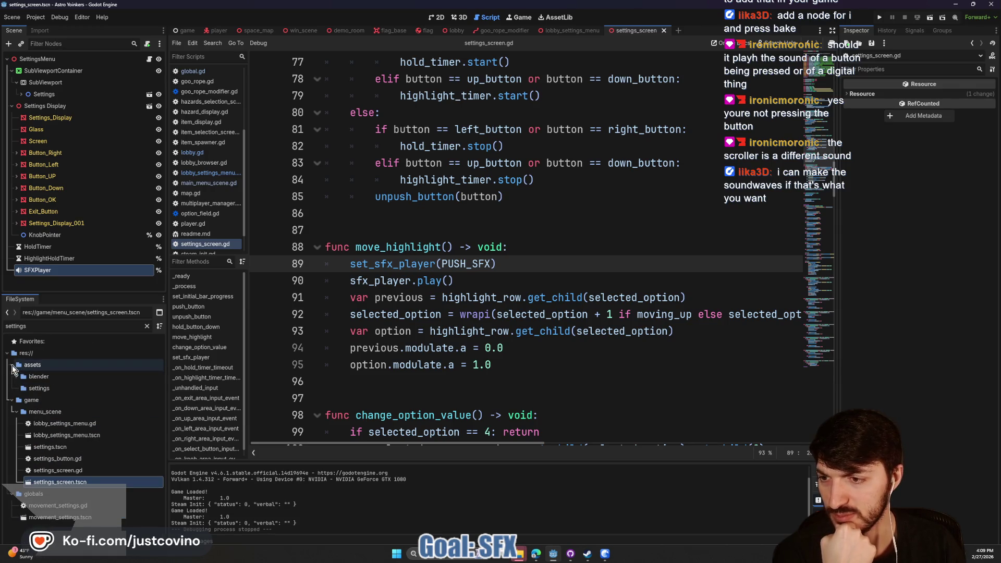
{"action": "left_click", "coordinate": [147, 327]}
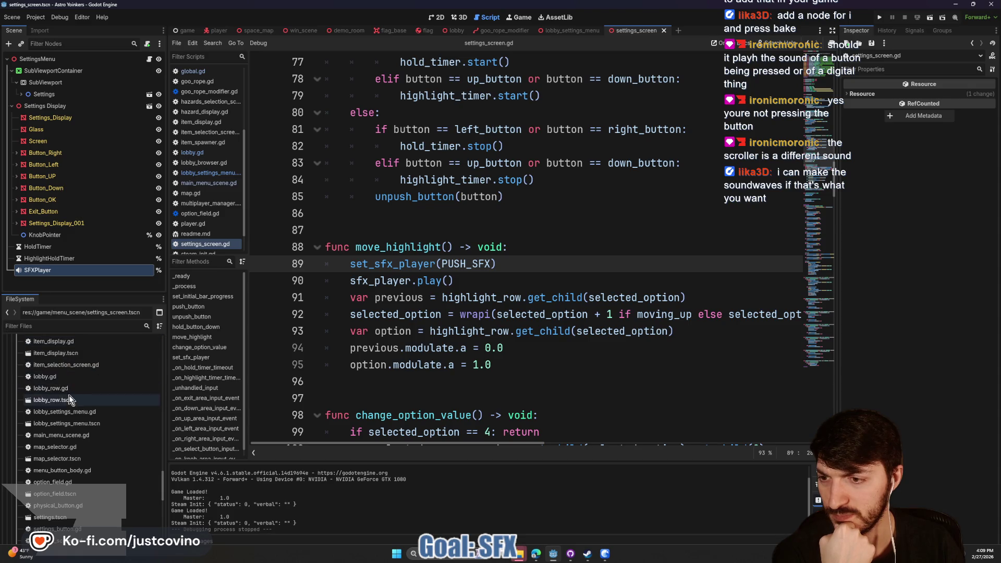
{"action": "scroll", "coordinate": [16, 377], "scroll_direction": "up", "scroll_amount": 10}
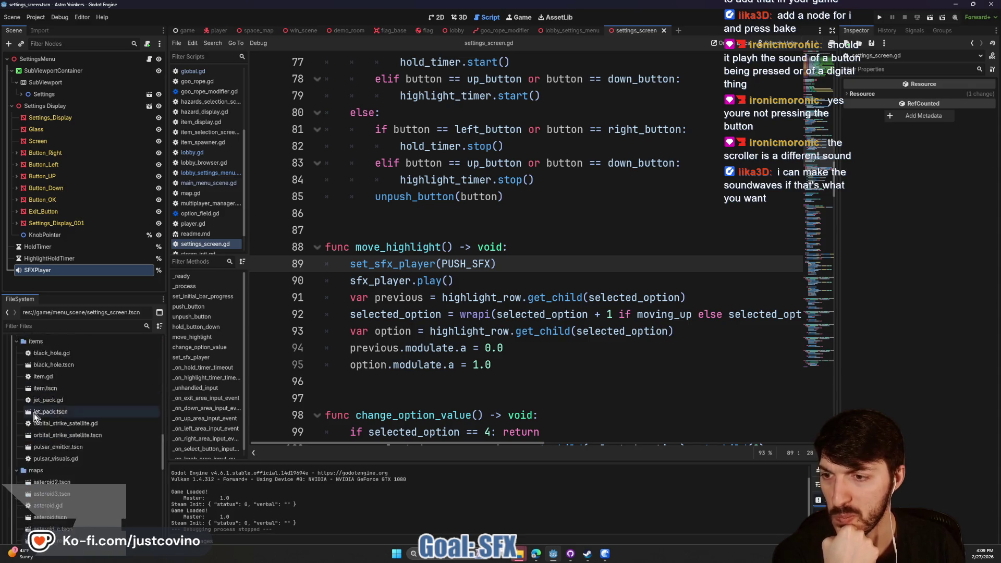
{"action": "scroll", "coordinate": [17, 381], "scroll_direction": "up", "scroll_amount": 3}
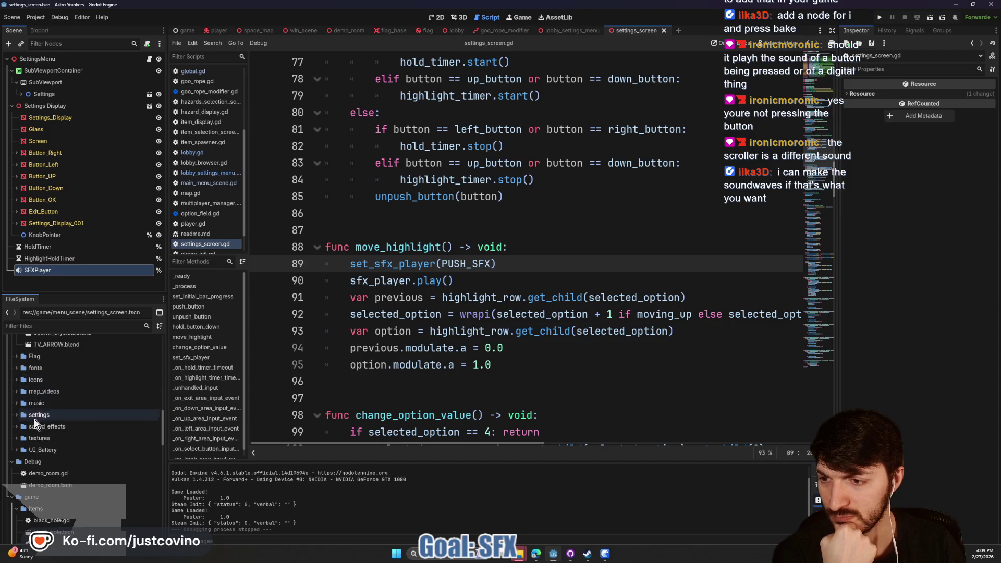
{"action": "left_click", "coordinate": [16, 426]}
Rename switch blade 2.wav to highlight_sound.wav.
{"action": "left_click", "coordinate": [52, 509]}
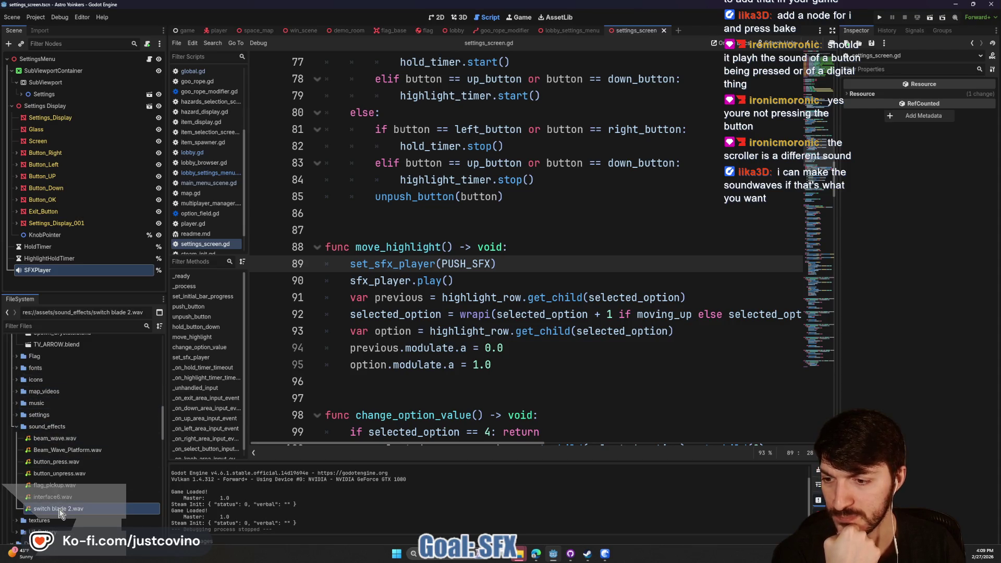
{"action": "right_click", "coordinate": [58, 508]}
{"action": "left_click", "coordinate": [83, 468]}
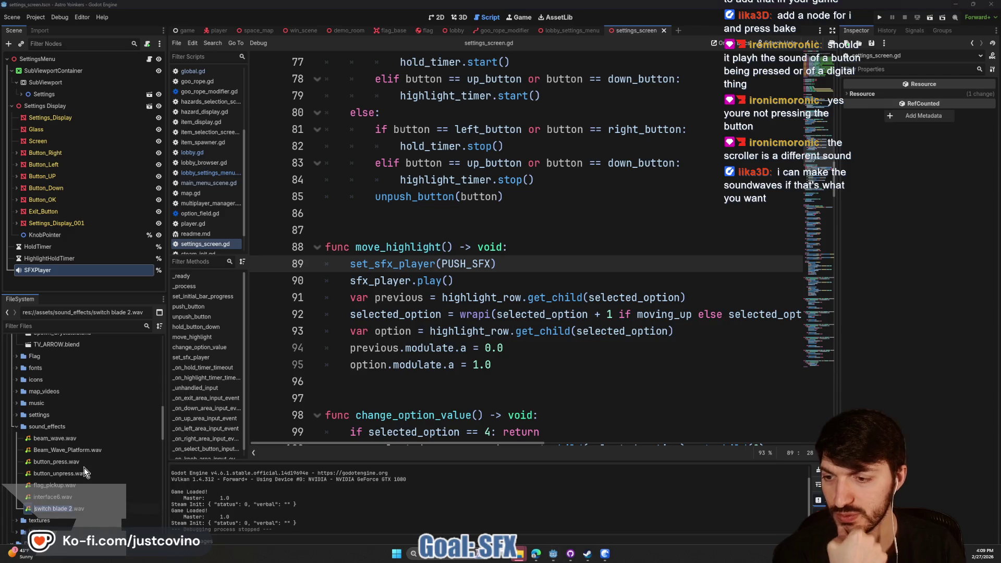
{"action": "type", "text": "highl"}
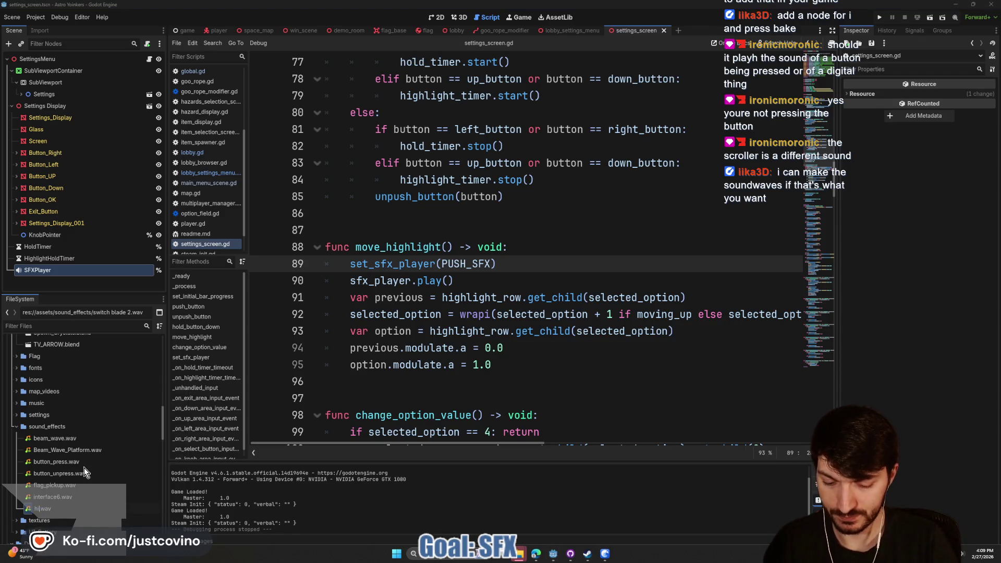
{"action": "type", "text": "ight_sound"}
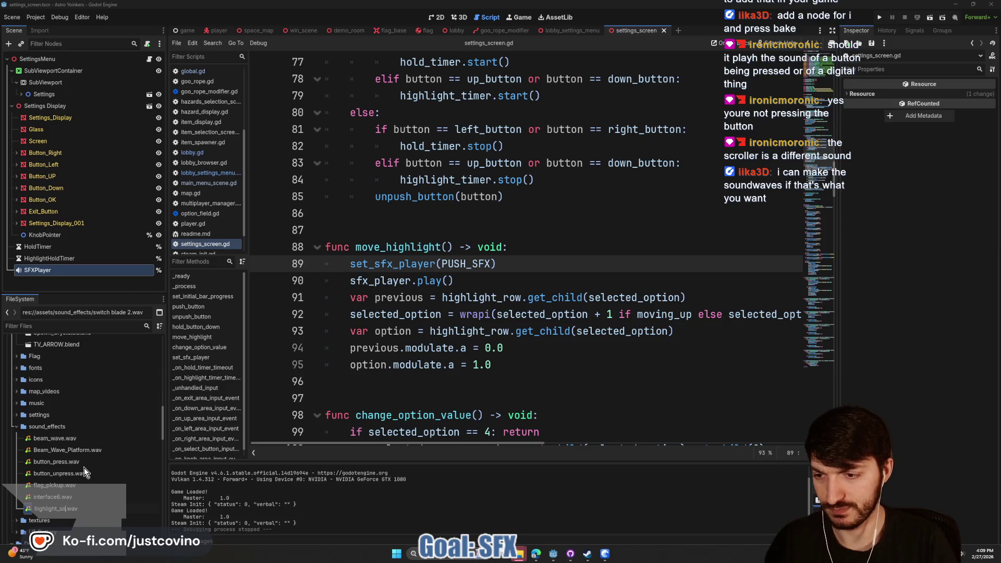
{"action": "key", "text": "Return"}
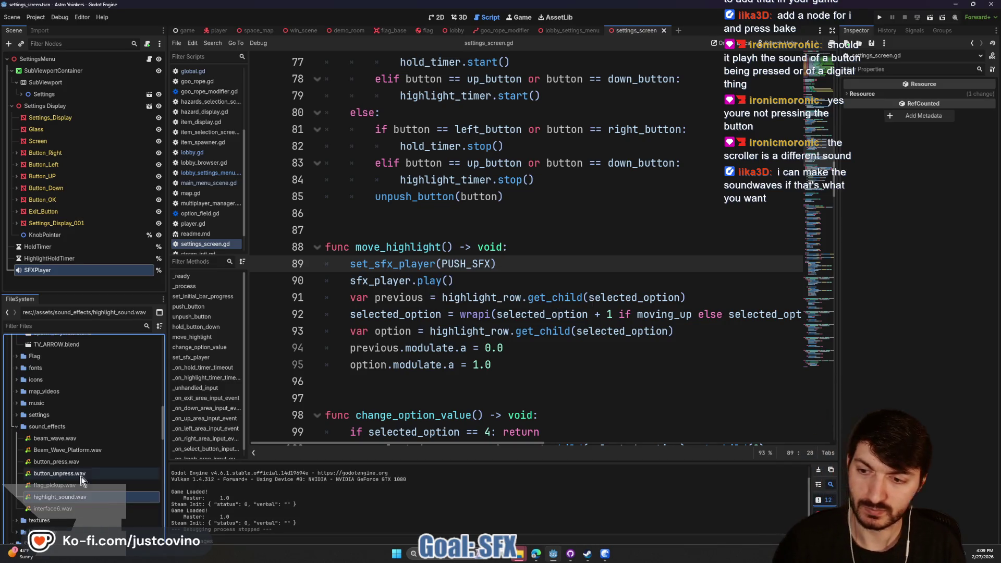
Copy the resource path of highlight_sound.wav.
{"action": "right_click", "coordinate": [78, 500]}
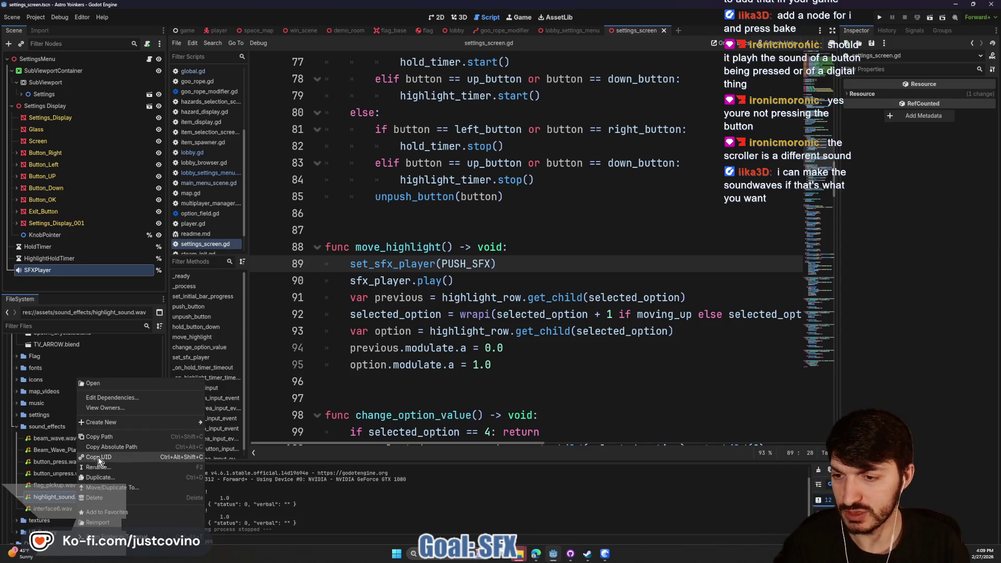
{"action": "left_click", "coordinate": [95, 437]}
{"action": "scroll", "coordinate": [479, 351], "scroll_direction": "up", "scroll_amount": 6}
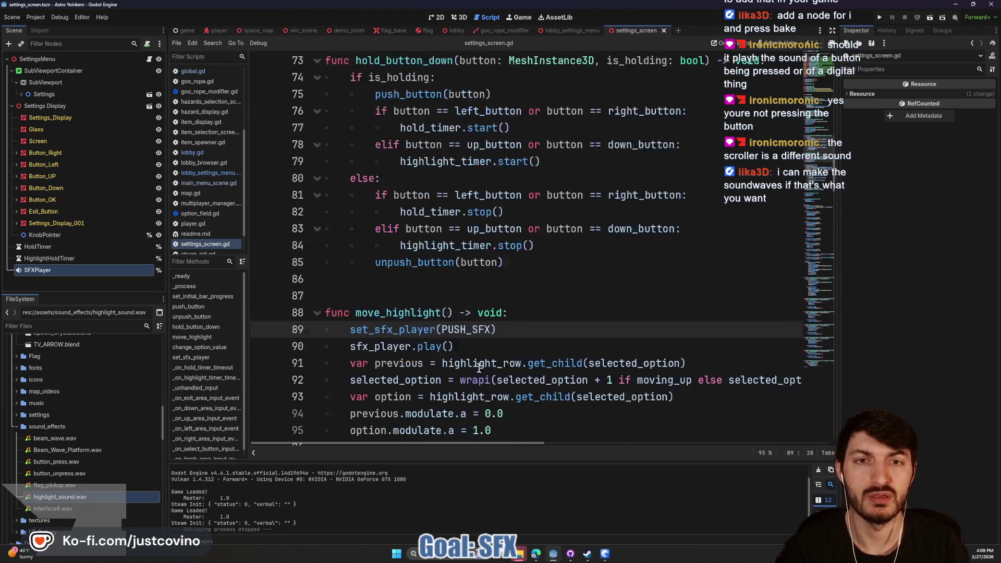
{"action": "scroll", "coordinate": [478, 351], "scroll_direction": "up", "scroll_amount": 19}
{"action": "scroll", "coordinate": [474, 316], "scroll_direction": "down", "scroll_amount": 8}
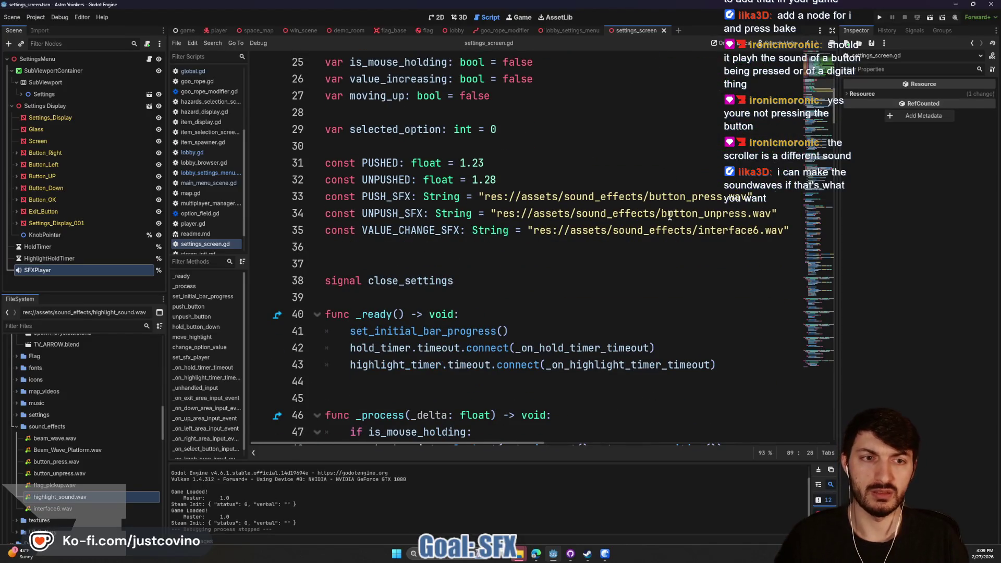
Add a HIGHLIGHT_SFX String constant holding the pasted highlight_sound.wav path.
{"action": "left_click", "coordinate": [791, 210]}
{"action": "key", "text": "Return"}
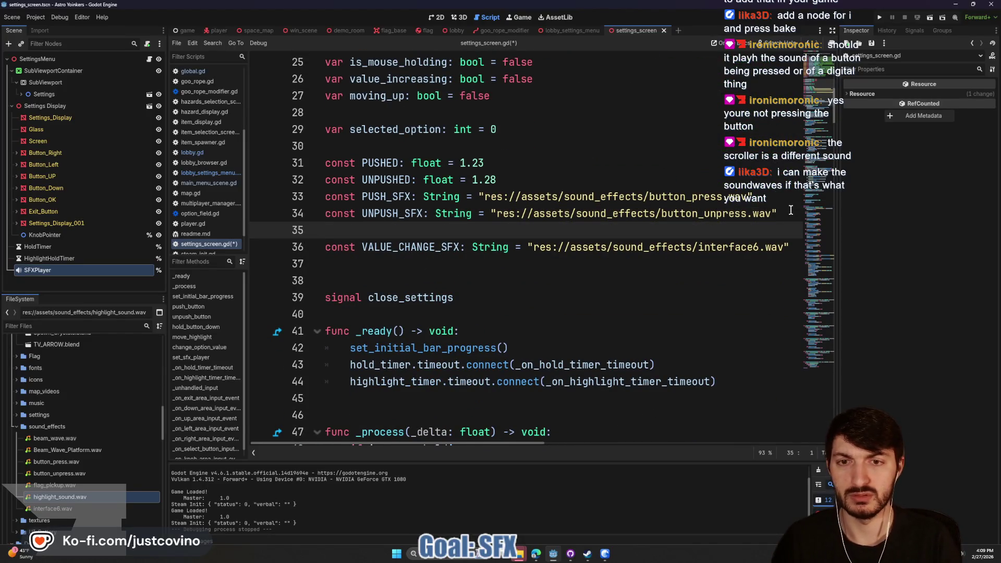
{"action": "type", "text": "onst HIGHLIGHT_SFX:"}
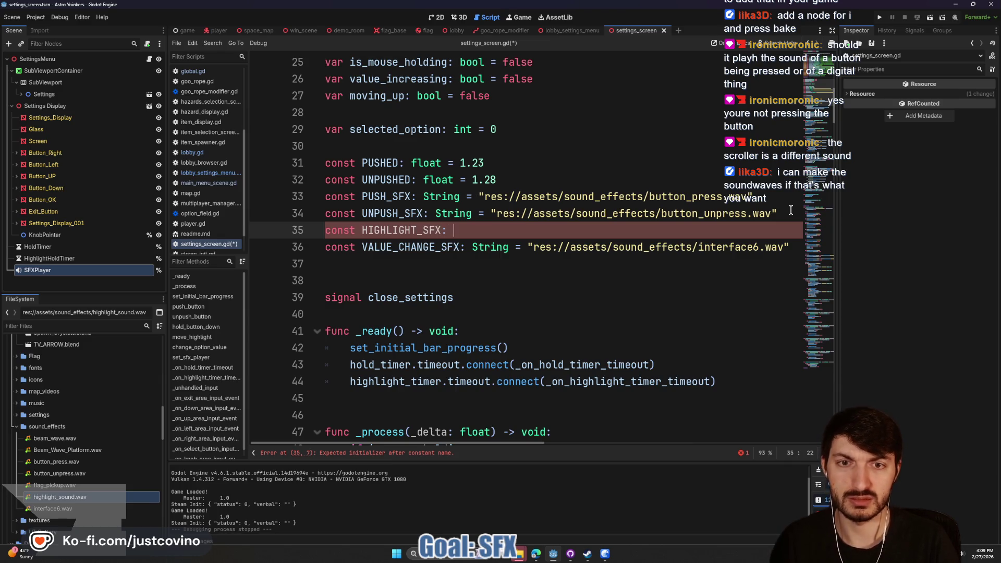
{"action": "type", "text": " String = \""}
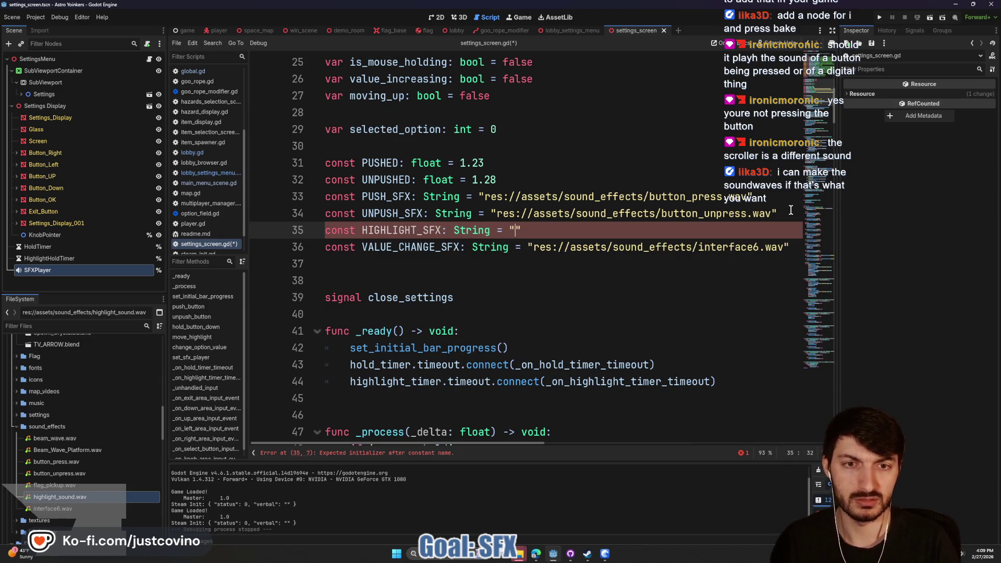
{"action": "key", "text": "ctrl+v"}
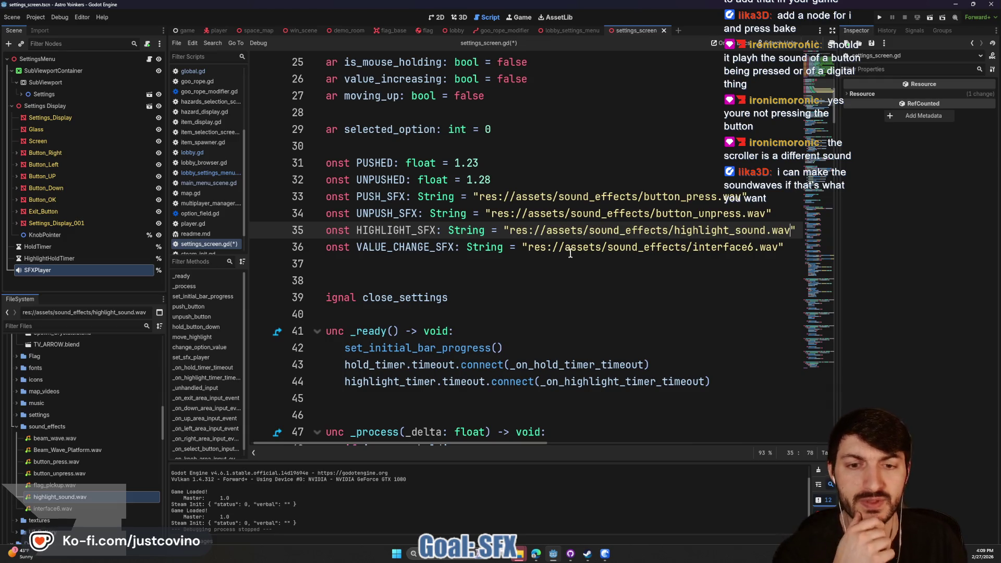
Make move_highlight play HIGHLIGHT_SFX instead of PUSH_SFX, save, and run the game.
{"action": "scroll", "coordinate": [570, 253], "scroll_direction": "down", "scroll_amount": 12}
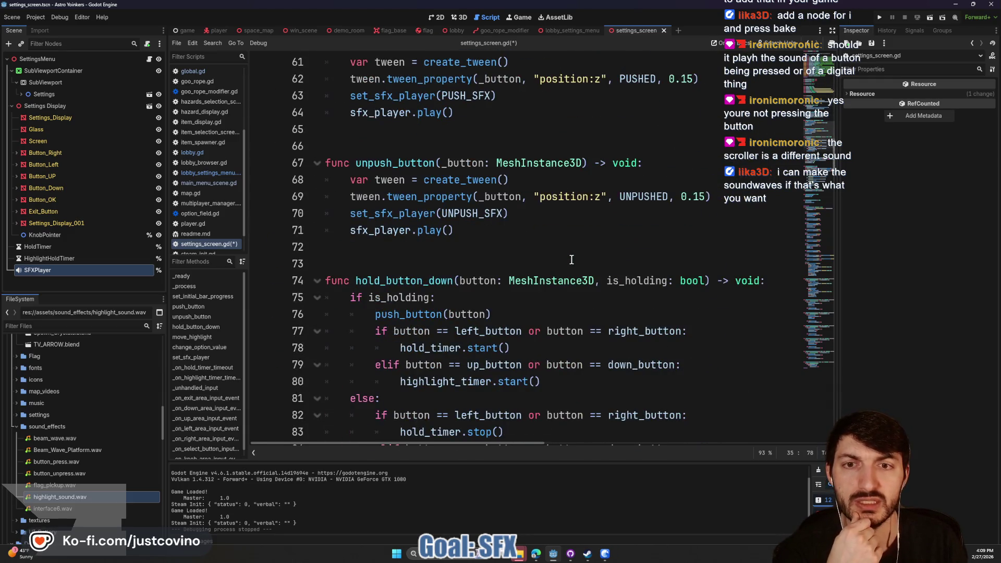
{"action": "scroll", "coordinate": [572, 259], "scroll_direction": "down", "scroll_amount": 7}
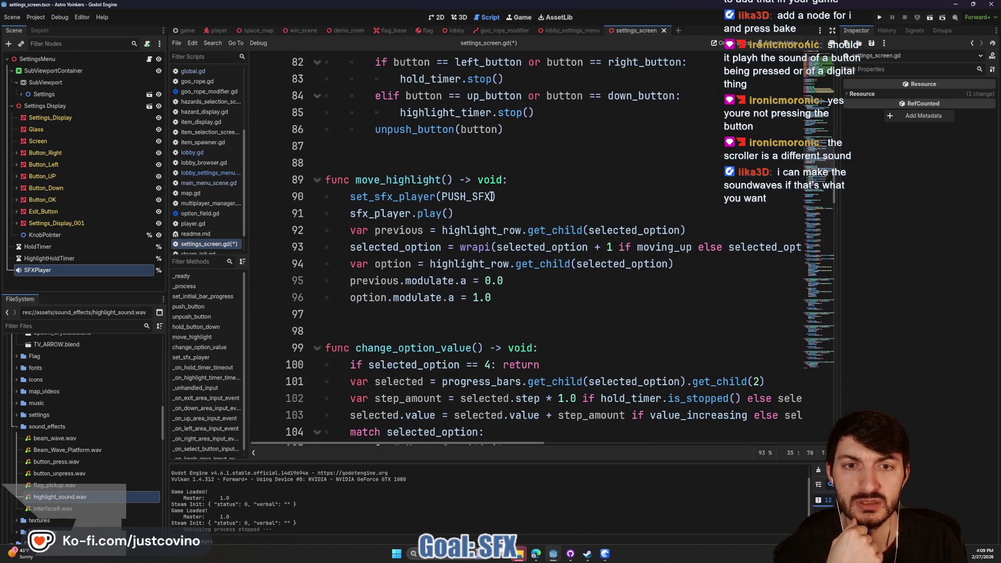
{"action": "left_click_drag", "start_coordinate": [467, 195], "coordinate": [450, 194]}
{"action": "type", "text": "HIGH"}
{"action": "key", "text": "Tab"}
{"action": "key", "text": "ctrl+s"}
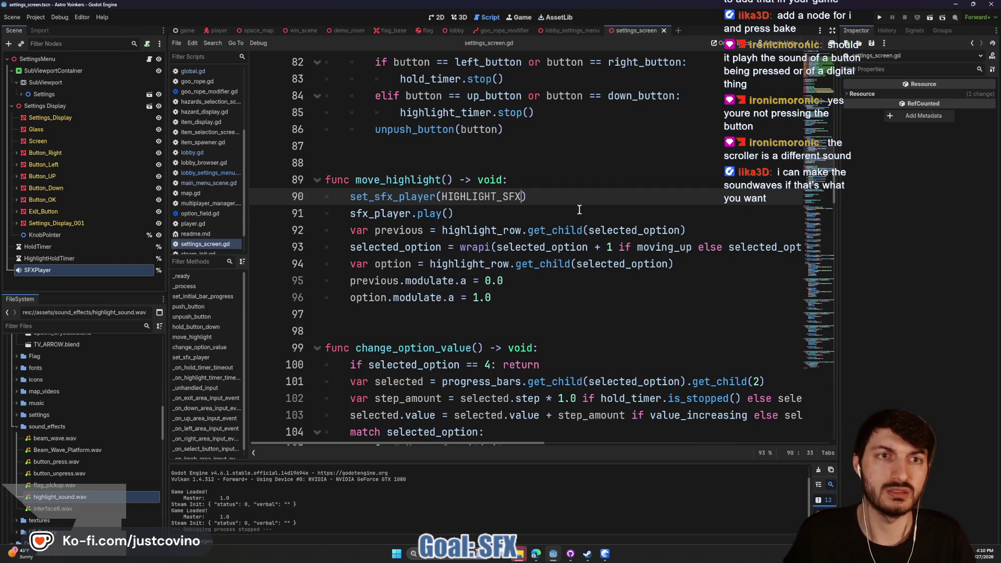
{"action": "left_click", "coordinate": [893, 19]}
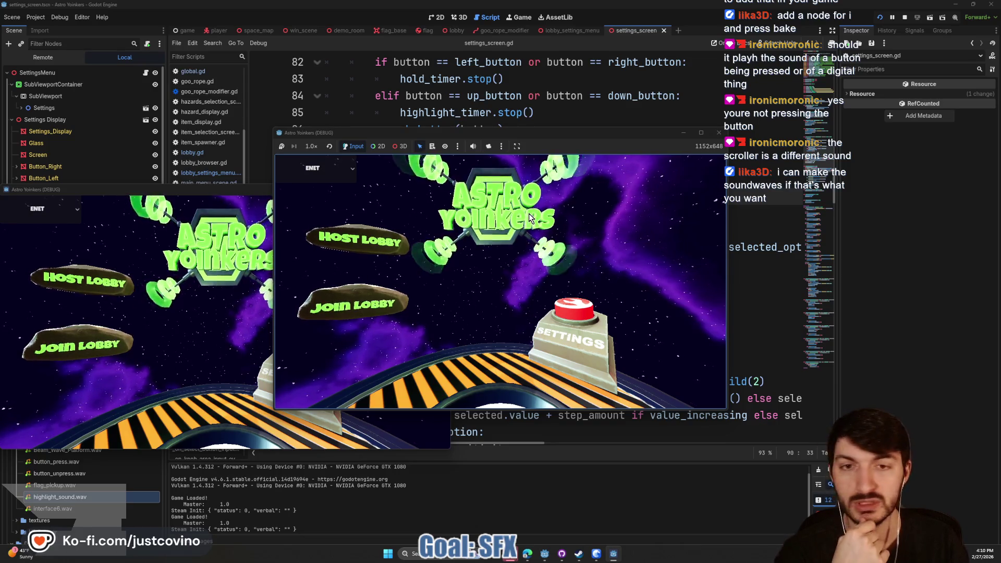
In the running game, open Settings and cycle the highlight through options to hear the new sound.
{"action": "left_click", "coordinate": [263, 263]}
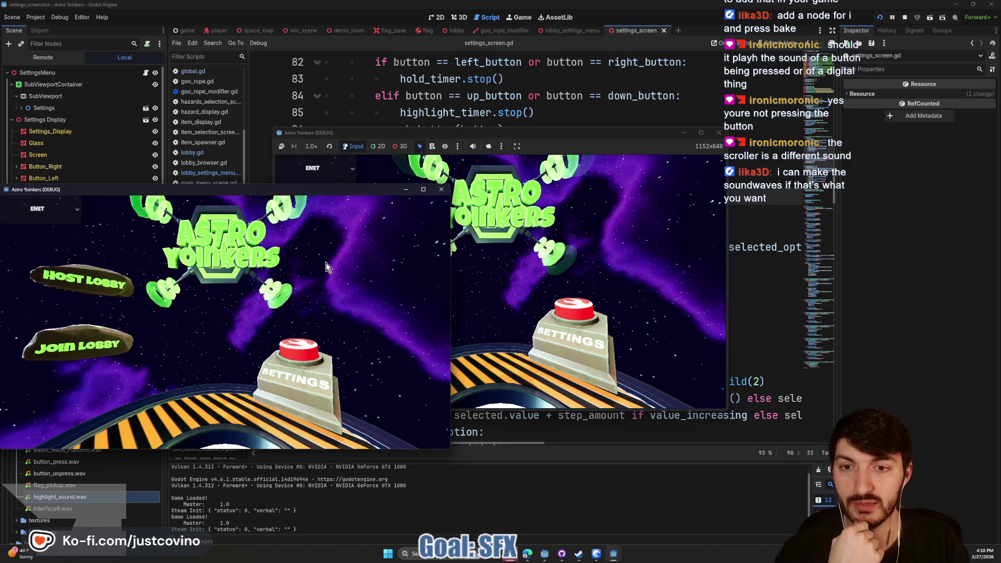
{"action": "left_click", "coordinate": [323, 342]}
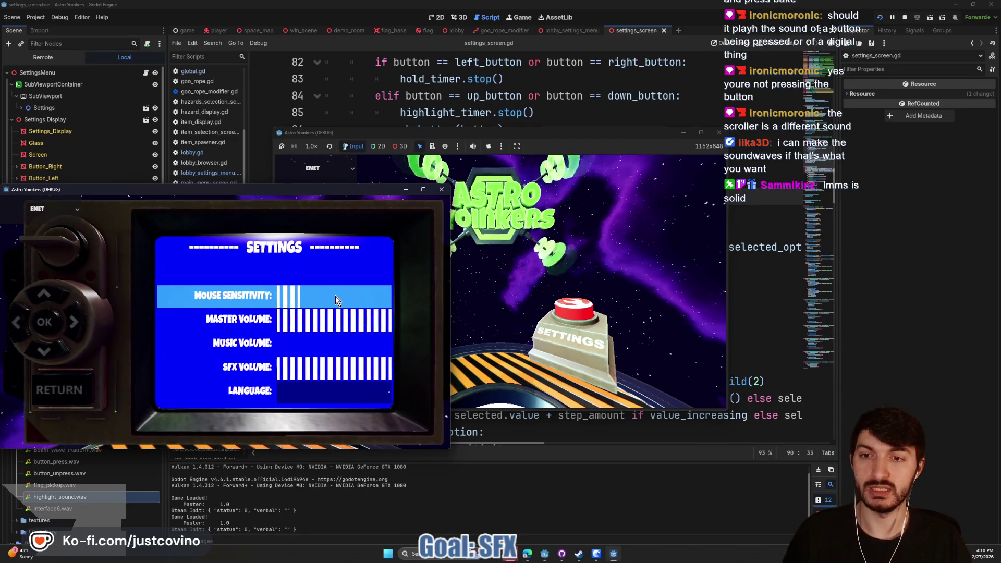
{"action": "key", "text": "Down"}
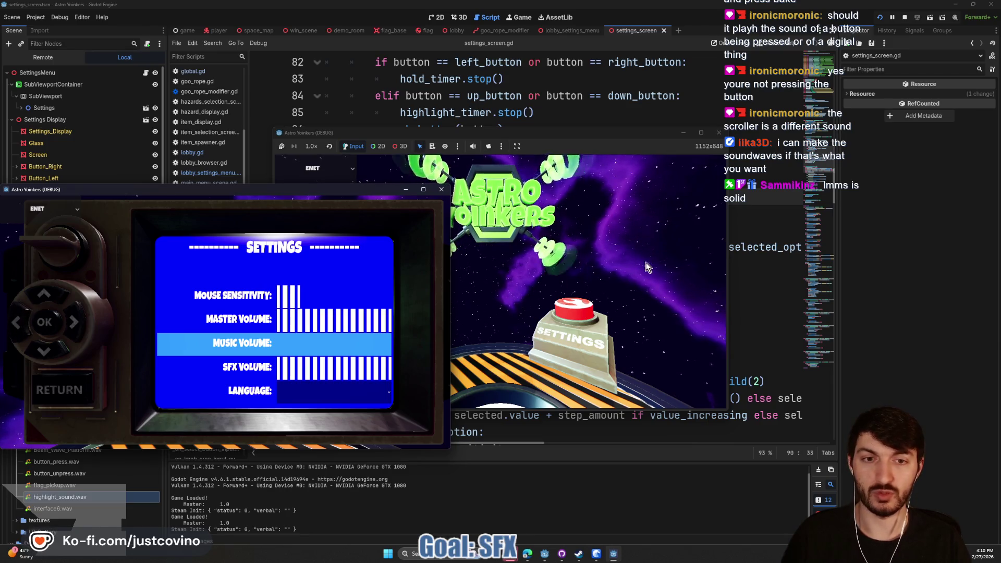
{"action": "left_click", "coordinate": [571, 312]}
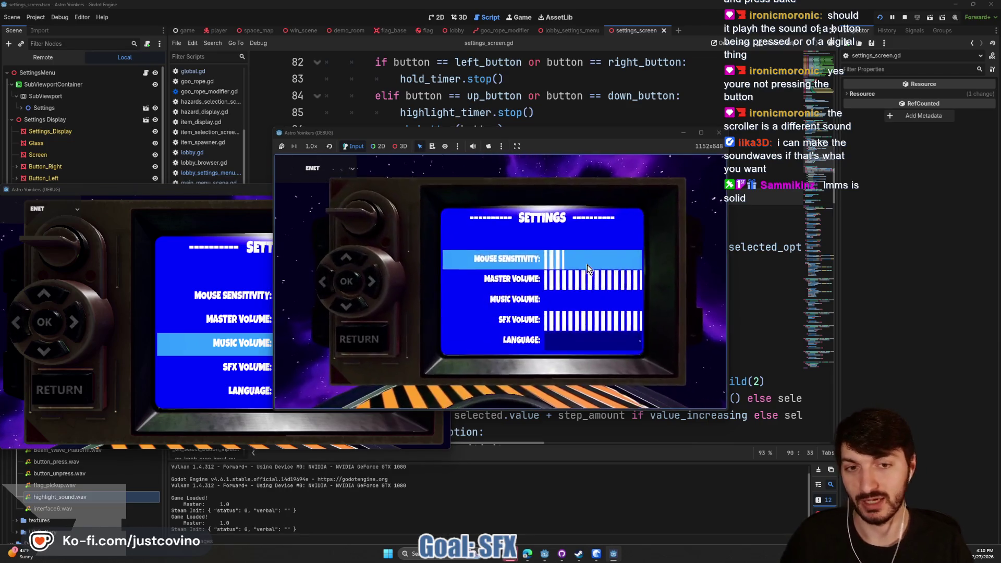
{"action": "key", "text": "Down"}
{"action": "key", "text": "Down"}
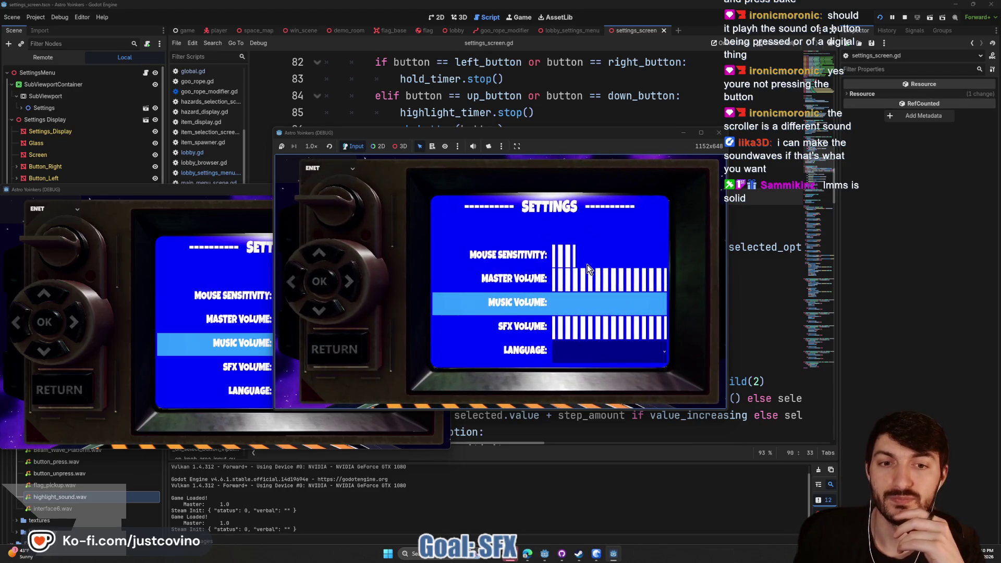
{"action": "key", "text": "Up"}
{"action": "key", "text": "Up"}
{"action": "key", "text": "Up"}
{"action": "key", "text": "Up"}
{"action": "key", "text": "Up"}
{"action": "key", "text": "Up"}
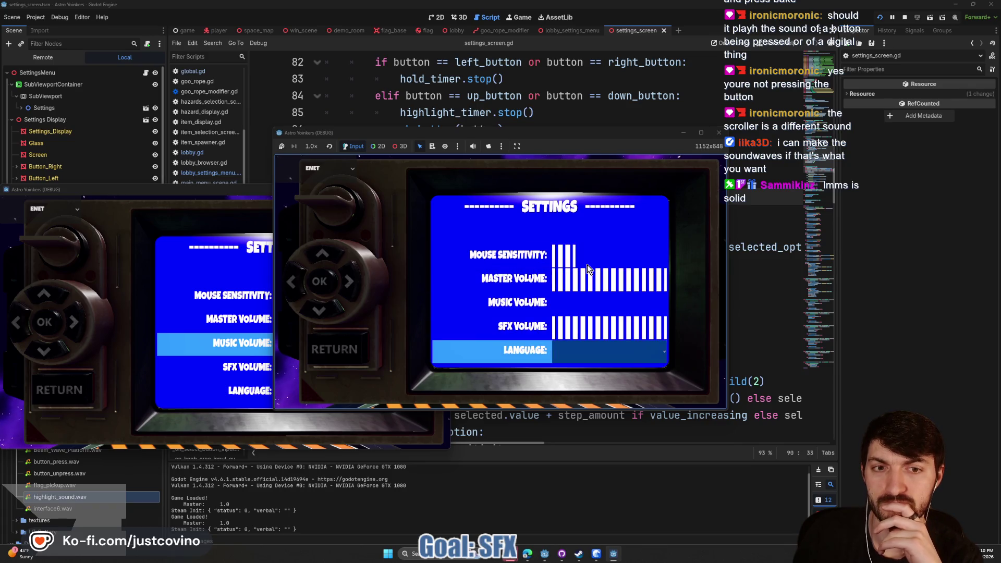
{"action": "key", "text": "Down"}
{"action": "key", "text": "Down"}
{"action": "key", "text": "Down"}
{"action": "key", "text": "Down"}
{"action": "key", "text": "Up"}
{"action": "key", "text": "Up"}
{"action": "key", "text": "Up"}
{"action": "key", "text": "Down"}
{"action": "key", "text": "Down"}
{"action": "key", "text": "Down"}
{"action": "key", "text": "Up"}
{"action": "key", "text": "Up"}
{"action": "key", "text": "Down"}
{"action": "key", "text": "Down"}
{"action": "key", "text": "Down"}
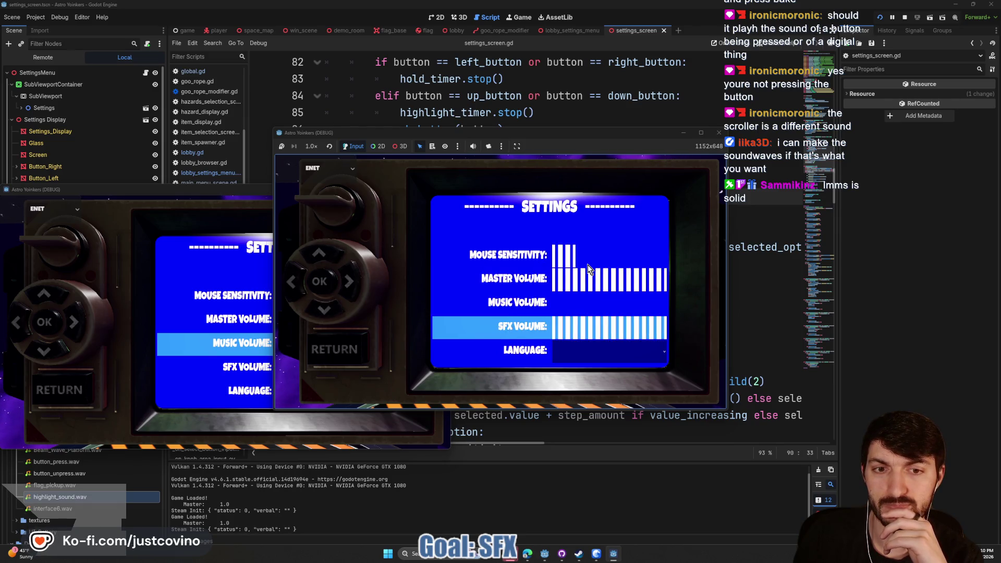
{"action": "key", "text": "Up"}
{"action": "key", "text": "Up"}
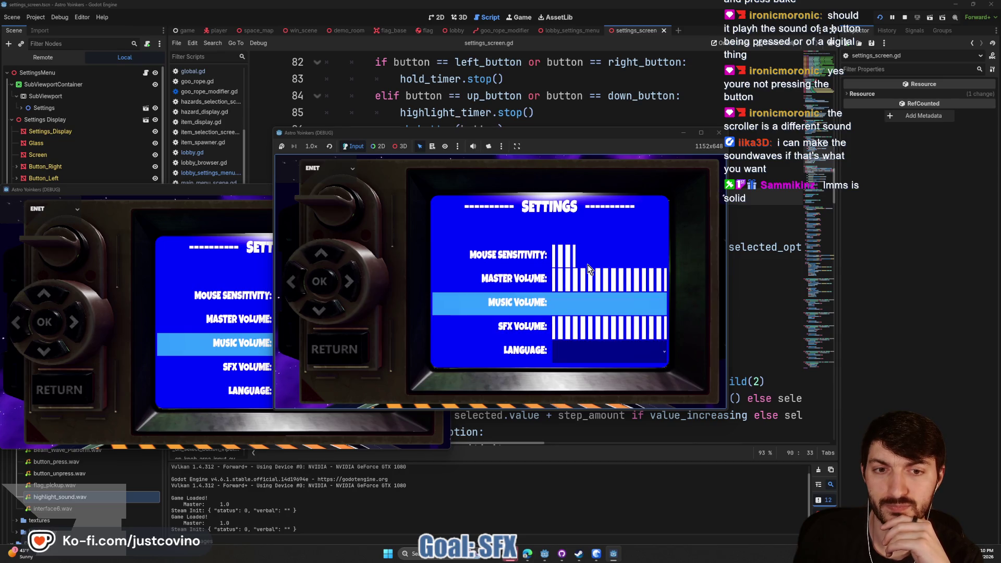
{"action": "key", "text": "Down"}
{"action": "key", "text": "Down"}
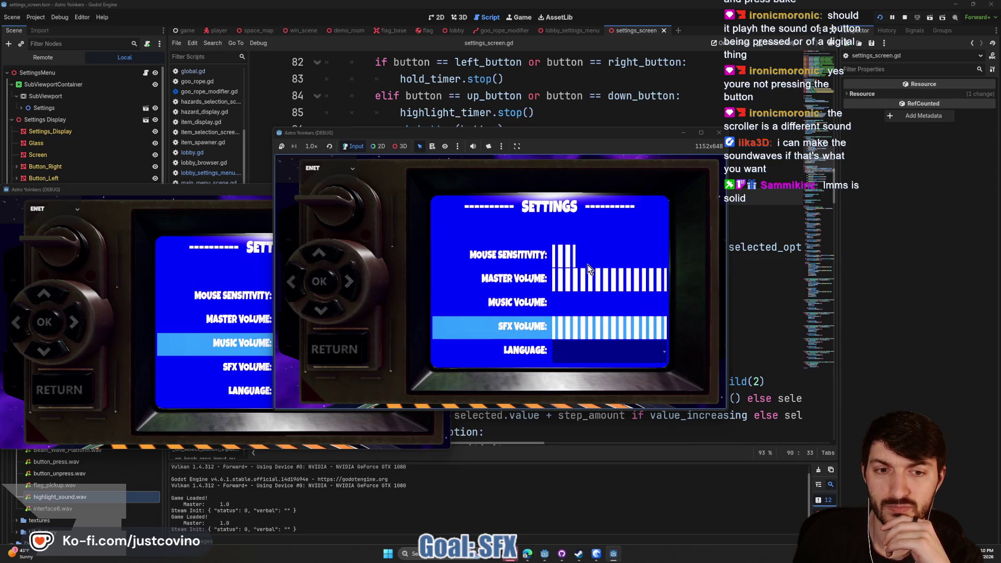
{"action": "key", "text": "Up"}
{"action": "key", "text": "Up"}
{"action": "key", "text": "Up"}
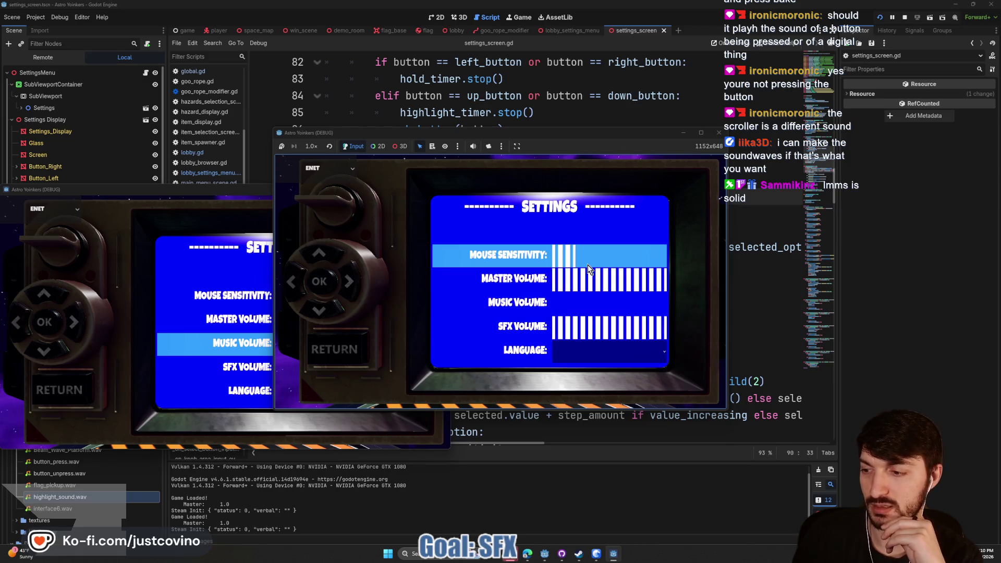
{"action": "key", "text": "Up"}
{"action": "key", "text": "Up"}
{"action": "key", "text": "Up"}
{"action": "key", "text": "Escape"}
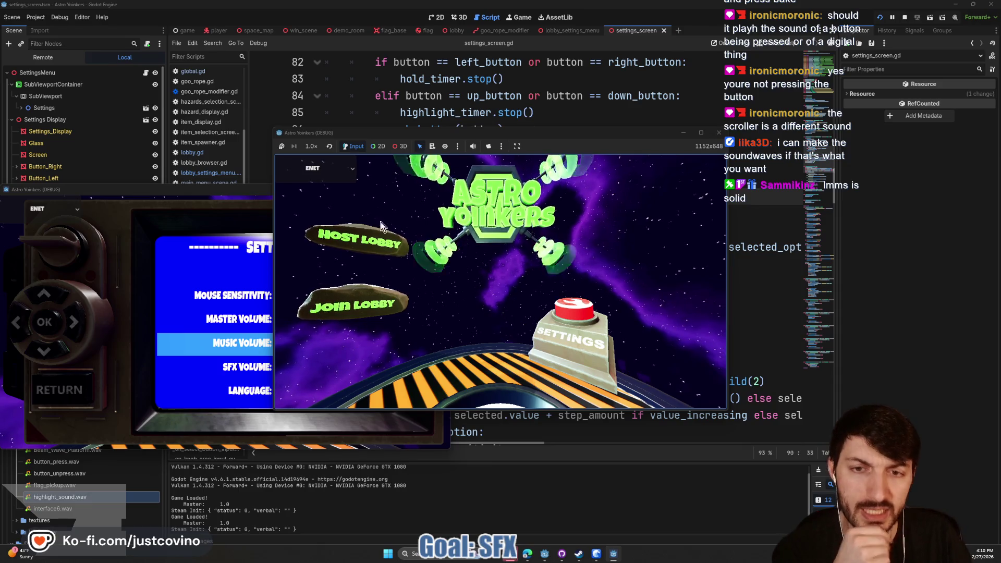
Press the Host Lobby rock to test its sound, then stop the game.
{"action": "left_click", "coordinate": [359, 243]}
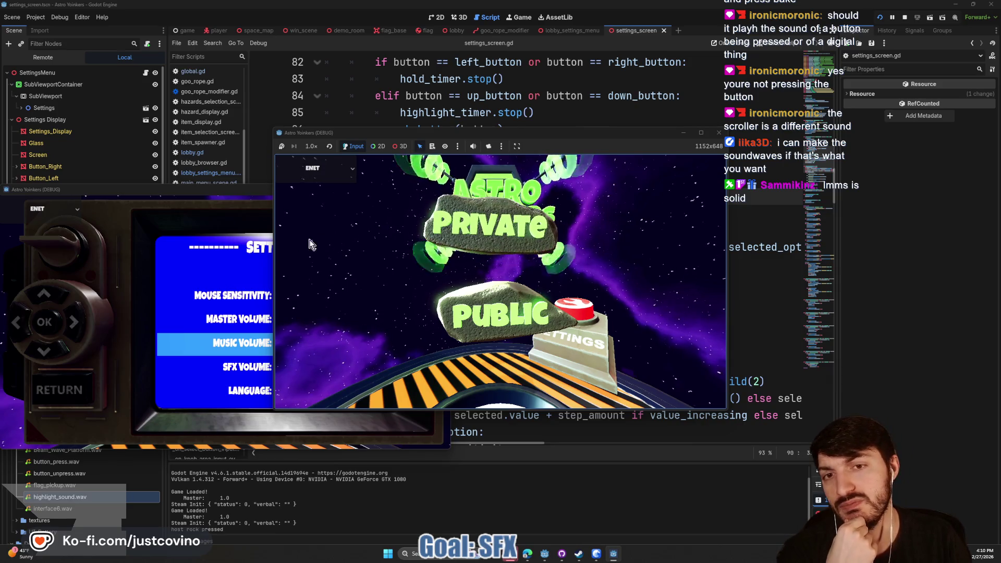
{"action": "left_click", "coordinate": [905, 18]}
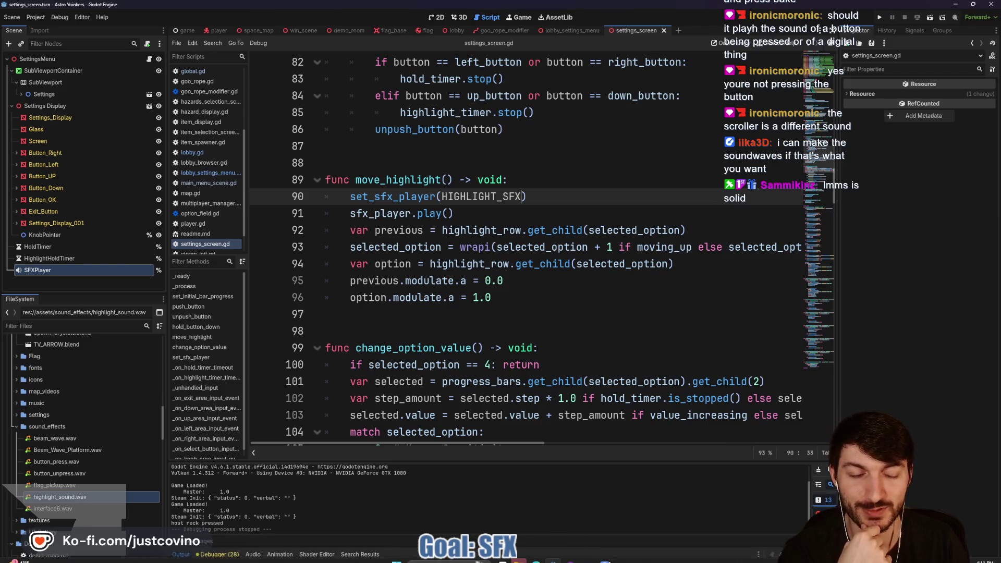
{"action": "left_click", "coordinate": [459, 315]}
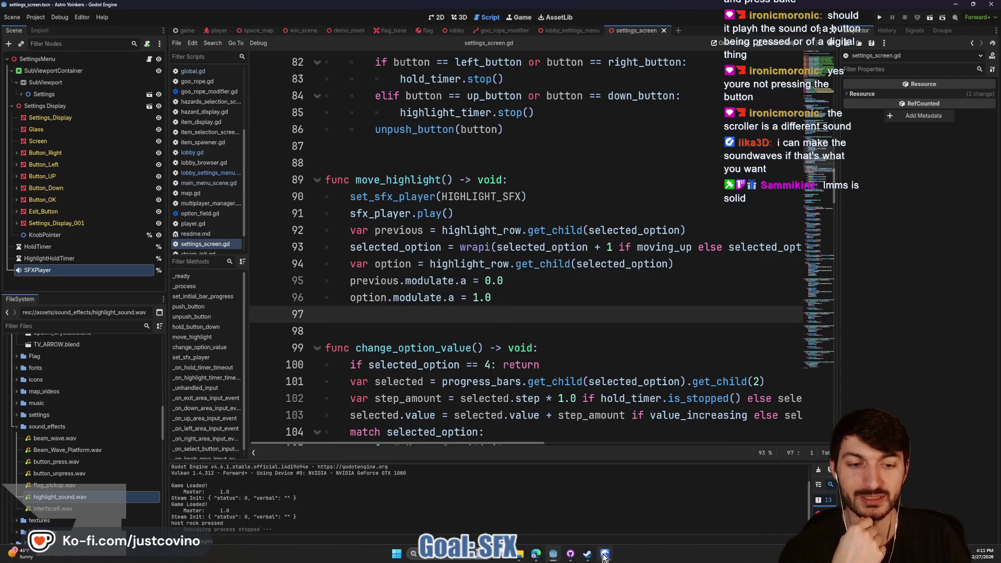
Create and apply a new 'ui' tag to switch blade 2.wav in Eagle.
{"action": "left_click", "coordinate": [605, 554]}
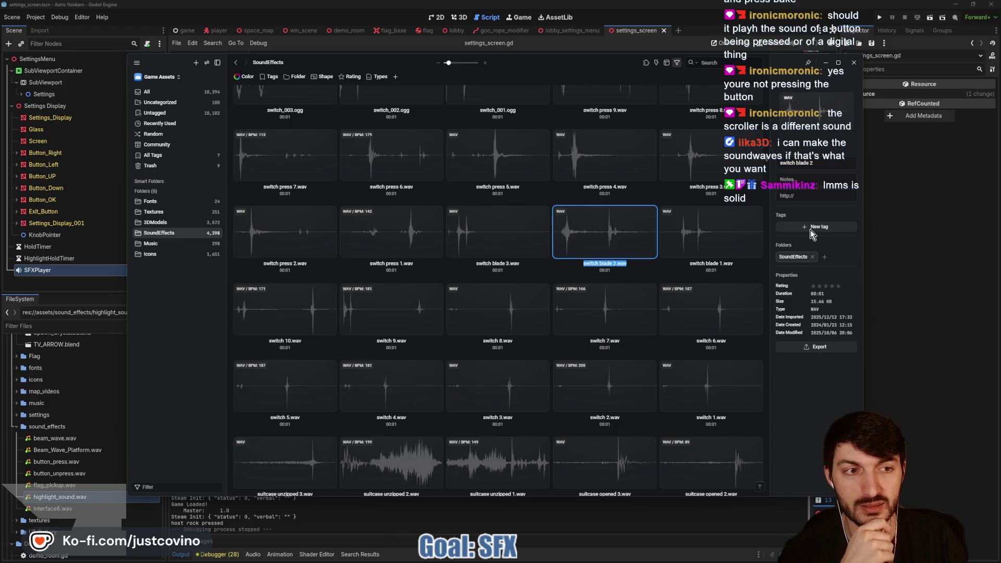
{"action": "left_click", "coordinate": [810, 228]}
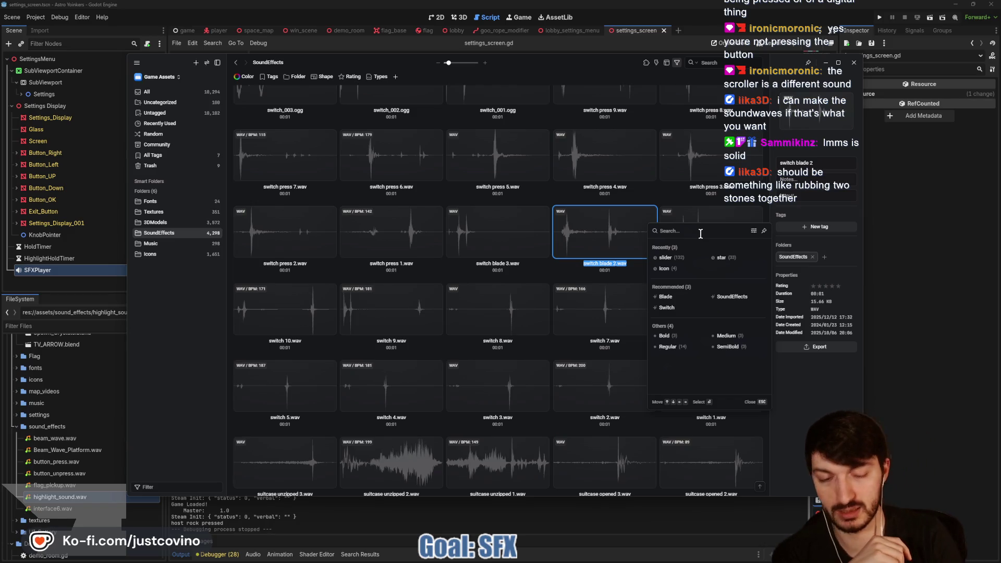
{"action": "type", "text": "ui"}
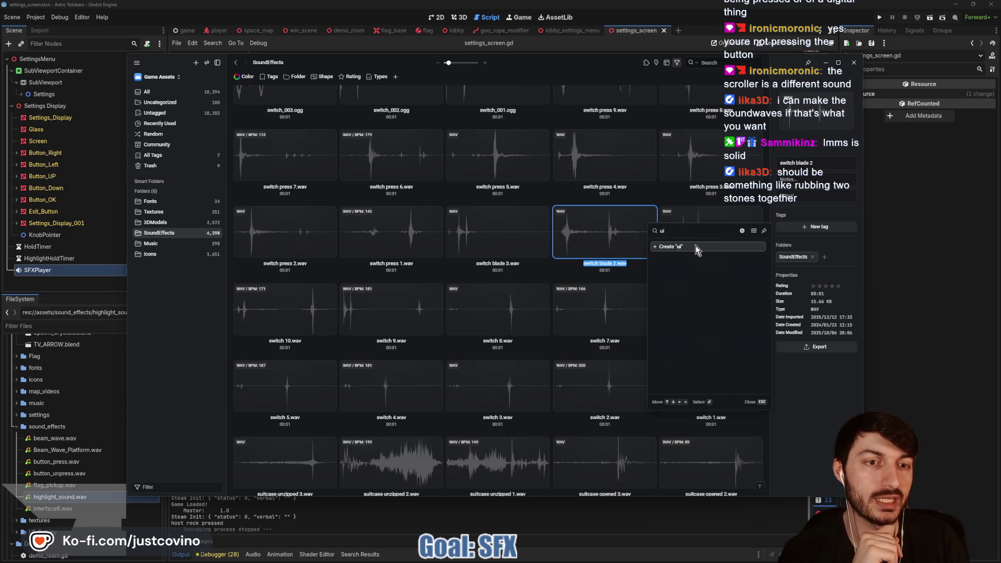
{"action": "left_click", "coordinate": [695, 246]}
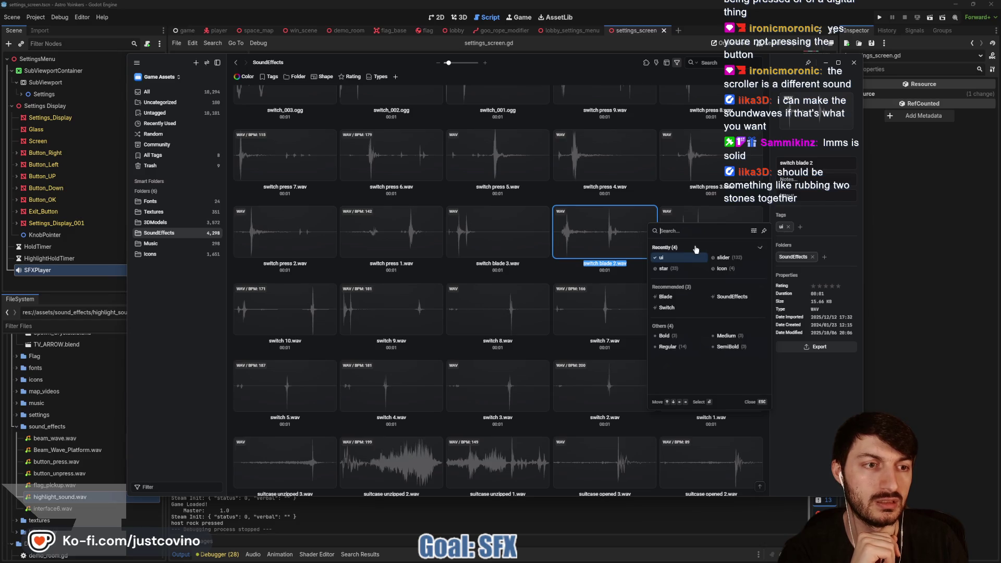
{"action": "left_click", "coordinate": [592, 279]}
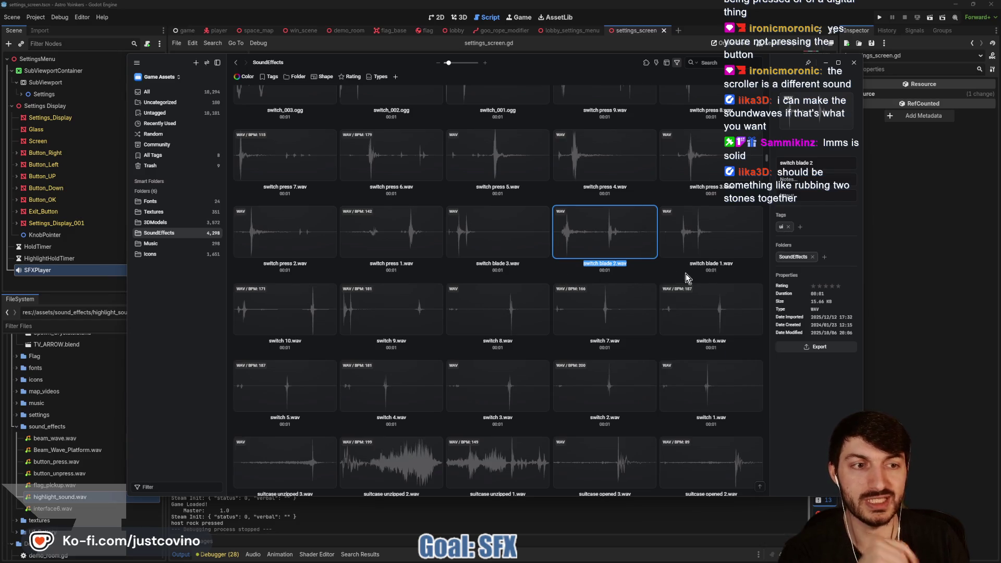
{"action": "left_click", "coordinate": [509, 314]}
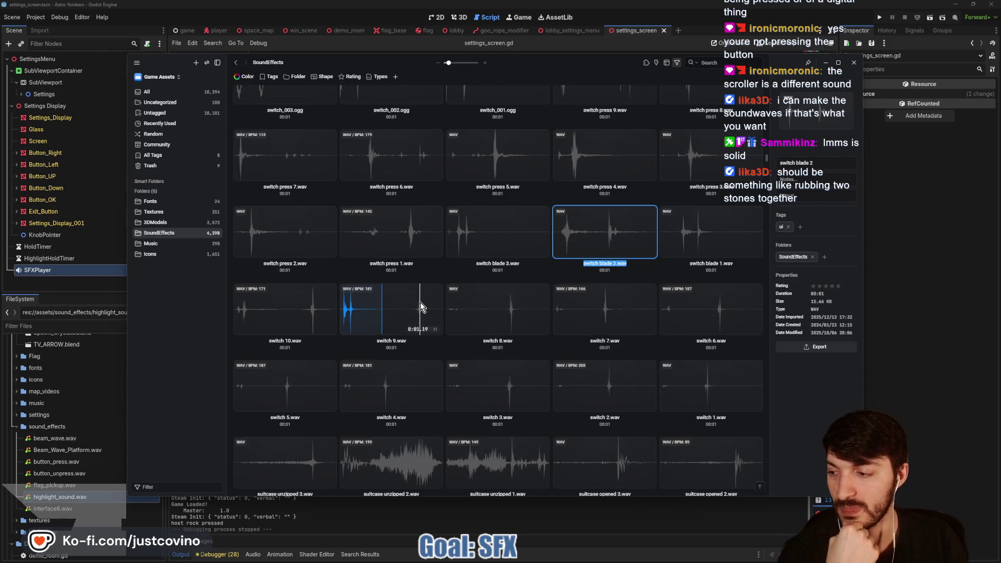
{"action": "scroll", "coordinate": [385, 285], "scroll_direction": "down", "scroll_amount": 3}
{"action": "scroll", "coordinate": [436, 271], "scroll_direction": "down", "scroll_amount": 10}
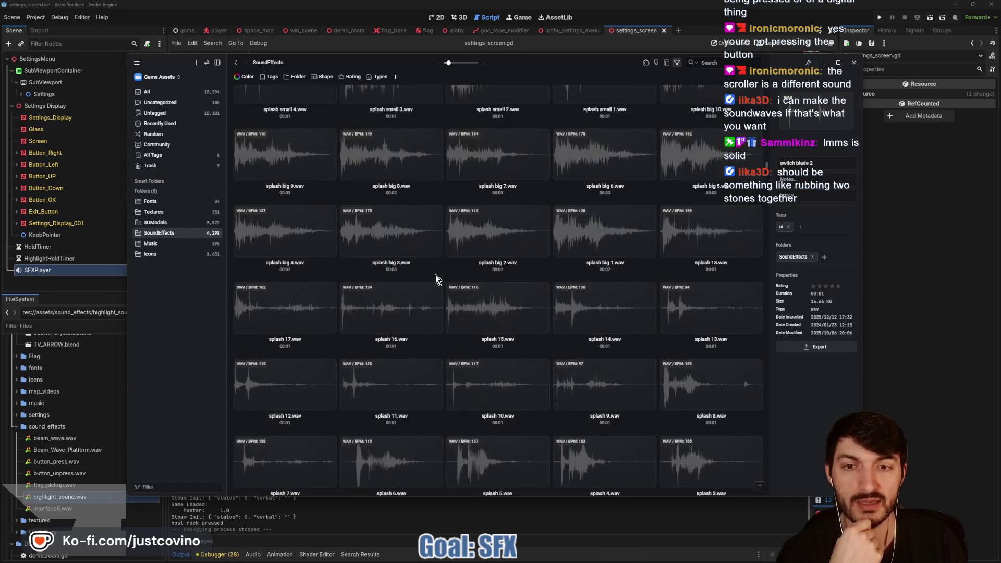
{"action": "scroll", "coordinate": [436, 274], "scroll_direction": "down", "scroll_amount": 3}
{"action": "scroll", "coordinate": [435, 275], "scroll_direction": "down", "scroll_amount": 10}
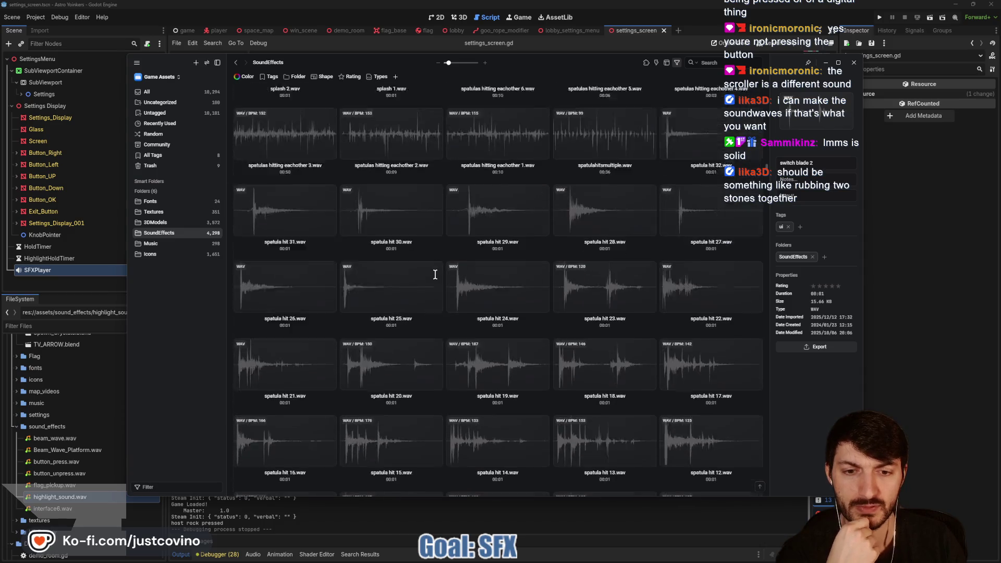
{"action": "scroll", "coordinate": [436, 274], "scroll_direction": "down", "scroll_amount": 4}
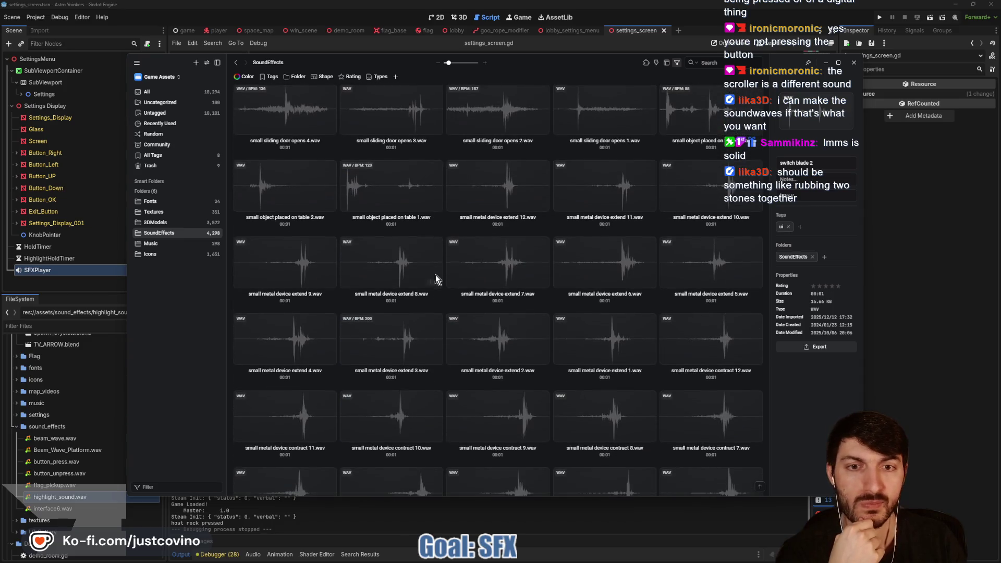
{"action": "scroll", "coordinate": [436, 271], "scroll_direction": "down", "scroll_amount": 3}
{"action": "scroll", "coordinate": [447, 277], "scroll_direction": "down", "scroll_amount": 4}
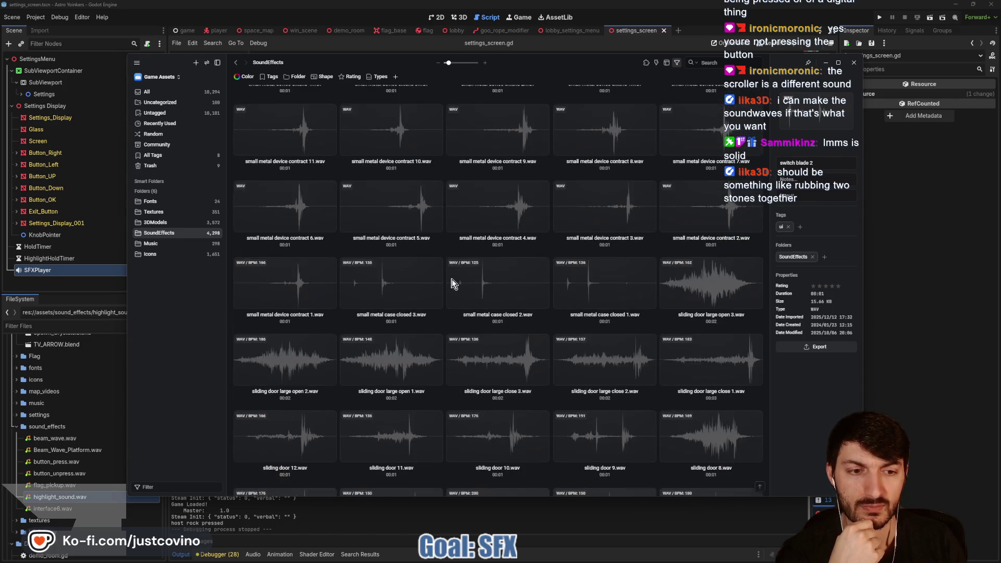
{"action": "scroll", "coordinate": [443, 276], "scroll_direction": "down", "scroll_amount": 5}
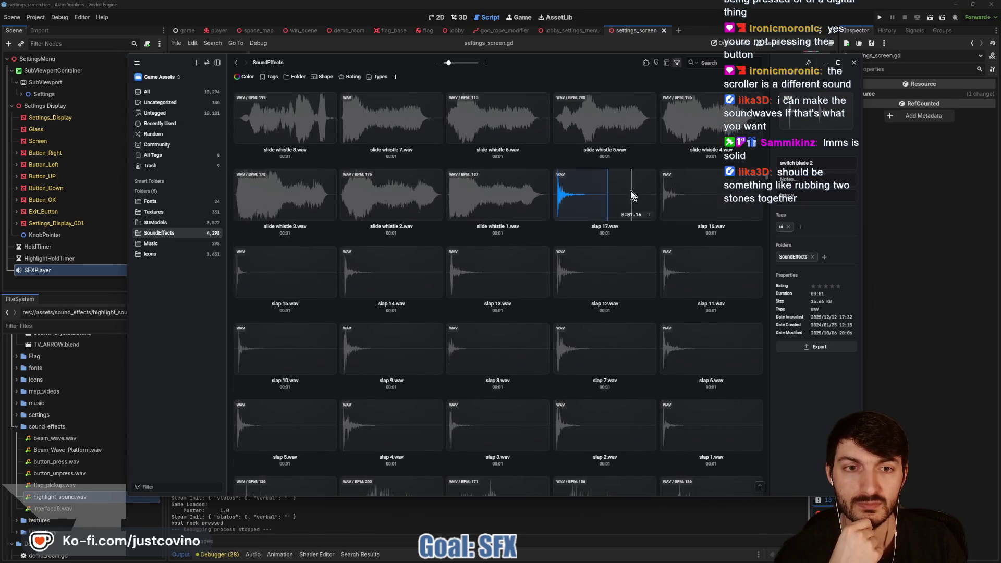
{"action": "scroll", "coordinate": [432, 281], "scroll_direction": "down", "scroll_amount": 1}
{"action": "scroll", "coordinate": [433, 282], "scroll_direction": "down", "scroll_amount": 2}
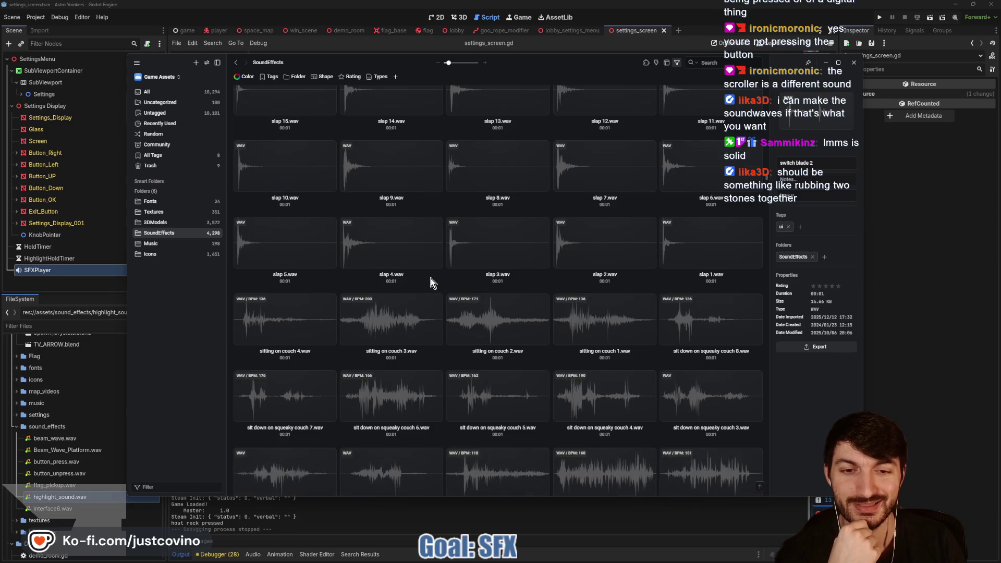
{"action": "scroll", "coordinate": [430, 279], "scroll_direction": "down", "scroll_amount": 1}
{"action": "scroll", "coordinate": [437, 261], "scroll_direction": "down", "scroll_amount": 2}
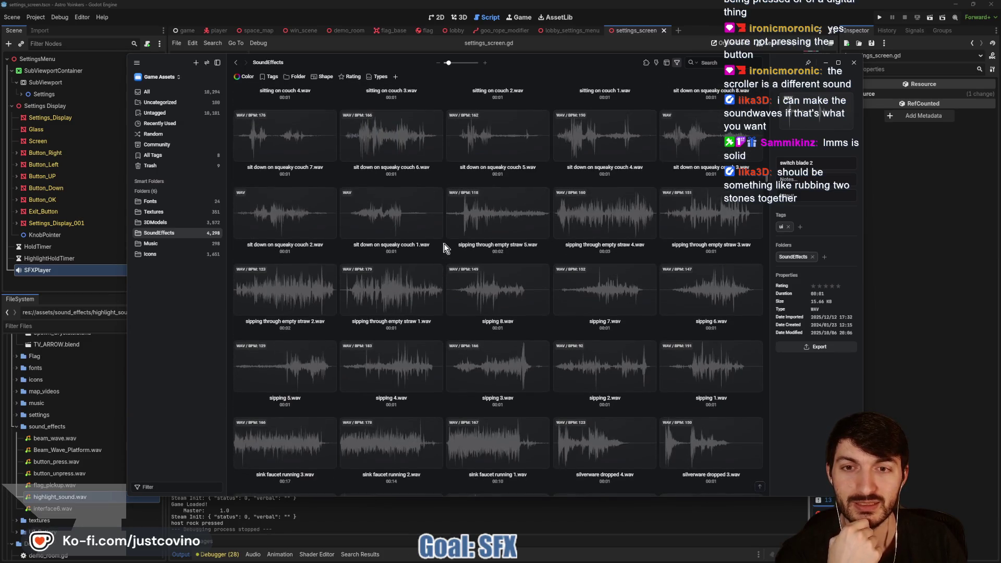
{"action": "scroll", "coordinate": [446, 246], "scroll_direction": "down", "scroll_amount": 3}
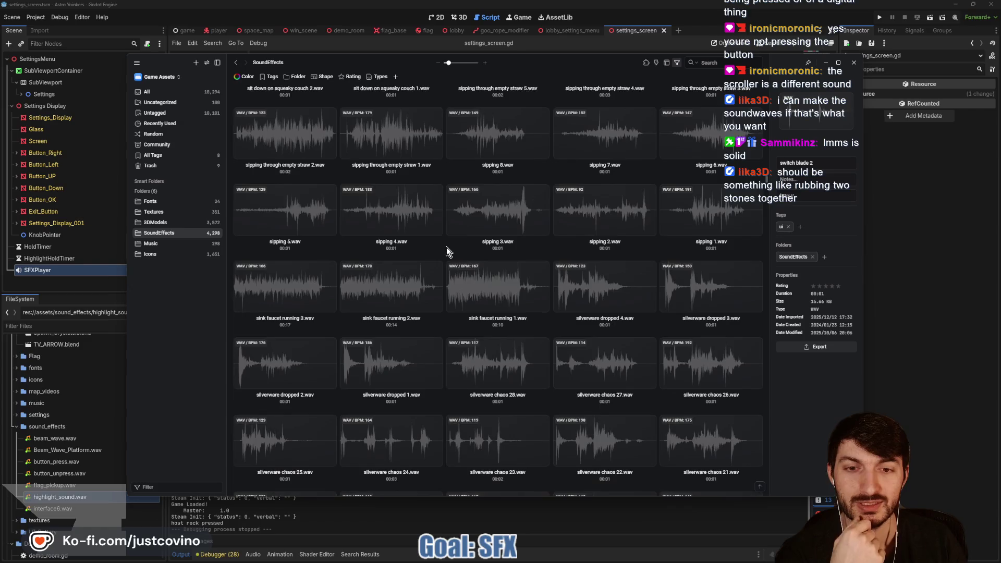
{"action": "scroll", "coordinate": [446, 247], "scroll_direction": "down", "scroll_amount": 7}
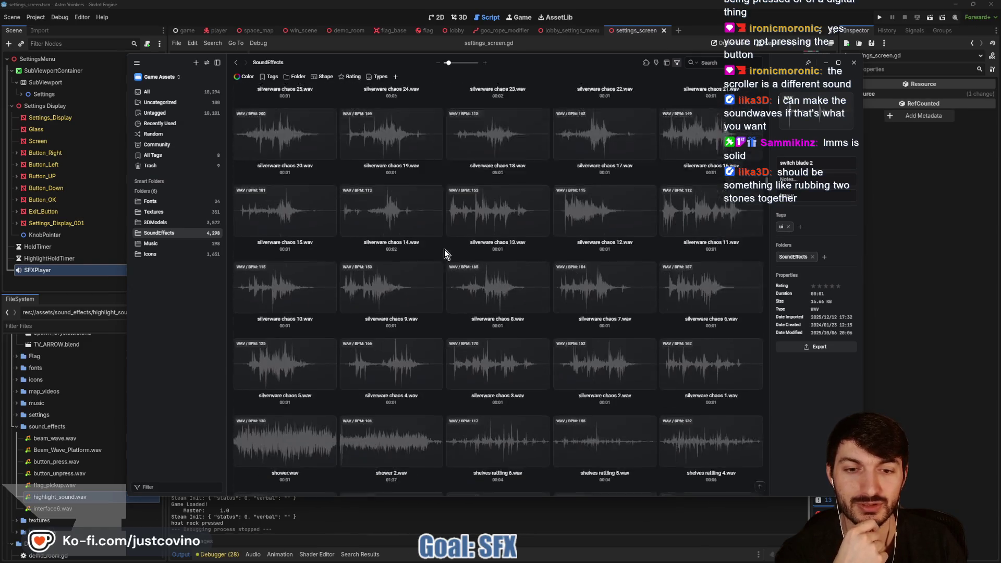
{"action": "scroll", "coordinate": [442, 254], "scroll_direction": "down", "scroll_amount": 2}
{"action": "scroll", "coordinate": [443, 253], "scroll_direction": "down", "scroll_amount": 2}
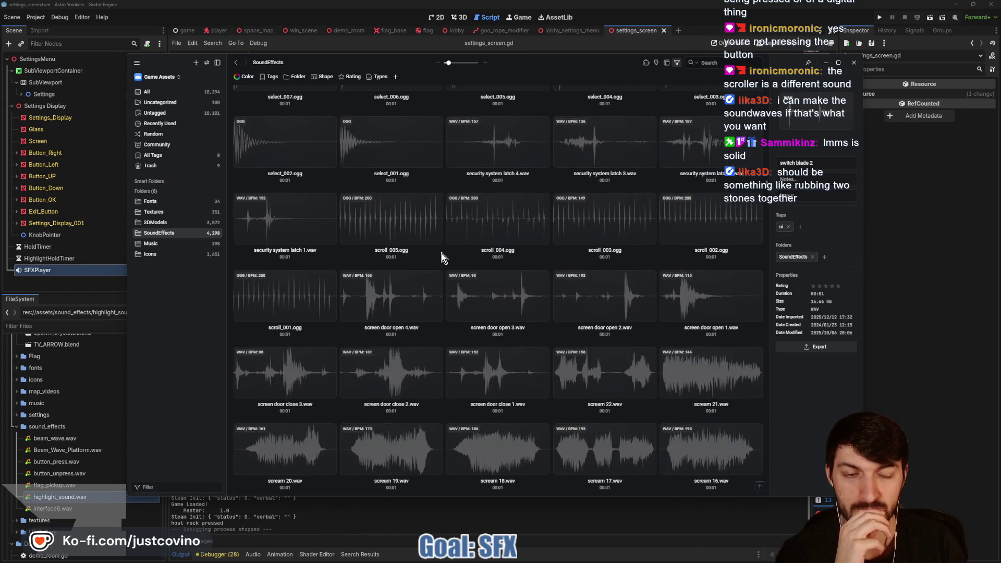
{"action": "left_click", "coordinate": [499, 133]}
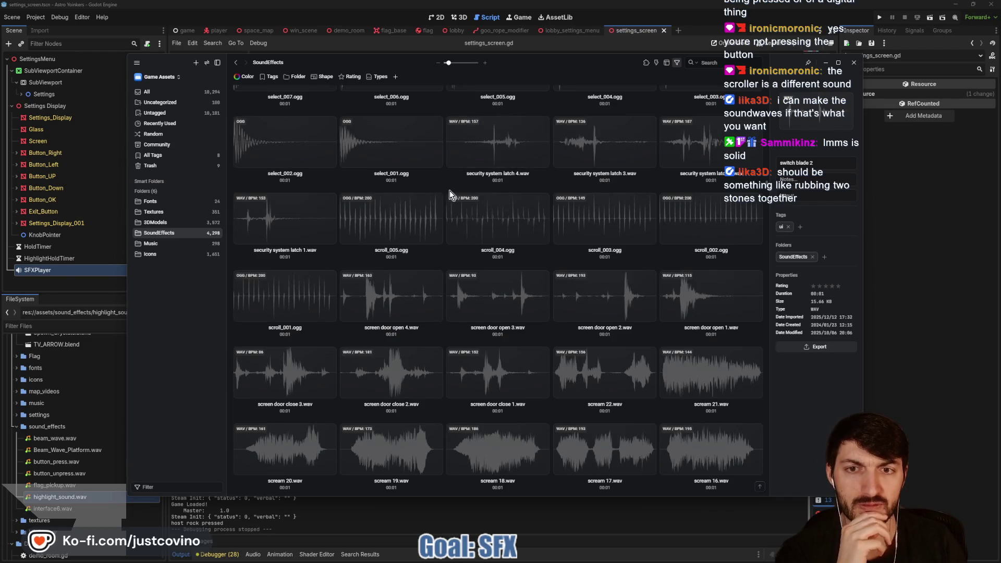
{"action": "left_click", "coordinate": [400, 152]}
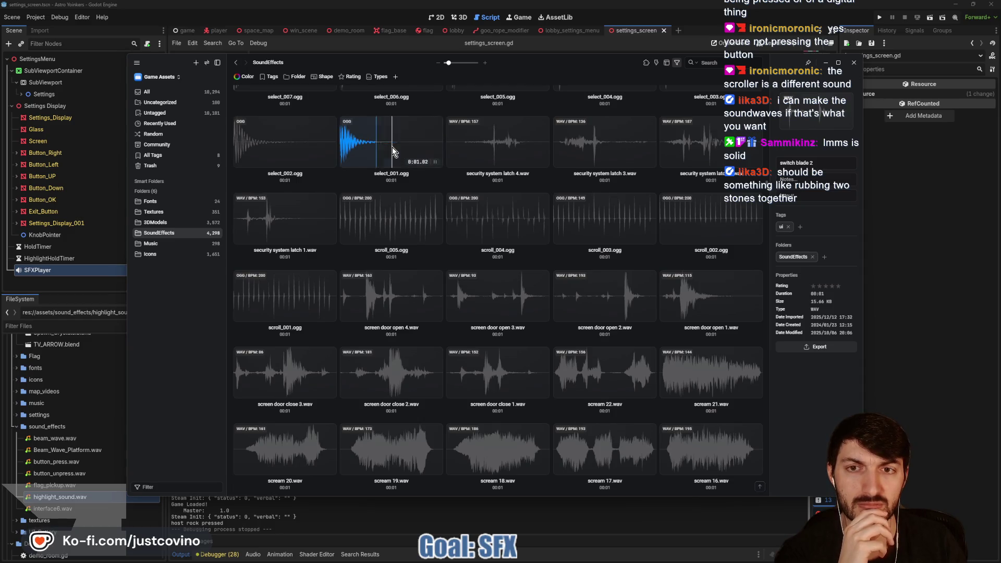
{"action": "left_click", "coordinate": [247, 151]}
{"action": "left_click", "coordinate": [724, 151]}
{"action": "scroll", "coordinate": [596, 199], "scroll_direction": "up", "scroll_amount": 2}
{"action": "left_click", "coordinate": [737, 193]}
{"action": "left_click", "coordinate": [574, 201]}
{"action": "left_click", "coordinate": [486, 201]}
{"action": "left_click", "coordinate": [399, 204]}
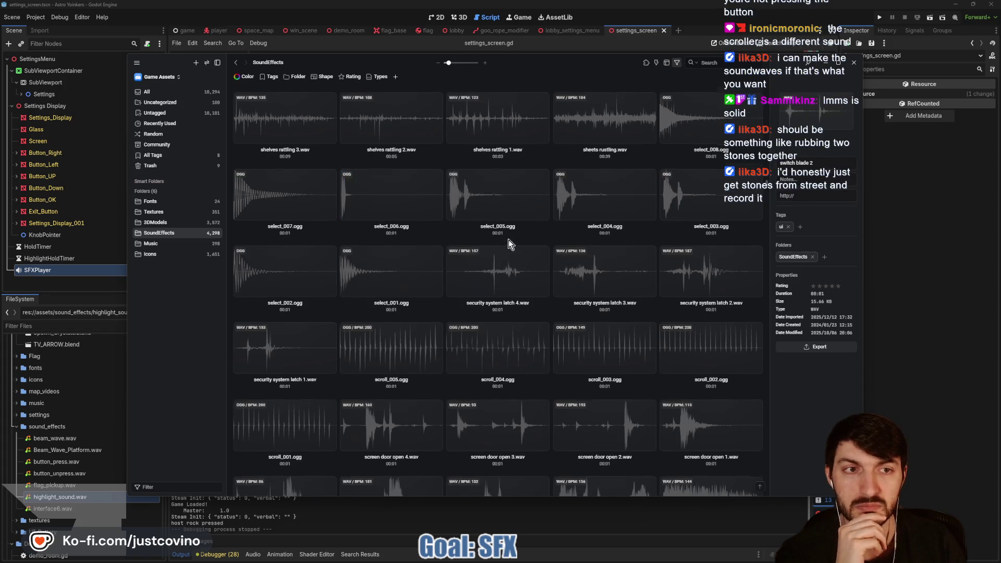
{"action": "scroll", "coordinate": [506, 240], "scroll_direction": "down", "scroll_amount": 3}
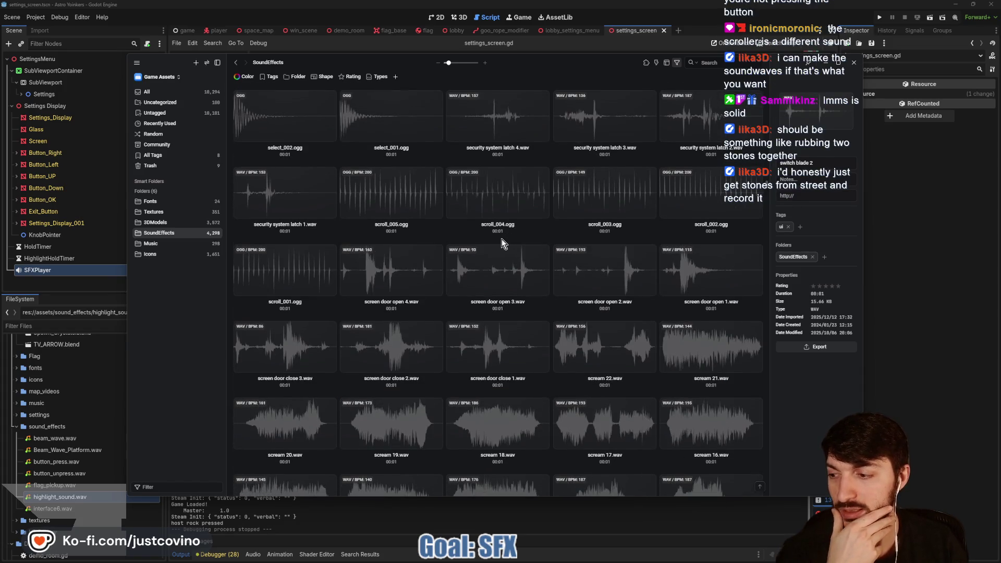
{"action": "scroll", "coordinate": [501, 239], "scroll_direction": "down", "scroll_amount": 4}
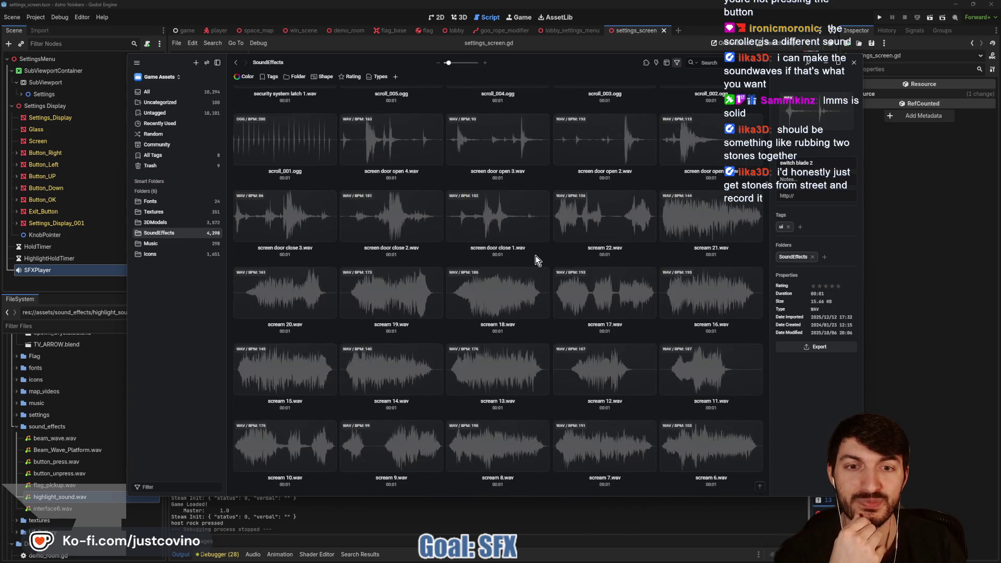
{"action": "scroll", "coordinate": [537, 257], "scroll_direction": "down", "scroll_amount": 2}
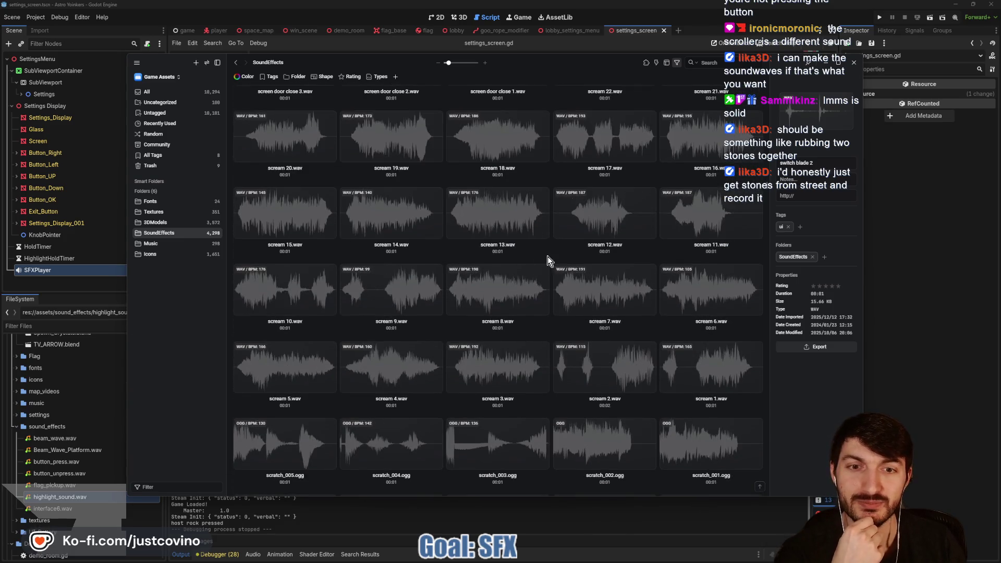
{"action": "scroll", "coordinate": [540, 255], "scroll_direction": "down", "scroll_amount": 4}
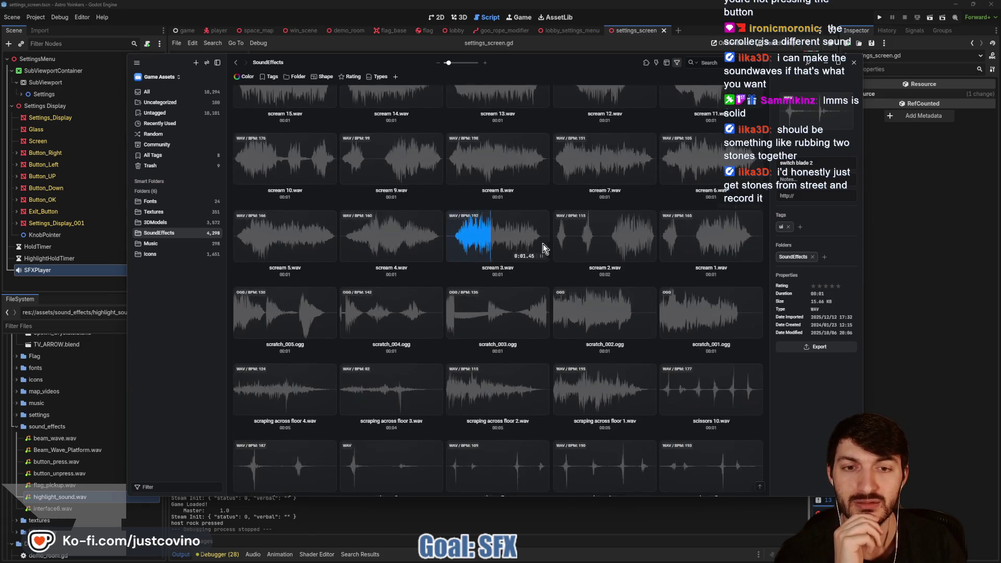
{"action": "scroll", "coordinate": [540, 252], "scroll_direction": "down", "scroll_amount": 3}
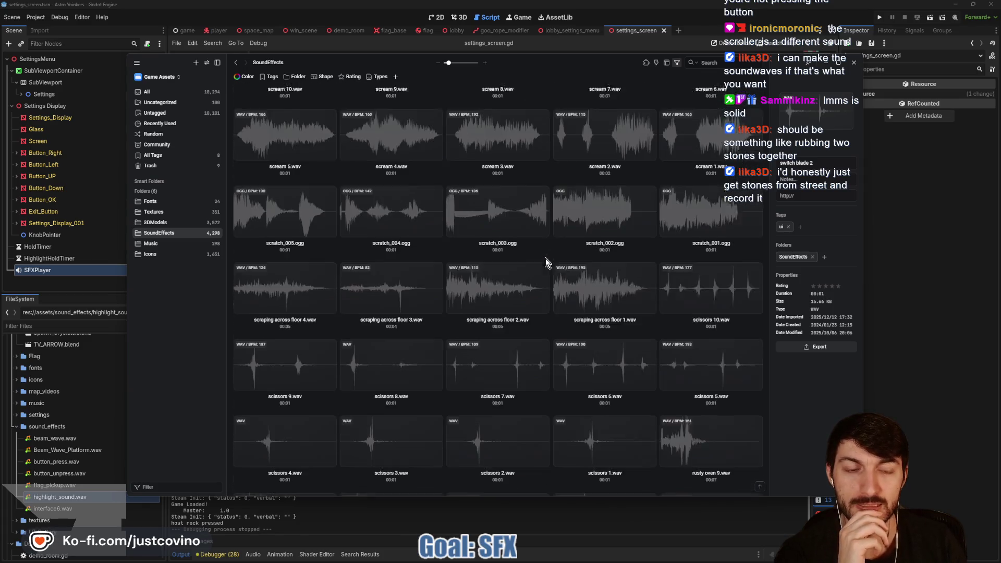
{"action": "scroll", "coordinate": [553, 234], "scroll_direction": "down", "scroll_amount": 5}
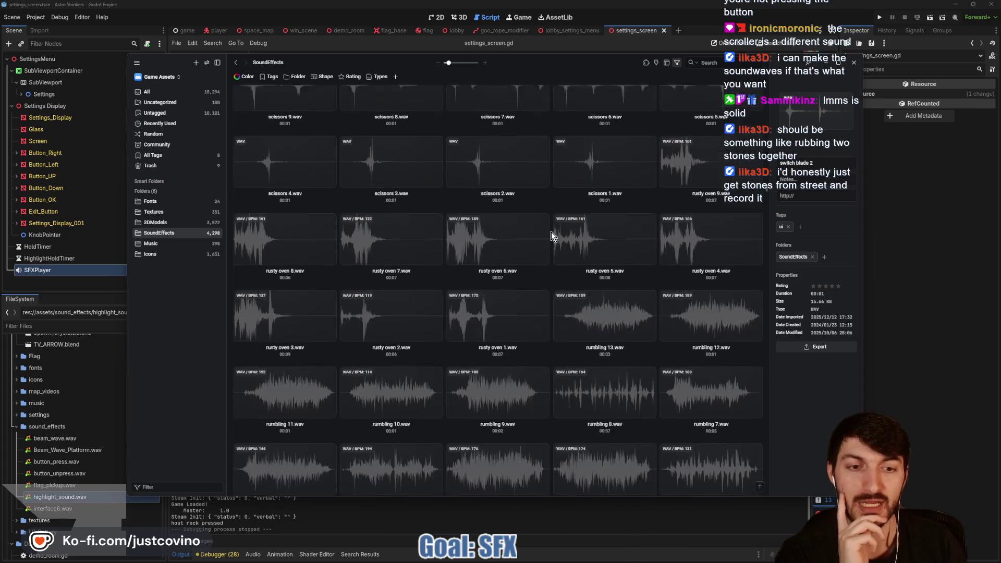
{"action": "scroll", "coordinate": [551, 232], "scroll_direction": "down", "scroll_amount": 2}
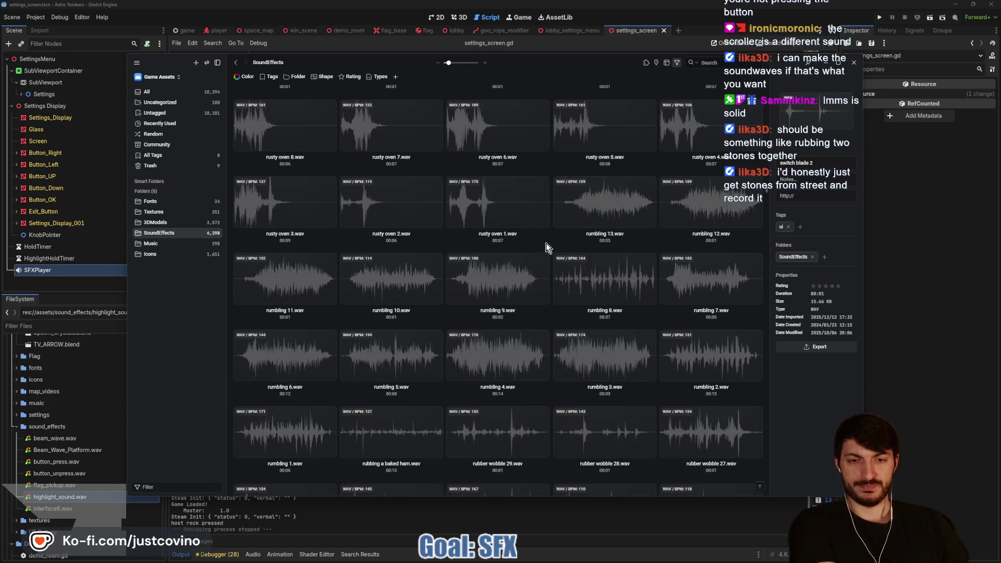
{"action": "scroll", "coordinate": [548, 240], "scroll_direction": "down", "scroll_amount": 2}
{"action": "scroll", "coordinate": [552, 229], "scroll_direction": "down", "scroll_amount": 2}
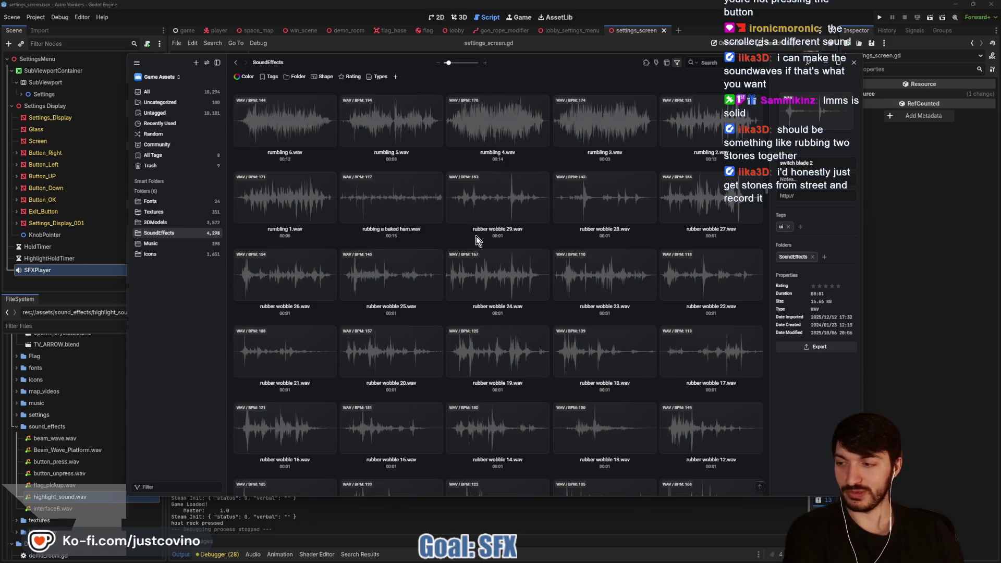
{"action": "scroll", "coordinate": [550, 239], "scroll_direction": "down", "scroll_amount": 3}
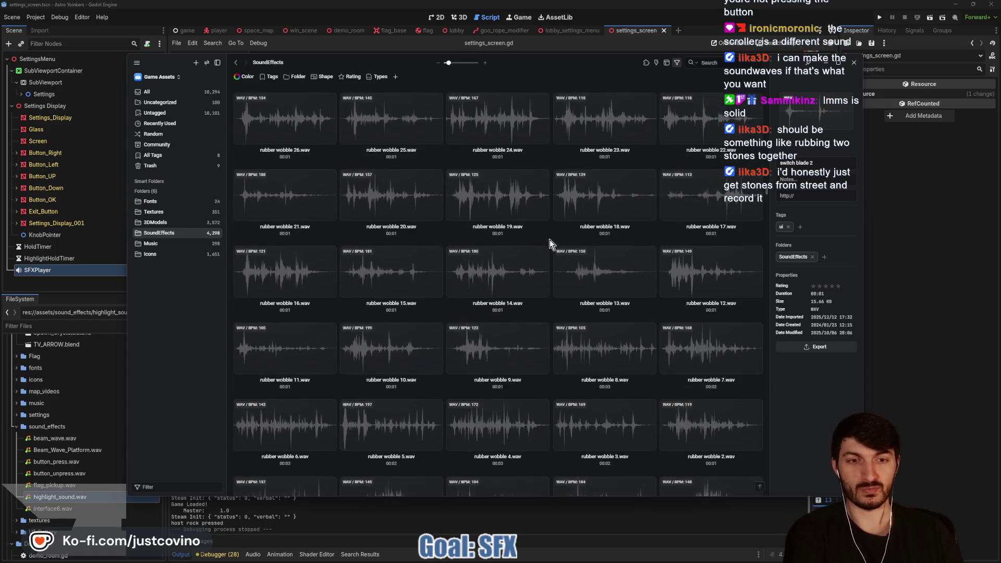
{"action": "scroll", "coordinate": [546, 240], "scroll_direction": "down", "scroll_amount": 4}
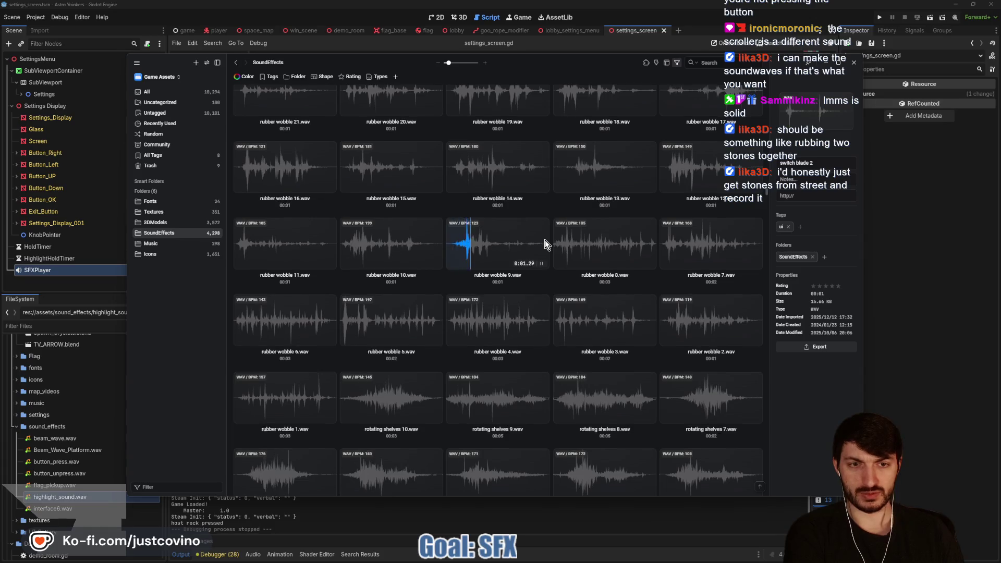
{"action": "mouse_move", "coordinate": [499, 138]}
{"action": "scroll", "coordinate": [506, 152], "scroll_direction": "up", "scroll_amount": 3}
{"action": "mouse_move", "coordinate": [399, 300]}
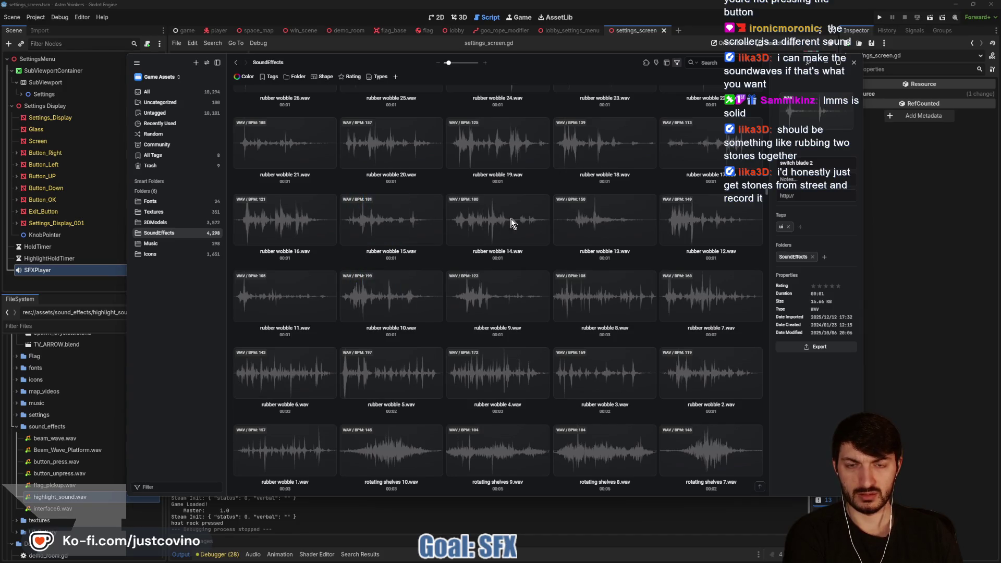
{"action": "scroll", "coordinate": [572, 226], "scroll_direction": "up", "scroll_amount": 2}
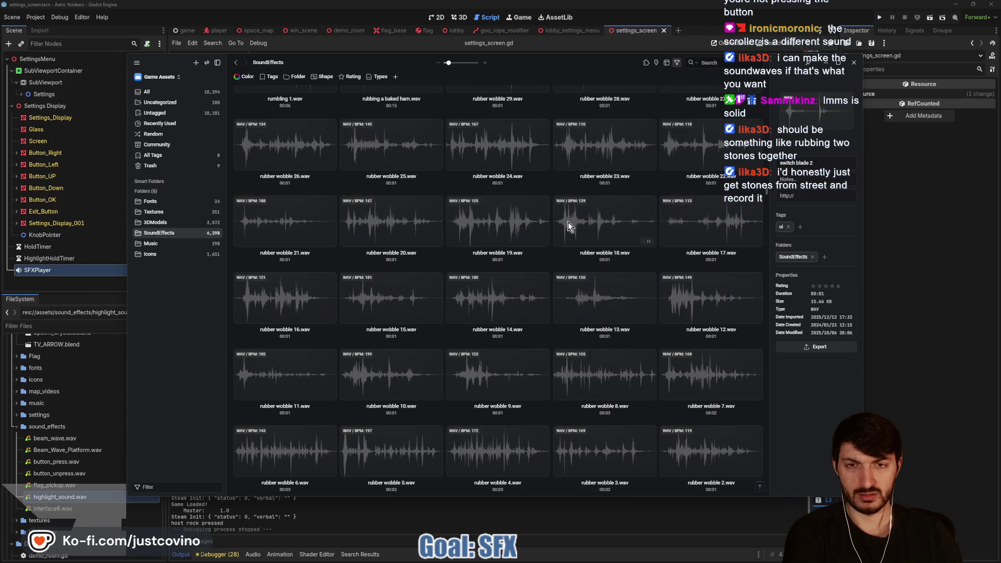
{"action": "scroll", "coordinate": [440, 256], "scroll_direction": "down", "scroll_amount": 4}
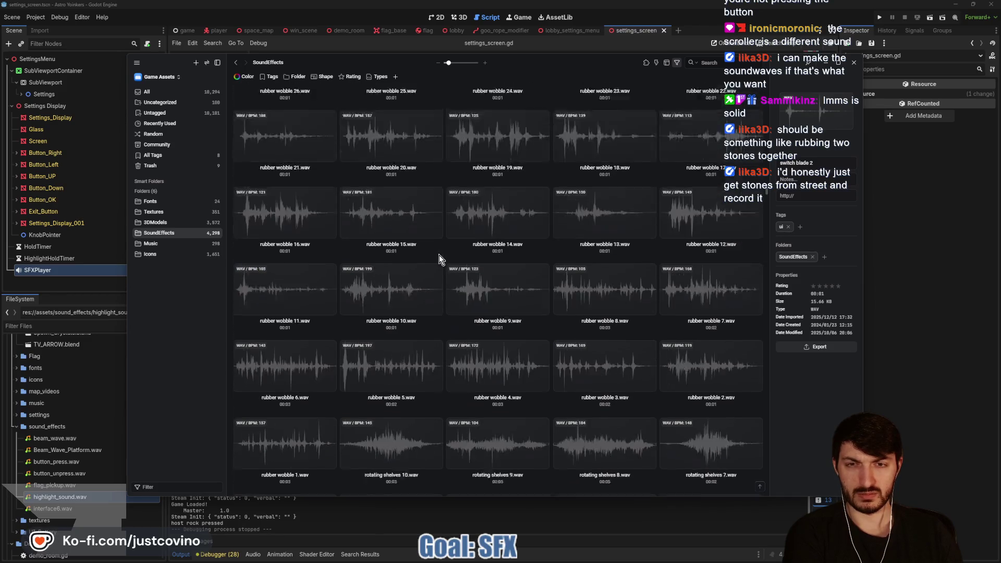
{"action": "scroll", "coordinate": [438, 282], "scroll_direction": "down", "scroll_amount": 3}
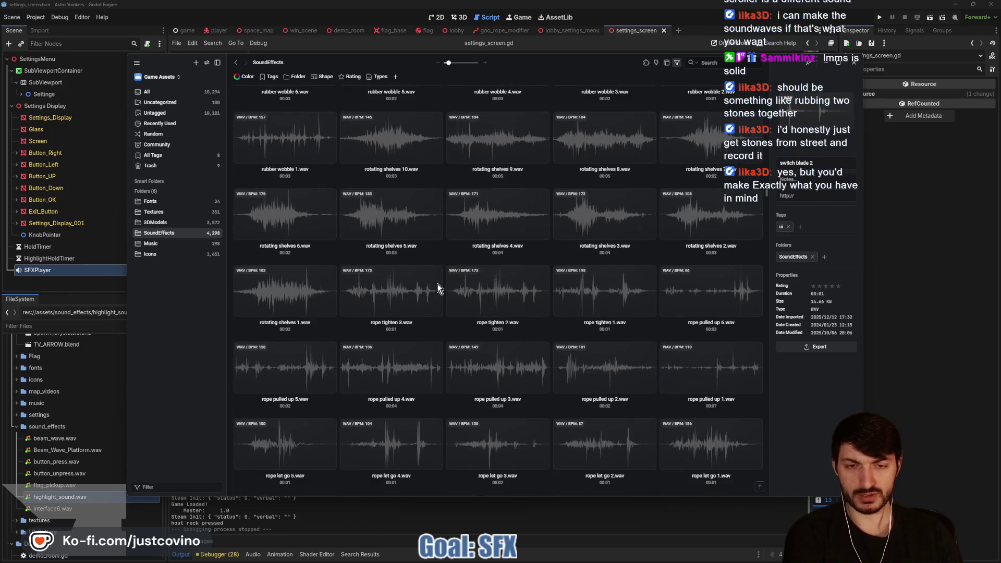
{"action": "scroll", "coordinate": [437, 293], "scroll_direction": "down", "scroll_amount": 2}
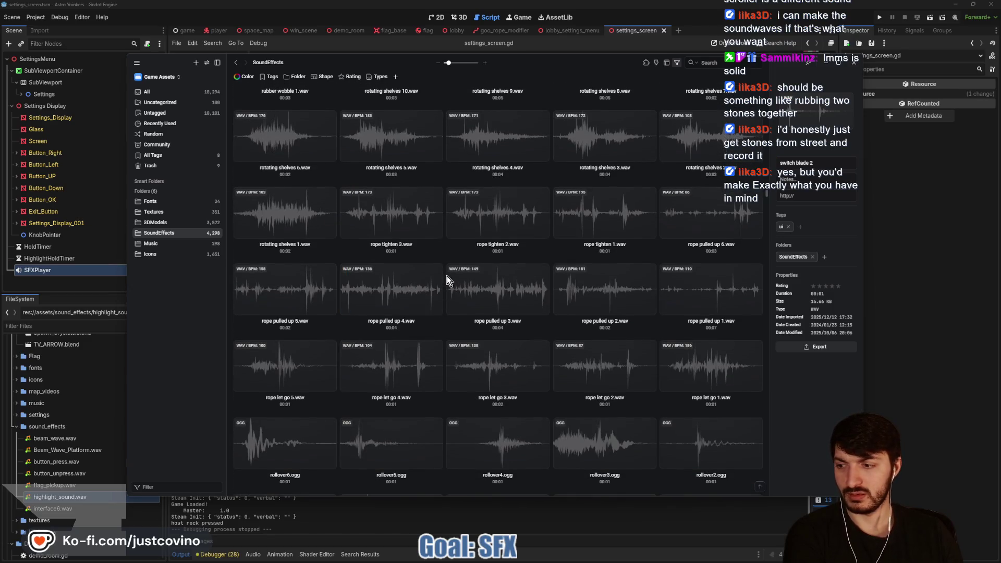
{"action": "scroll", "coordinate": [448, 280], "scroll_direction": "down", "scroll_amount": 1}
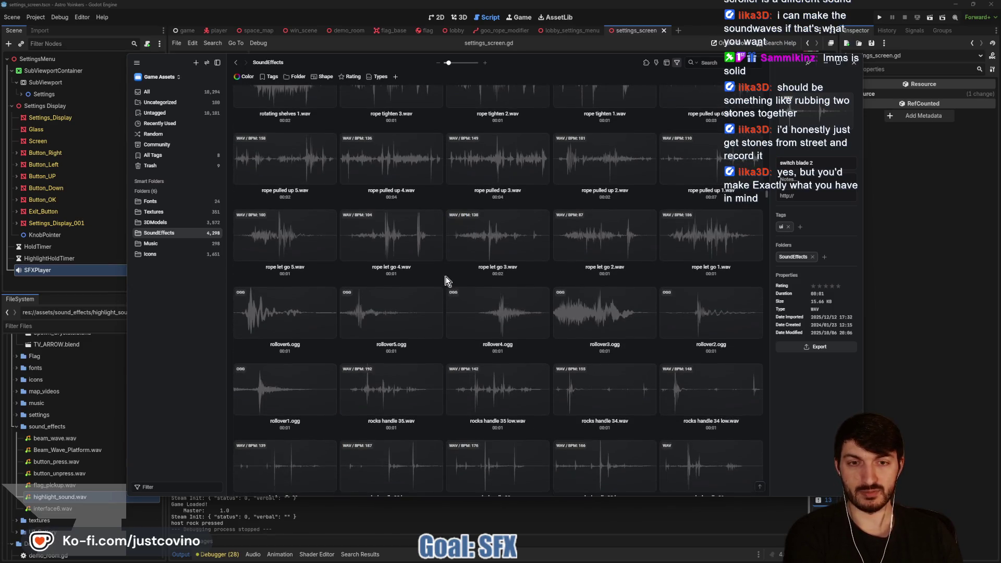
{"action": "left_click", "coordinate": [383, 313]}
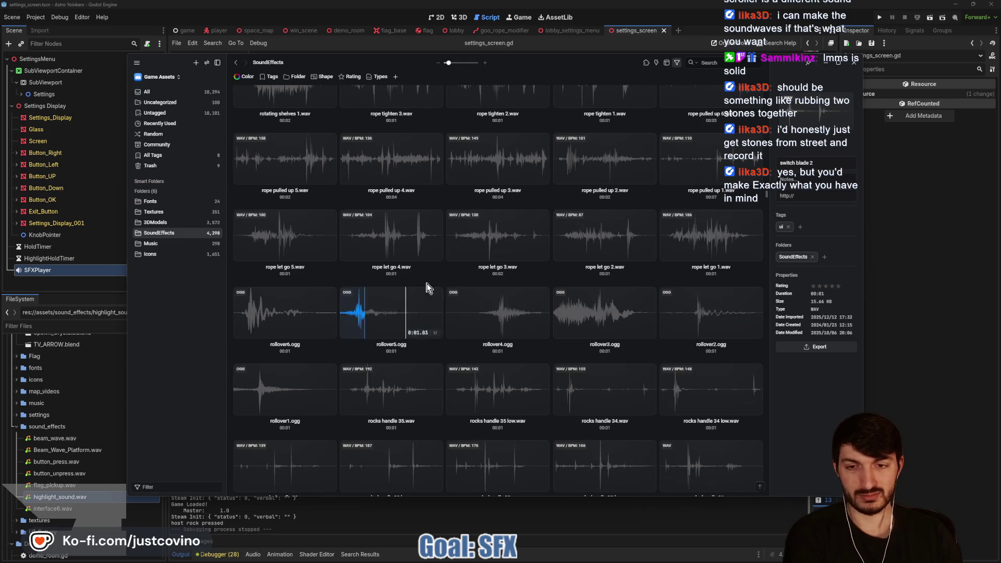
{"action": "scroll", "coordinate": [417, 287], "scroll_direction": "down", "scroll_amount": 1}
{"action": "left_click", "coordinate": [262, 327]}
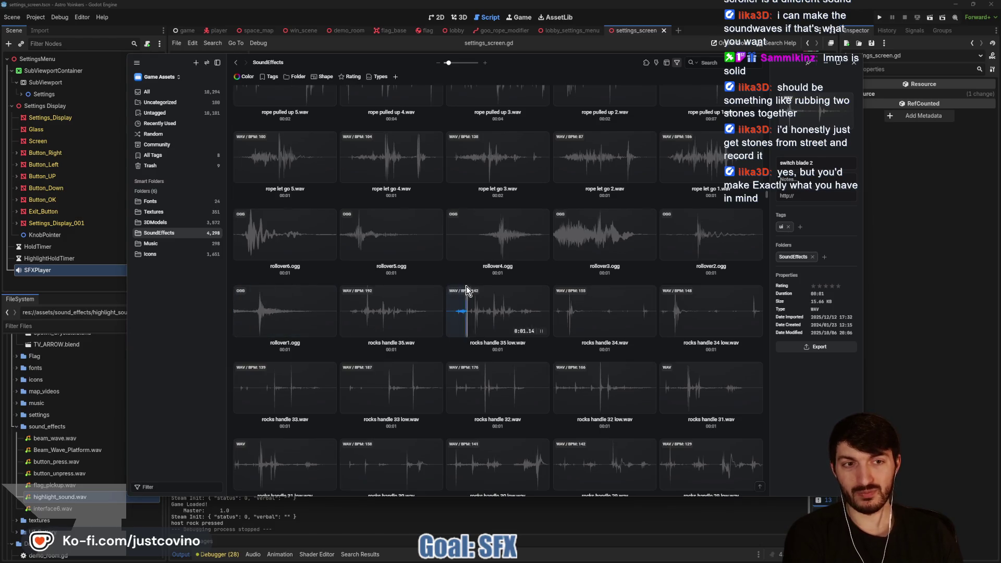
{"action": "scroll", "coordinate": [454, 279], "scroll_direction": "down", "scroll_amount": 1}
{"action": "scroll", "coordinate": [446, 299], "scroll_direction": "down", "scroll_amount": 2}
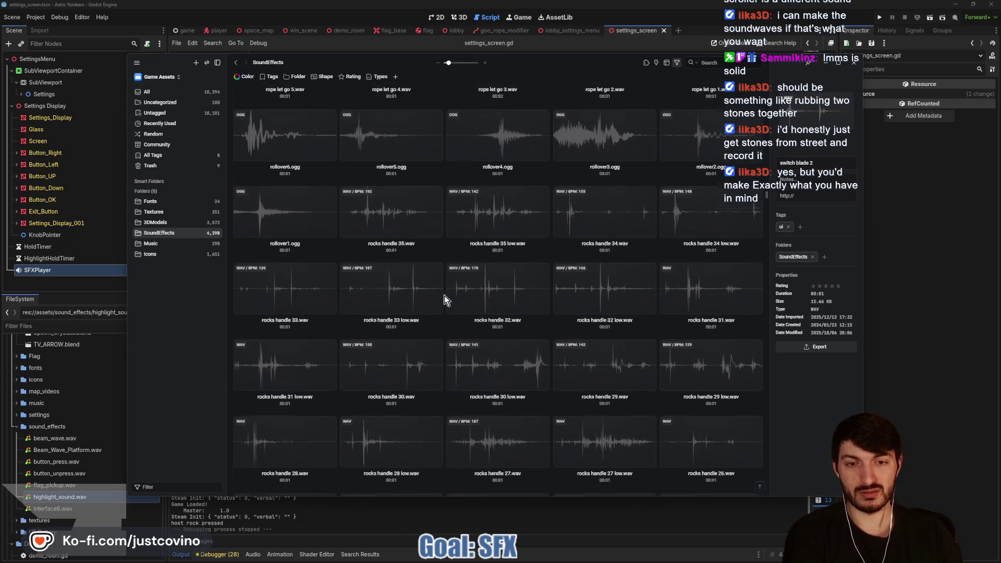
{"action": "scroll", "coordinate": [448, 293], "scroll_direction": "down", "scroll_amount": 1}
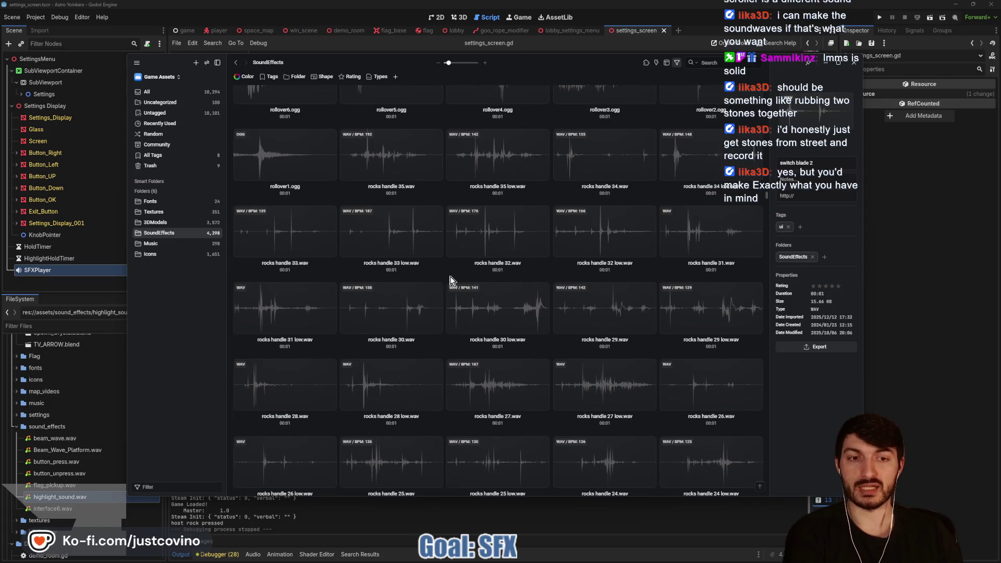
{"action": "scroll", "coordinate": [450, 274], "scroll_direction": "down", "scroll_amount": 3}
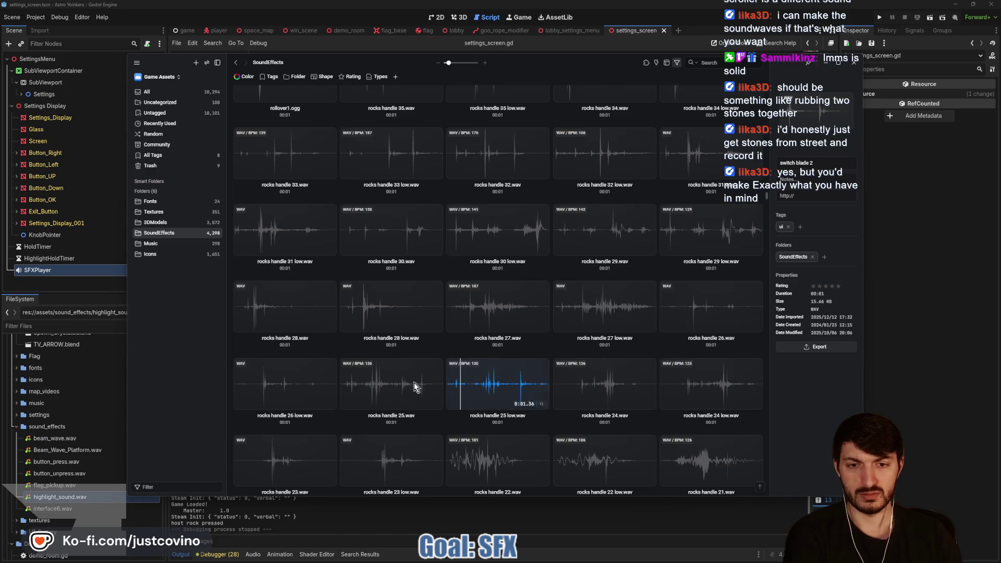
{"action": "scroll", "coordinate": [425, 346], "scroll_direction": "down", "scroll_amount": 3}
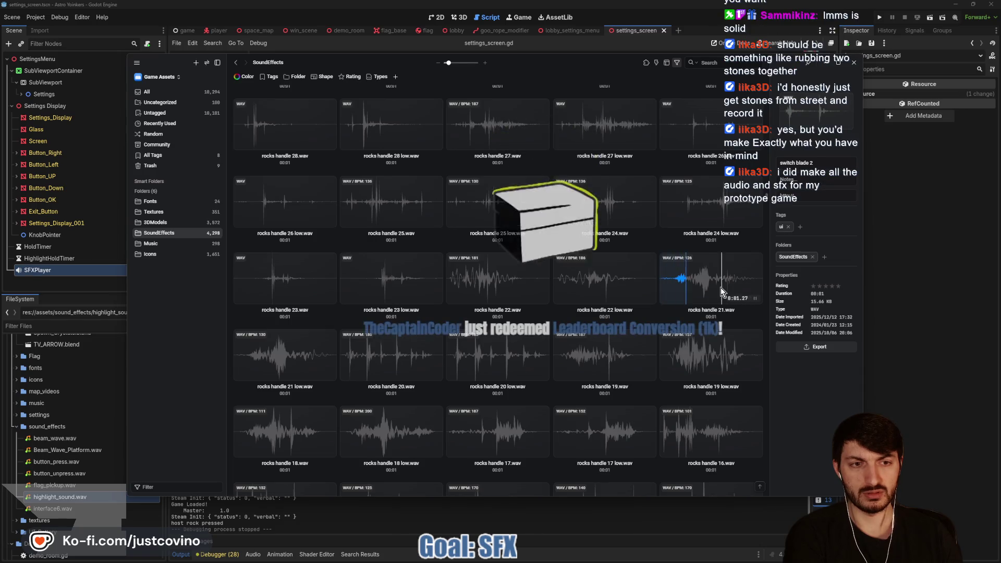
{"action": "scroll", "coordinate": [483, 299], "scroll_direction": "down", "scroll_amount": 3}
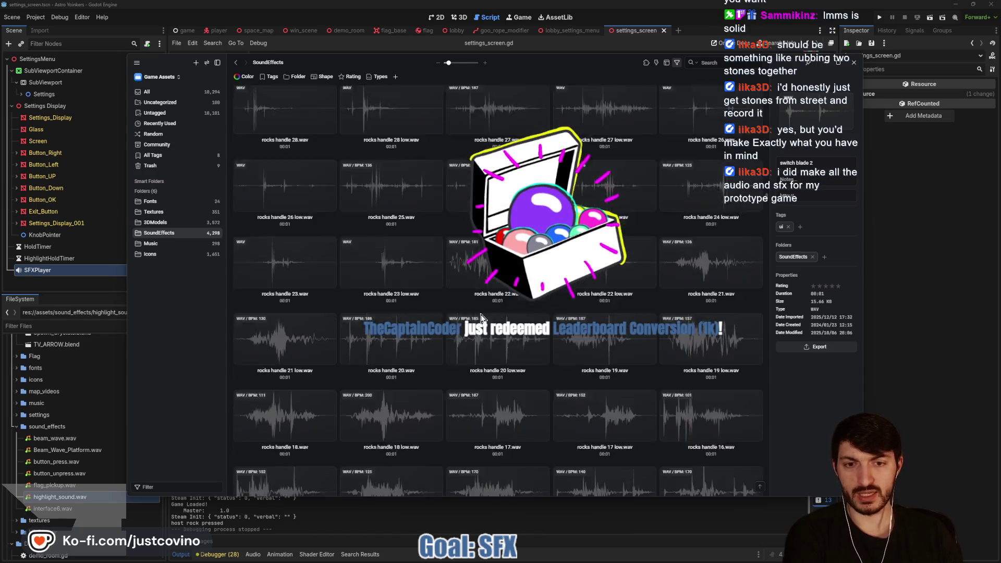
{"action": "scroll", "coordinate": [449, 281], "scroll_direction": "down", "scroll_amount": 1}
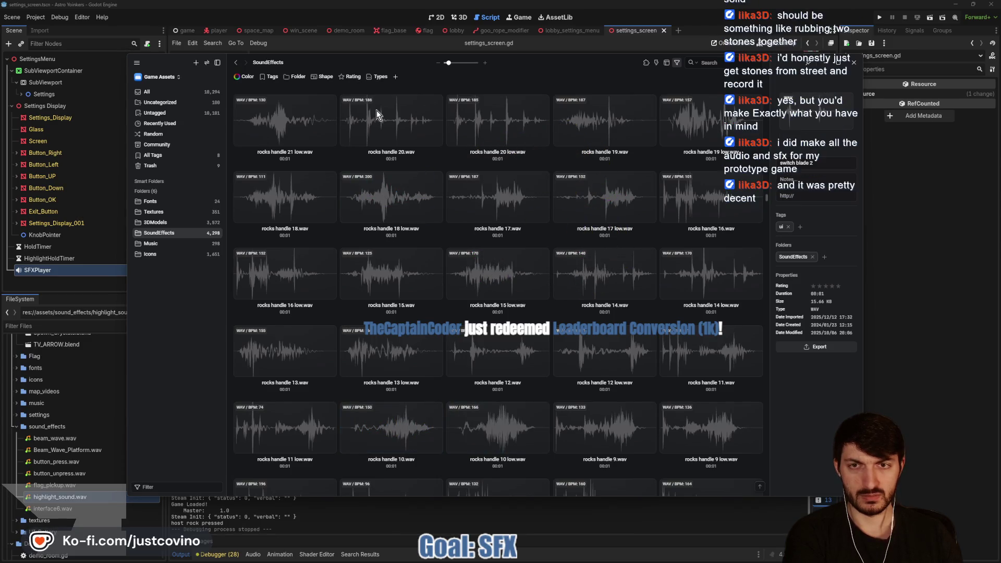
{"action": "scroll", "coordinate": [443, 214], "scroll_direction": "up", "scroll_amount": 2}
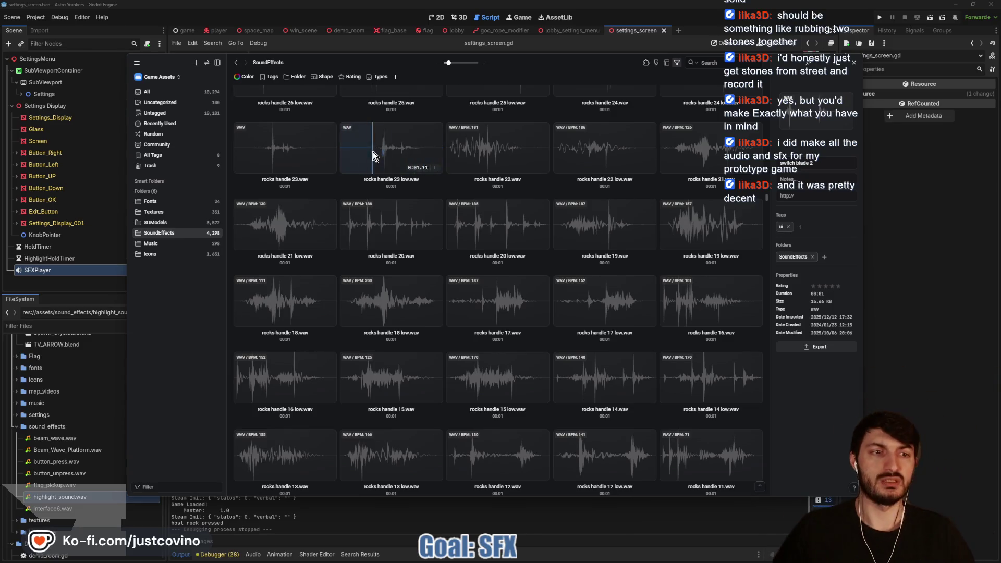
{"action": "scroll", "coordinate": [492, 223], "scroll_direction": "down", "scroll_amount": 5}
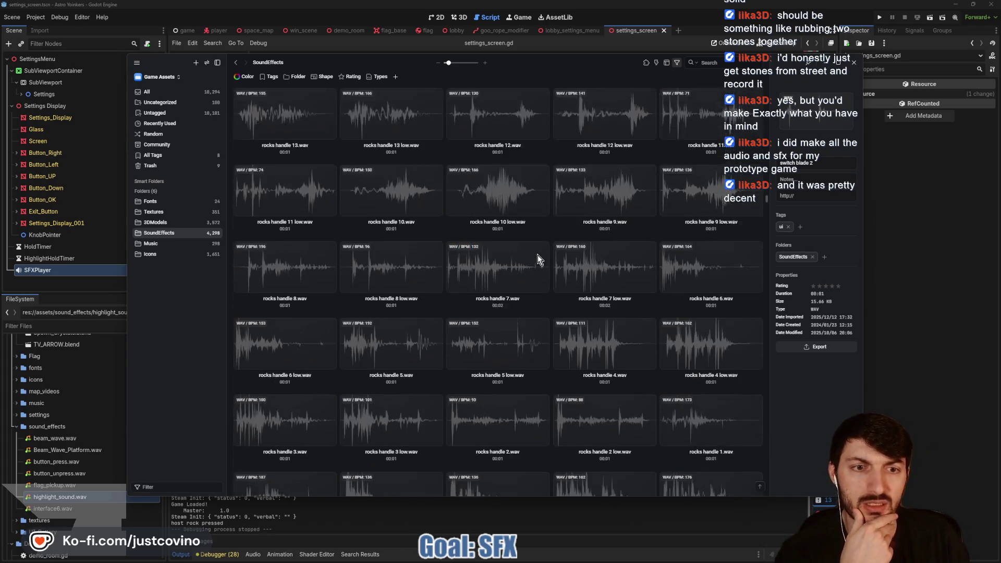
{"action": "scroll", "coordinate": [522, 283], "scroll_direction": "down", "scroll_amount": 3}
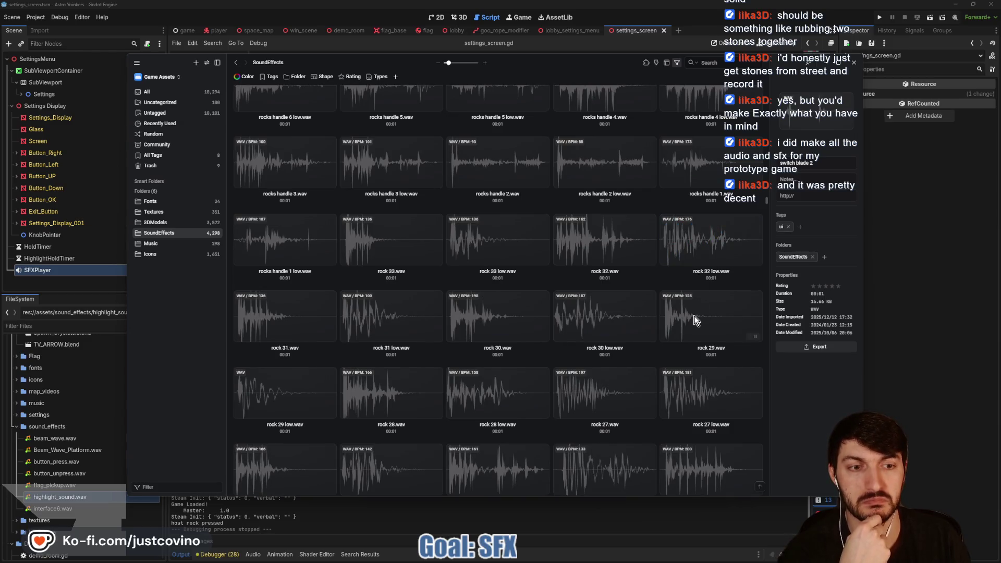
{"action": "scroll", "coordinate": [552, 245], "scroll_direction": "down", "scroll_amount": 2}
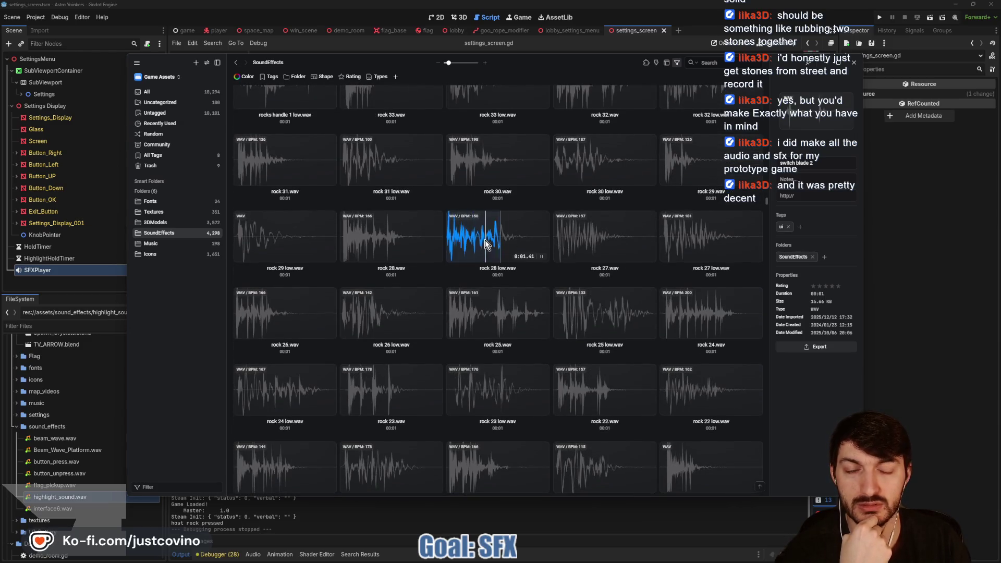
{"action": "scroll", "coordinate": [443, 332], "scroll_direction": "down", "scroll_amount": 2}
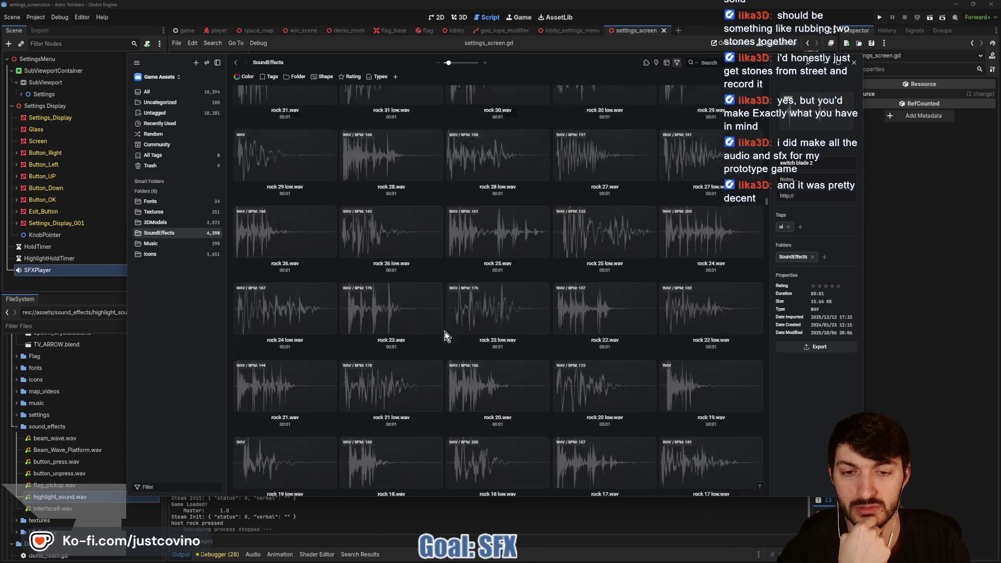
{"action": "scroll", "coordinate": [469, 337], "scroll_direction": "down", "scroll_amount": 2}
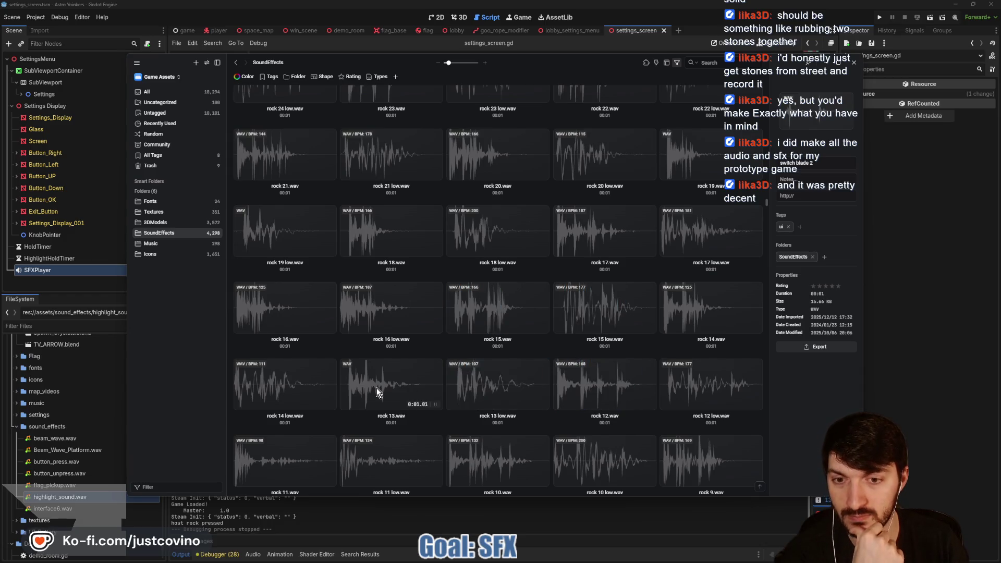
{"action": "scroll", "coordinate": [426, 332], "scroll_direction": "down", "scroll_amount": 2}
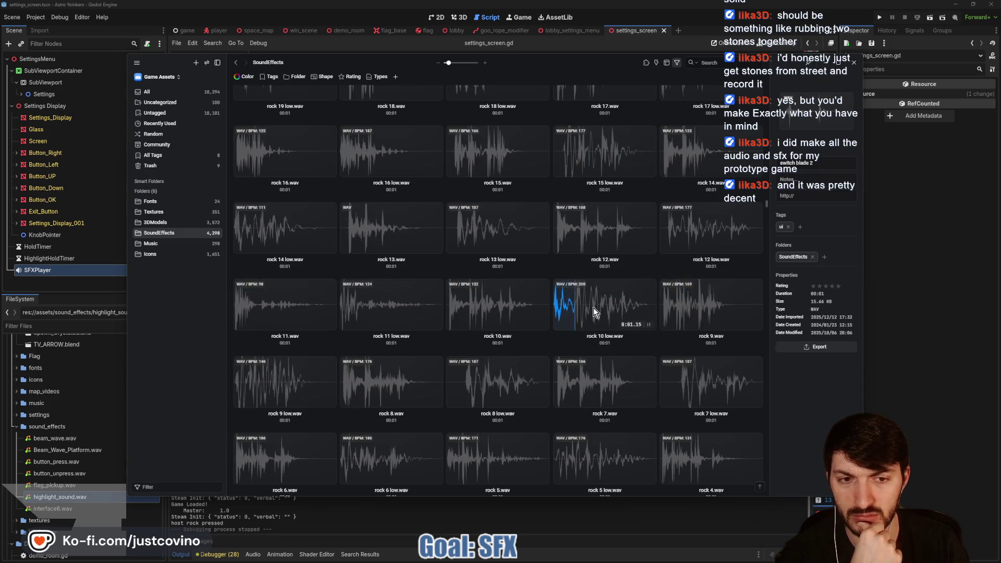
{"action": "scroll", "coordinate": [547, 365], "scroll_direction": "down", "scroll_amount": 2}
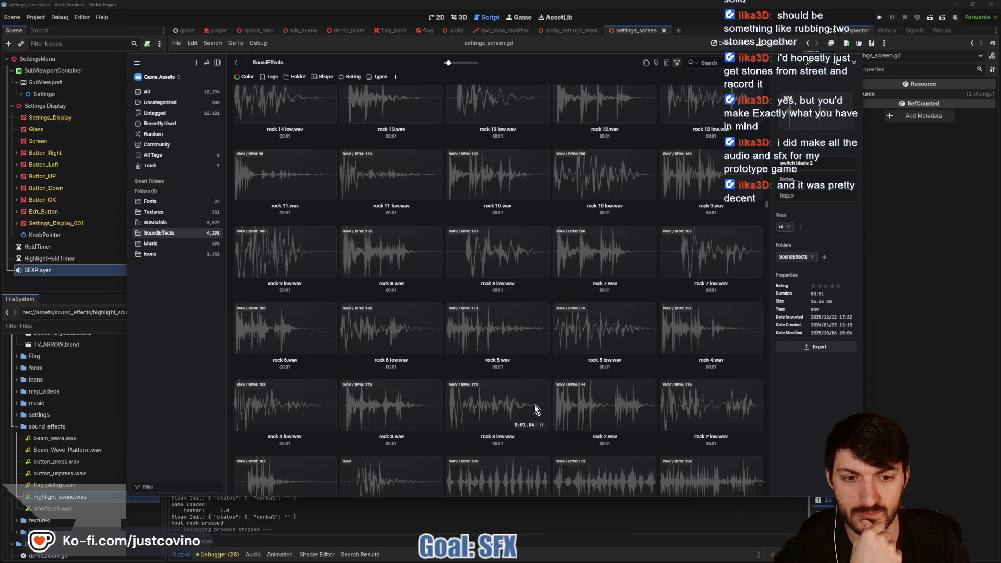
{"action": "scroll", "coordinate": [515, 312], "scroll_direction": "down", "scroll_amount": 2}
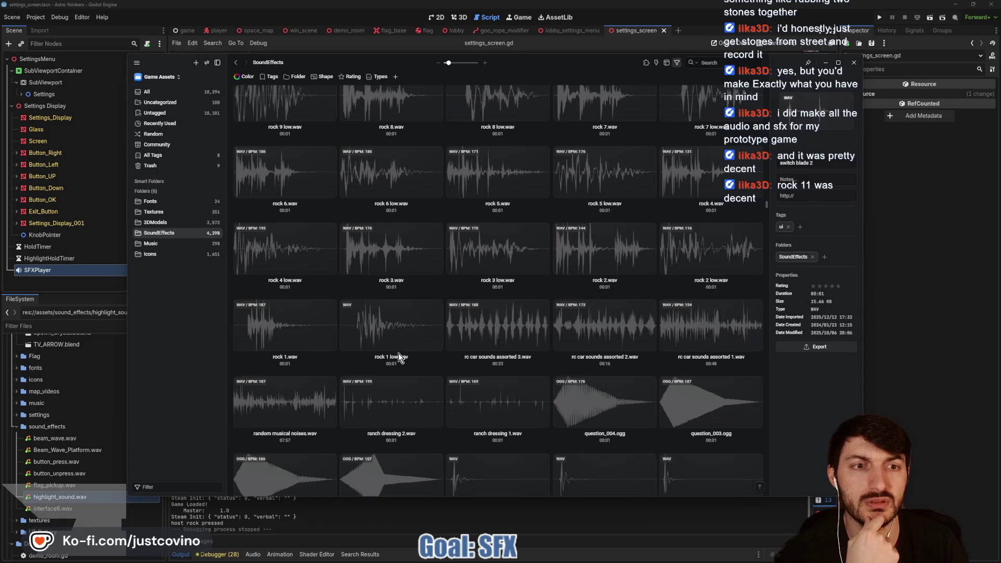
{"action": "scroll", "coordinate": [398, 354], "scroll_direction": "up", "scroll_amount": 2}
{"action": "scroll", "coordinate": [398, 353], "scroll_direction": "up", "scroll_amount": 1}
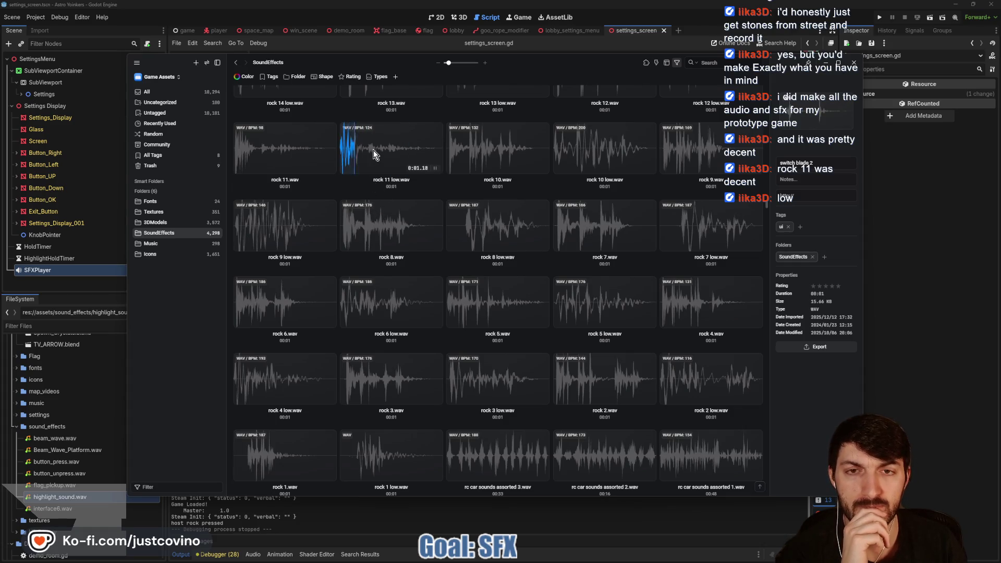
{"action": "scroll", "coordinate": [391, 211], "scroll_direction": "down", "scroll_amount": 1}
{"action": "scroll", "coordinate": [393, 226], "scroll_direction": "down", "scroll_amount": 2}
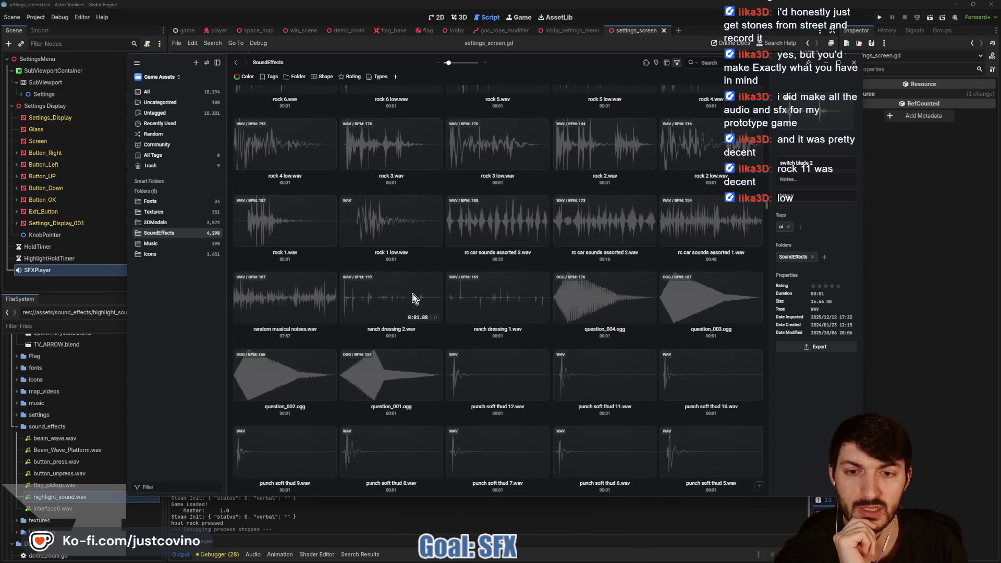
{"action": "scroll", "coordinate": [440, 278], "scroll_direction": "down", "scroll_amount": 2}
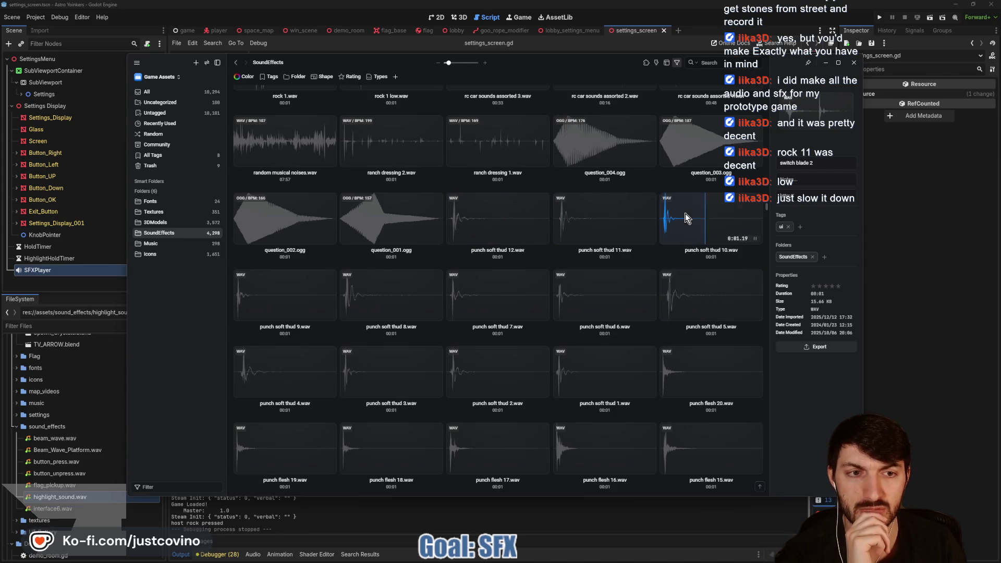
{"action": "scroll", "coordinate": [377, 296], "scroll_direction": "down", "scroll_amount": 1}
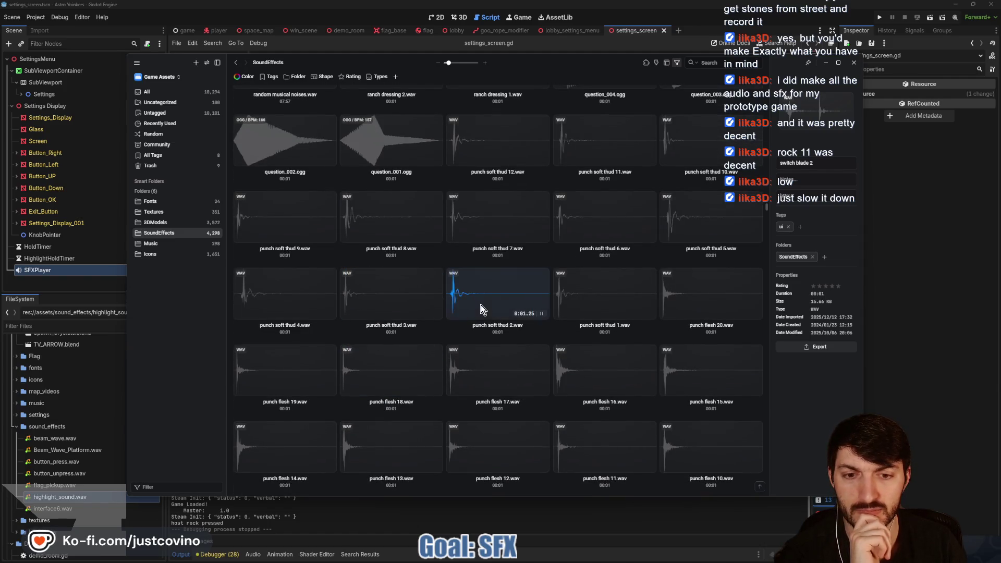
{"action": "scroll", "coordinate": [489, 365], "scroll_direction": "up", "scroll_amount": 6}
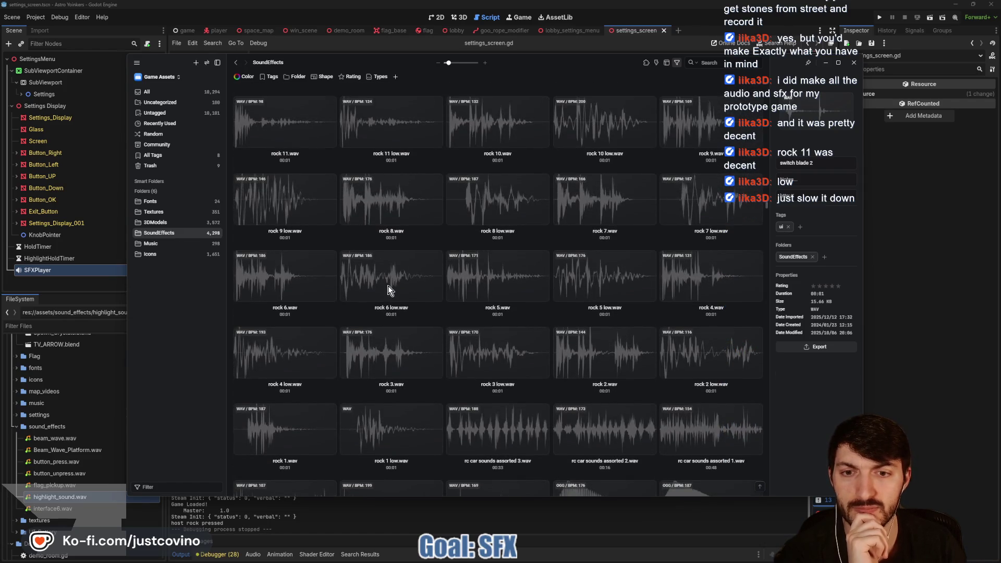
{"action": "left_click", "coordinate": [369, 131]}
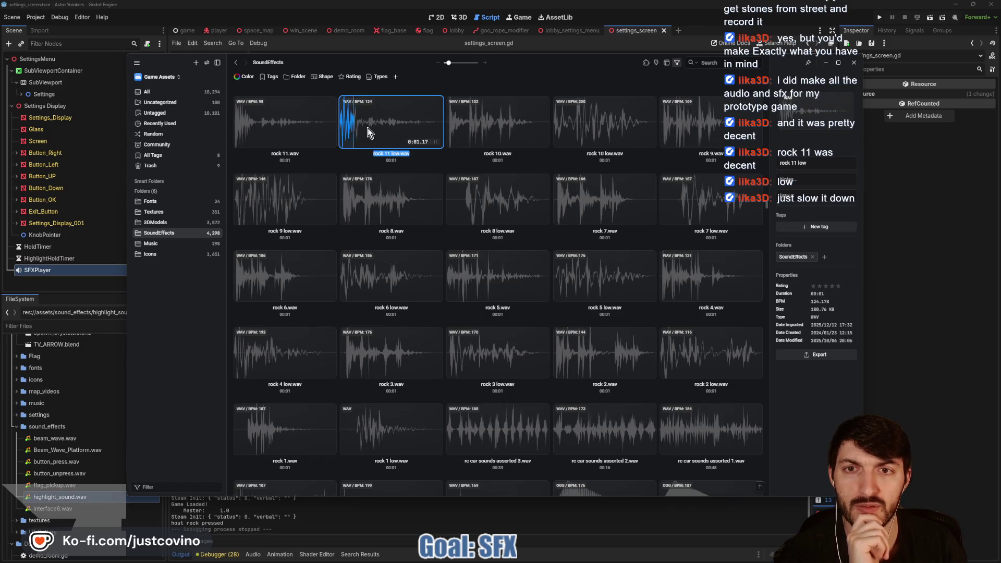
Export rock 11 low.wav from Eagle into the project's sound_effects folder.
{"action": "left_click", "coordinate": [821, 357]}
{"action": "left_click", "coordinate": [735, 369]}
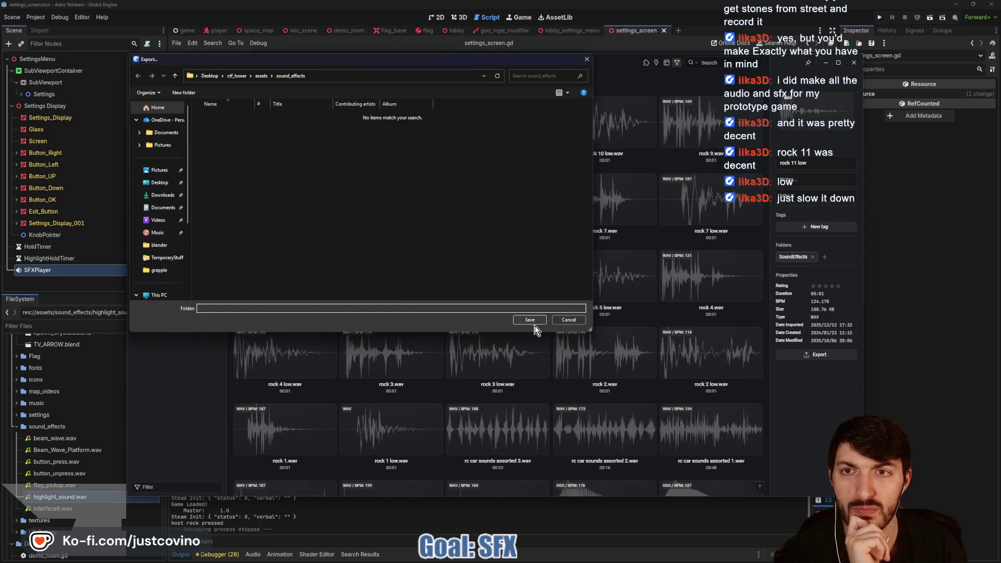
{"action": "left_click", "coordinate": [531, 319]}
{"action": "left_click", "coordinate": [937, 402]}
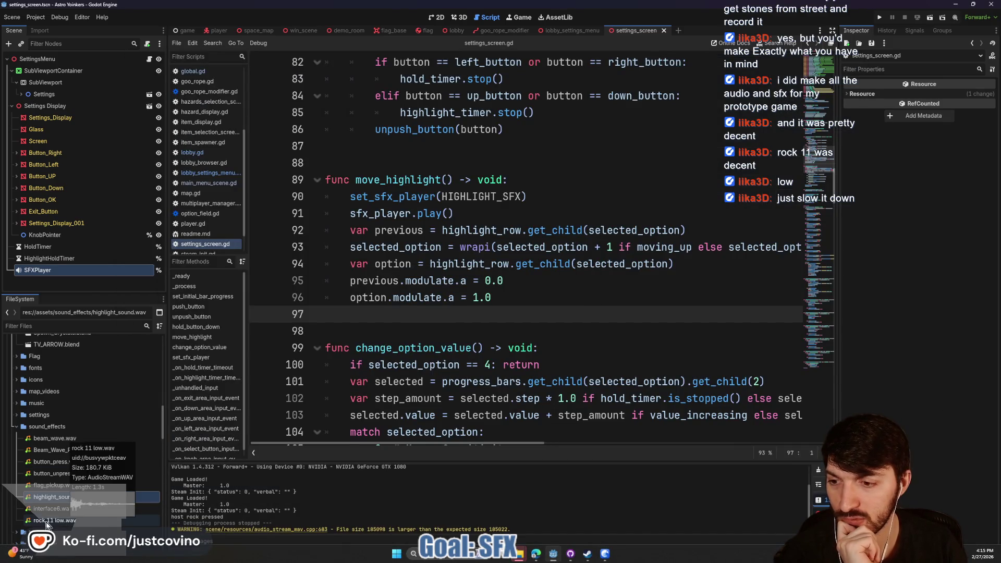
Rename rock 11 low.wav to asteroid_click.wav in Godot's FileSystem.
{"action": "right_click", "coordinate": [47, 521]}
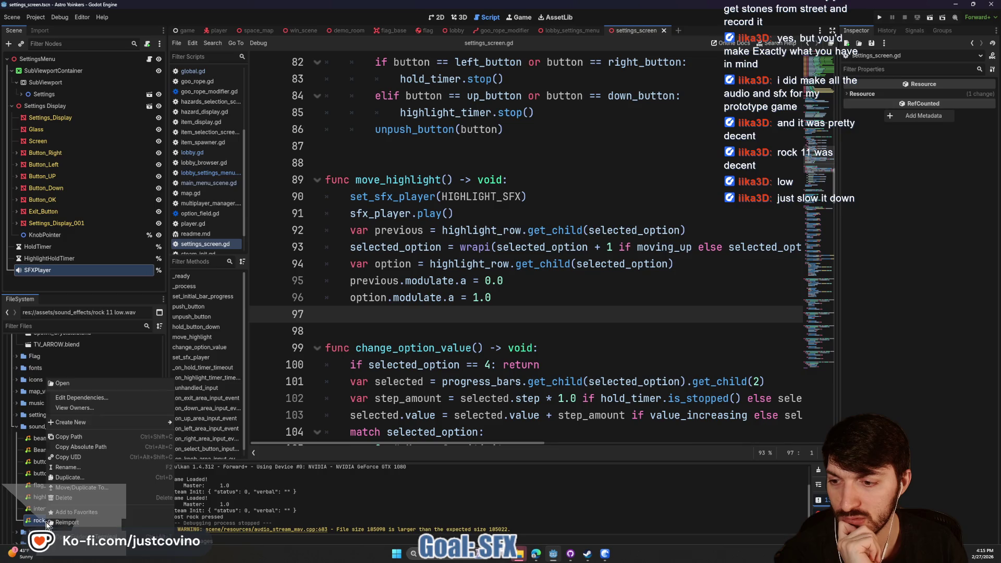
{"action": "left_click", "coordinate": [62, 468]}
{"action": "type", "text": "asteroid.wav"}
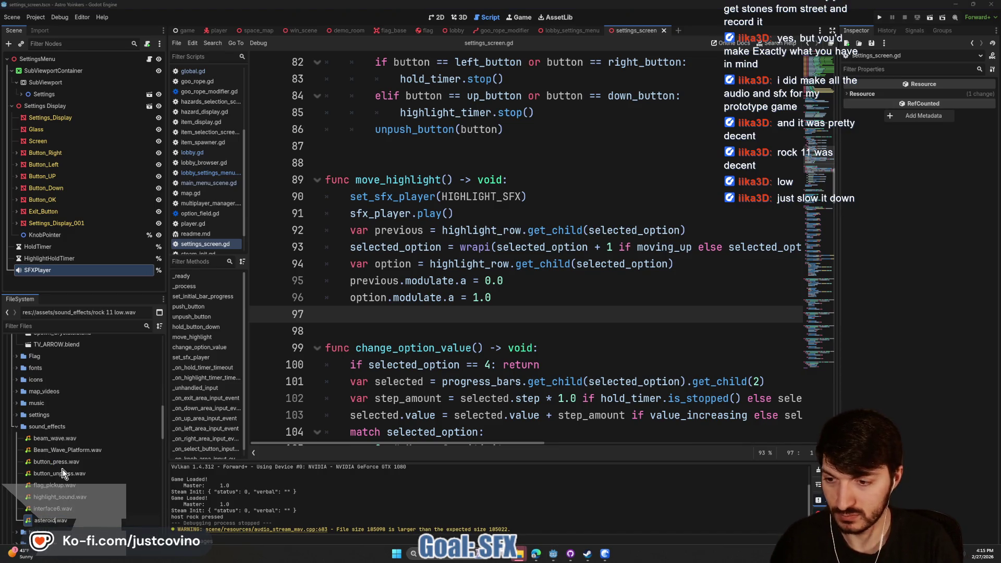
{"action": "type", "text": "ick"}
{"action": "key", "text": "Return"}
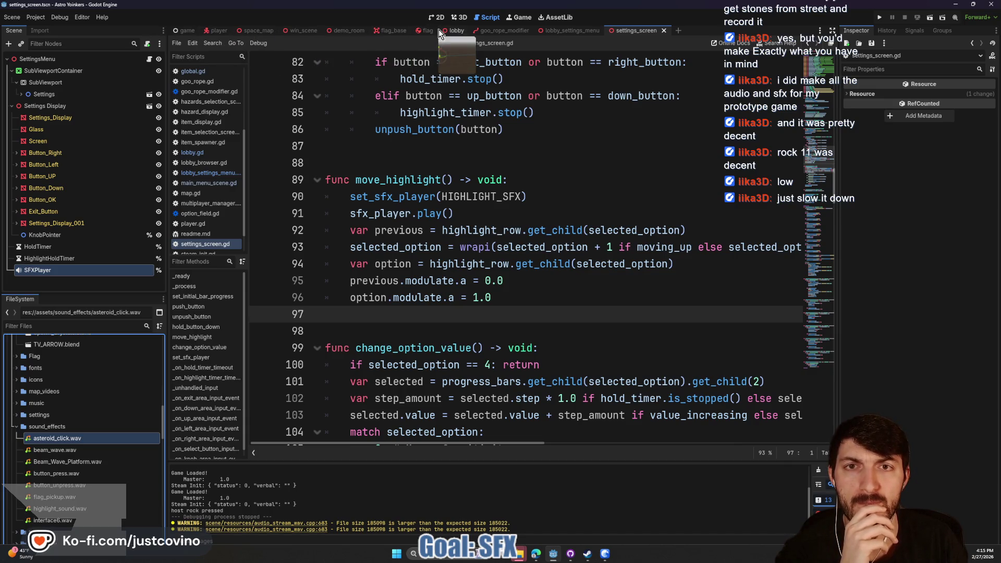
{"action": "left_click", "coordinate": [562, 31]}
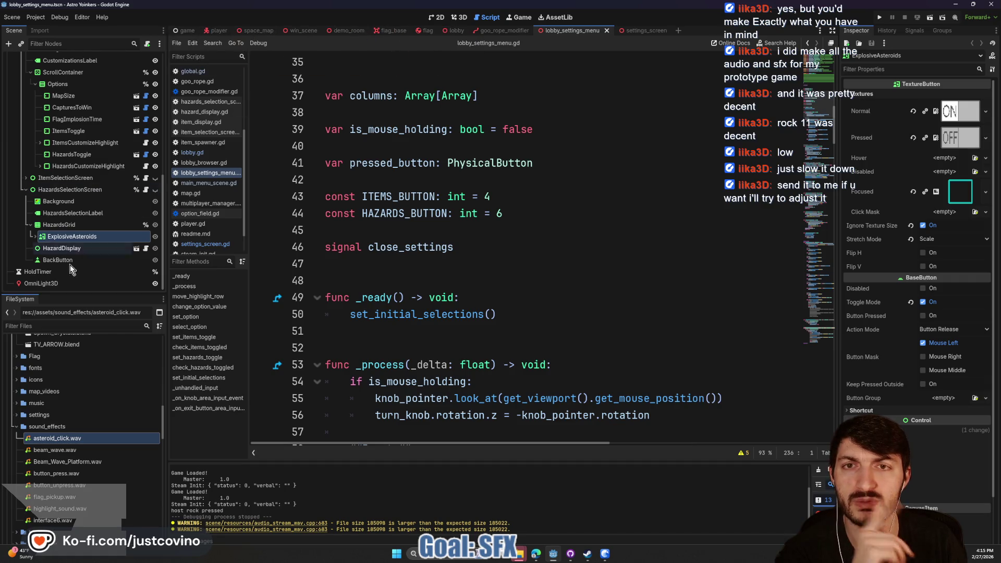
Filter the FileSystem for 'main' and open main_menu_scene.tscn.
{"action": "left_click", "coordinate": [44, 326]}
{"action": "type", "text": "main"}
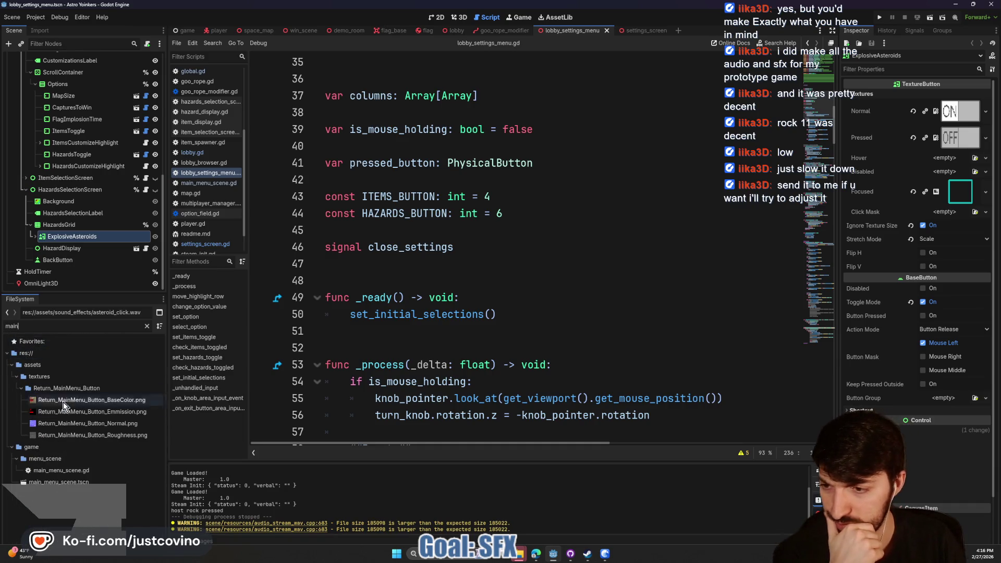
{"action": "double_click", "coordinate": [60, 481]}
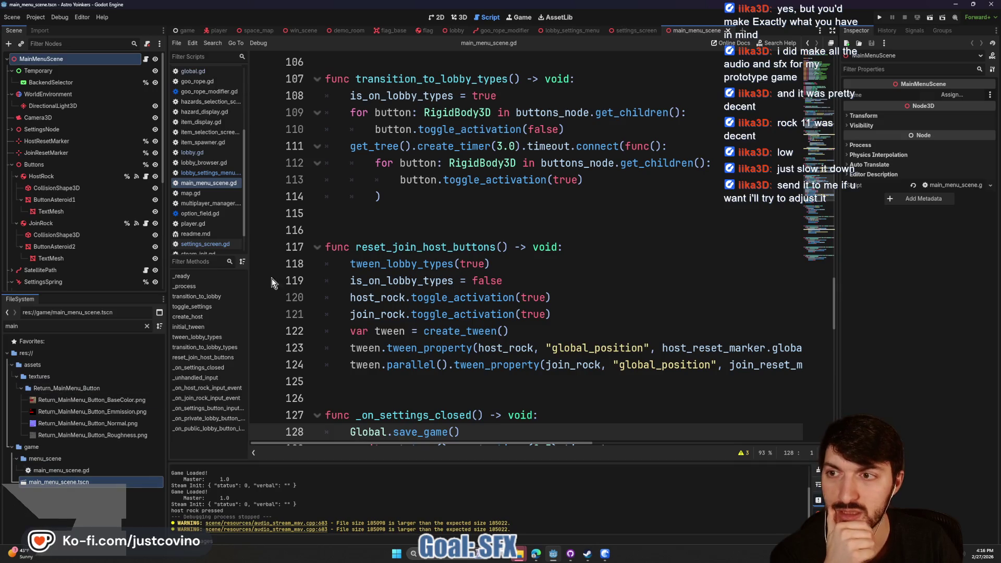
{"action": "left_click", "coordinate": [475, 212]}
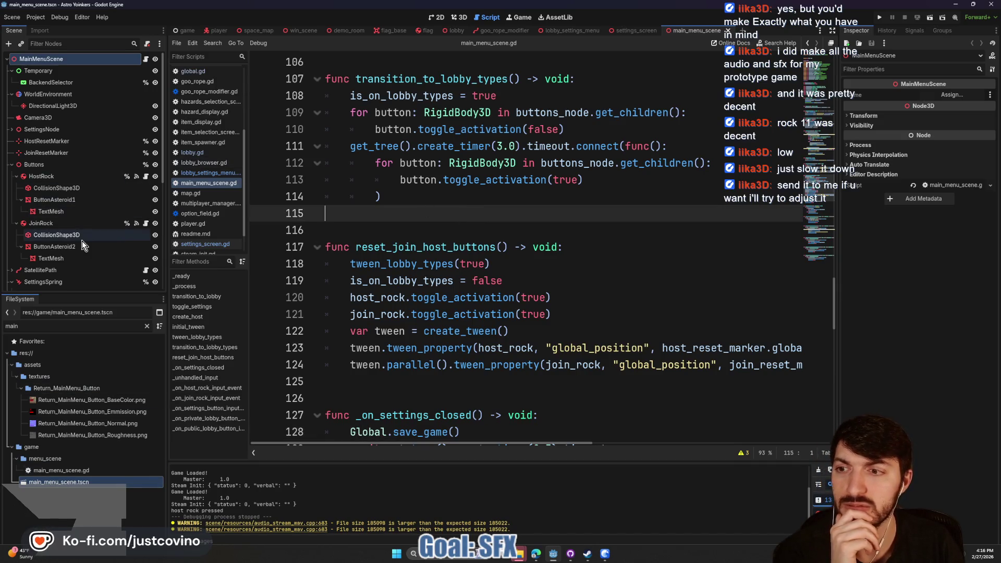
{"action": "scroll", "coordinate": [66, 259], "scroll_direction": "down", "scroll_amount": 5}
{"action": "scroll", "coordinate": [66, 259], "scroll_direction": "down", "scroll_amount": 2}
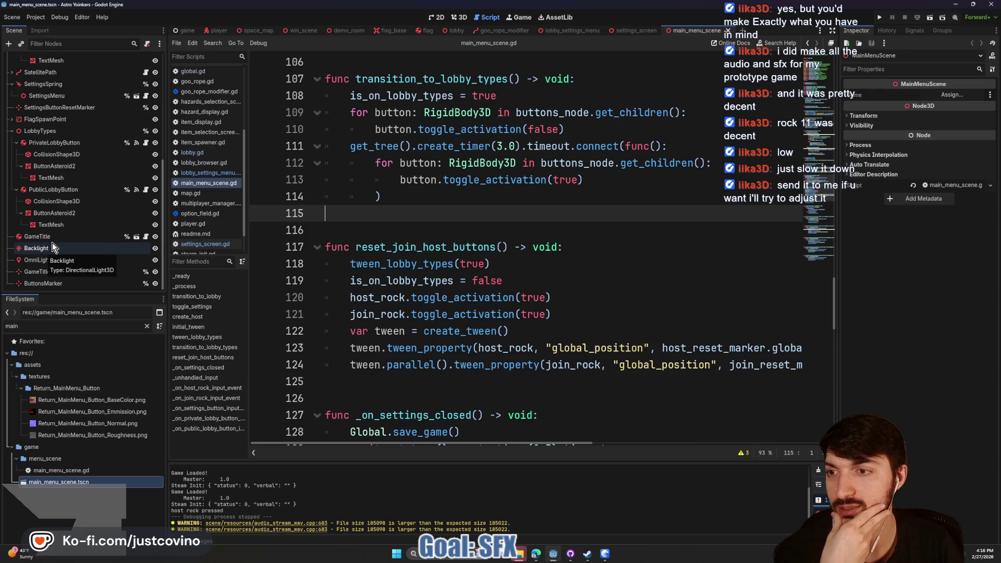
{"action": "scroll", "coordinate": [58, 245], "scroll_direction": "up", "scroll_amount": 2}
Open the HostRock's menu_button_body.gd script and read through it.
{"action": "left_click", "coordinate": [147, 220]}
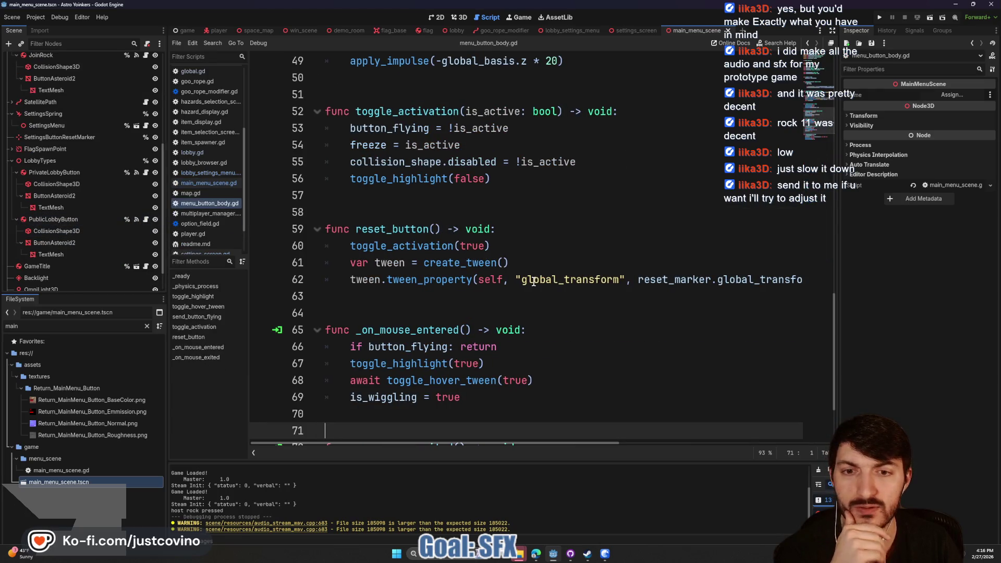
{"action": "scroll", "coordinate": [470, 272], "scroll_direction": "up", "scroll_amount": 15}
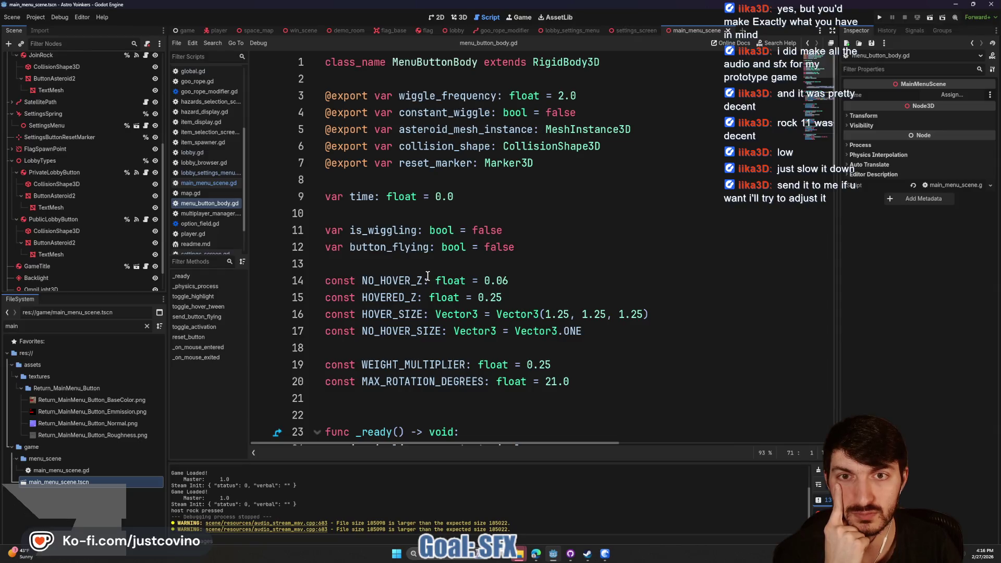
{"action": "scroll", "coordinate": [529, 239], "scroll_direction": "down", "scroll_amount": 3}
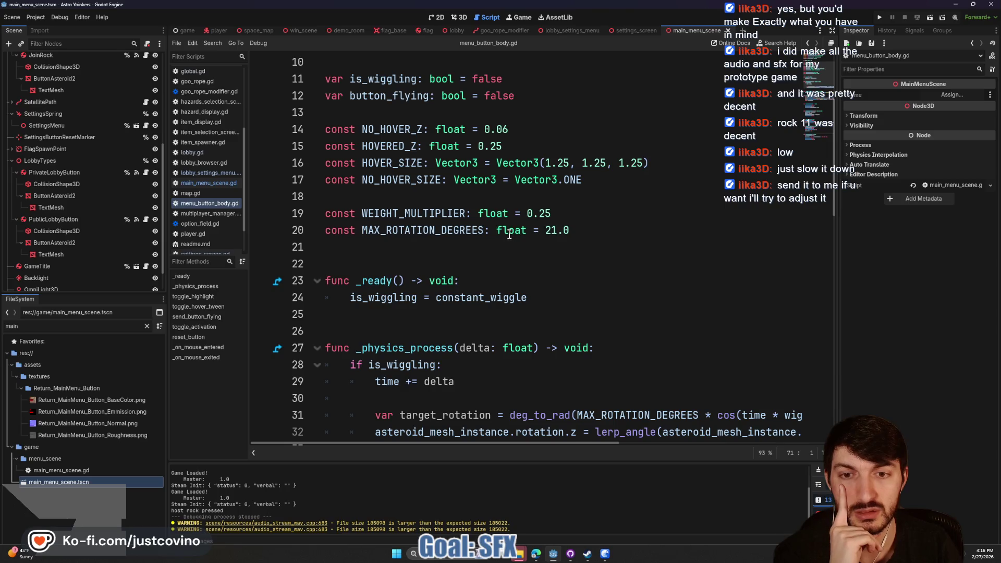
{"action": "scroll", "coordinate": [506, 235], "scroll_direction": "down", "scroll_amount": 1}
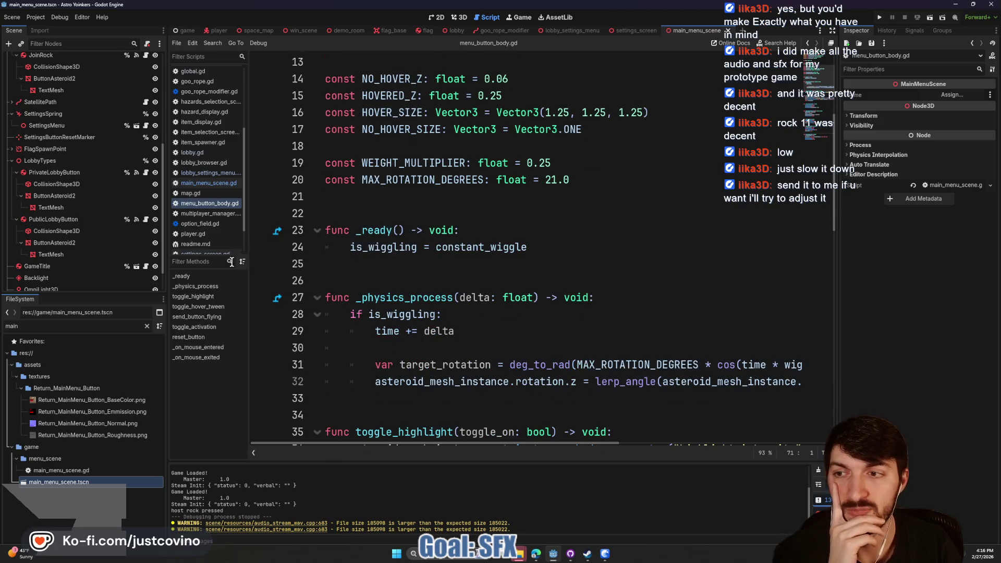
{"action": "scroll", "coordinate": [73, 256], "scroll_direction": "down", "scroll_amount": 1}
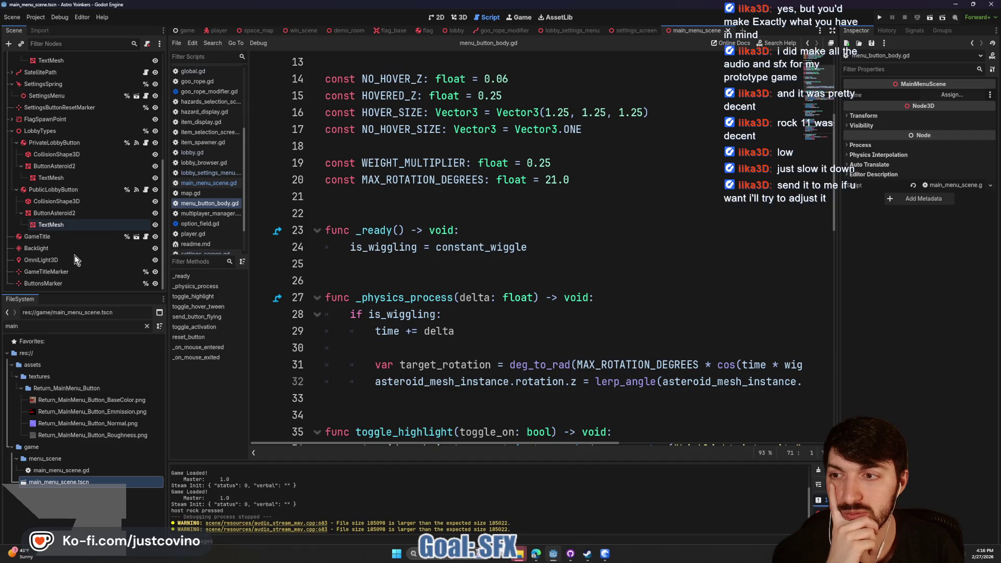
{"action": "scroll", "coordinate": [75, 259], "scroll_direction": "up", "scroll_amount": 6}
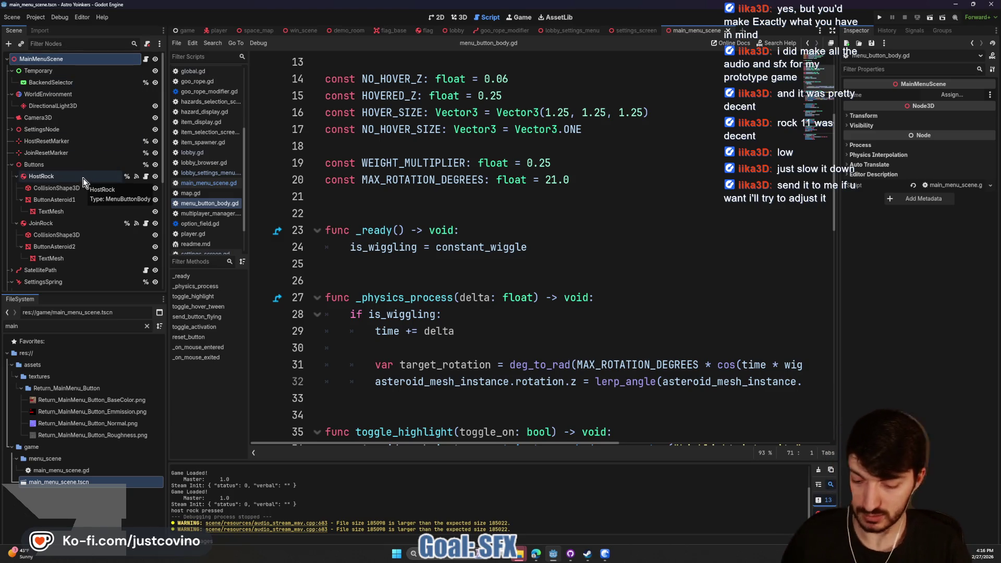
Add an AudioStreamPlayer node to the scene and name it AsteroidVFX.
{"action": "key", "text": "ctrl+a"}
{"action": "type", "text": "audiostream"}
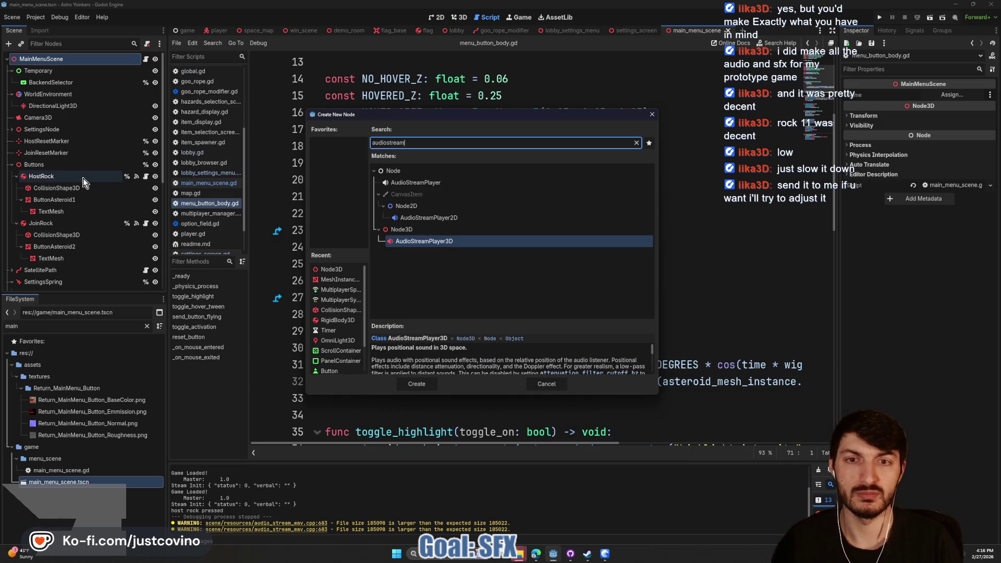
{"action": "left_click", "coordinate": [416, 183]}
{"action": "left_click", "coordinate": [417, 383]}
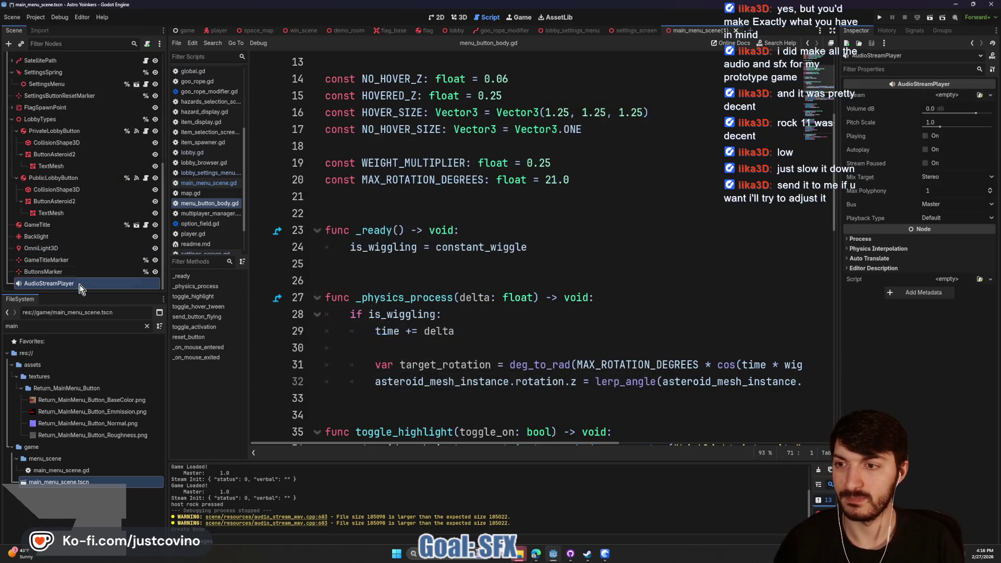
{"action": "double_click", "coordinate": [76, 284]}
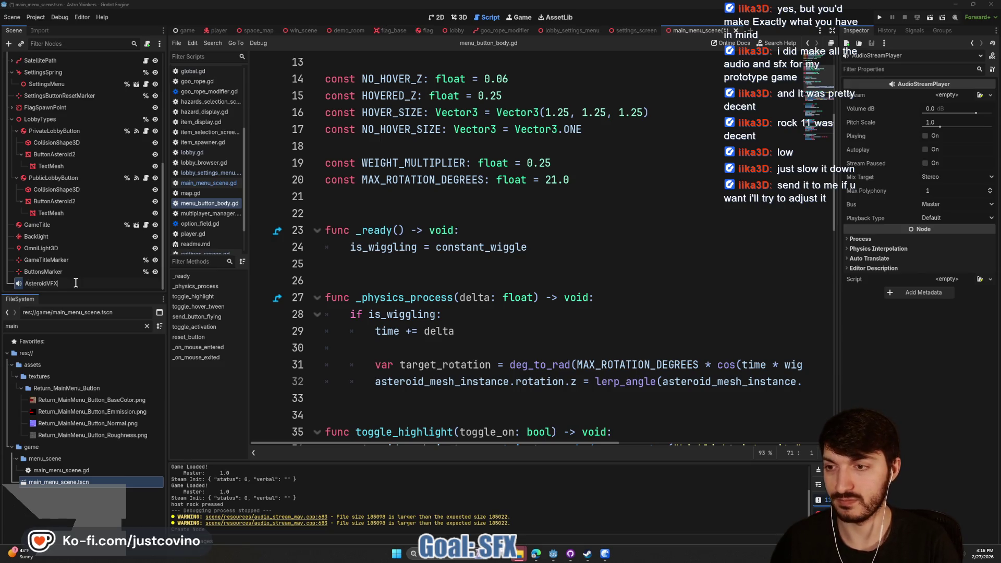
{"action": "key", "text": "Return"}
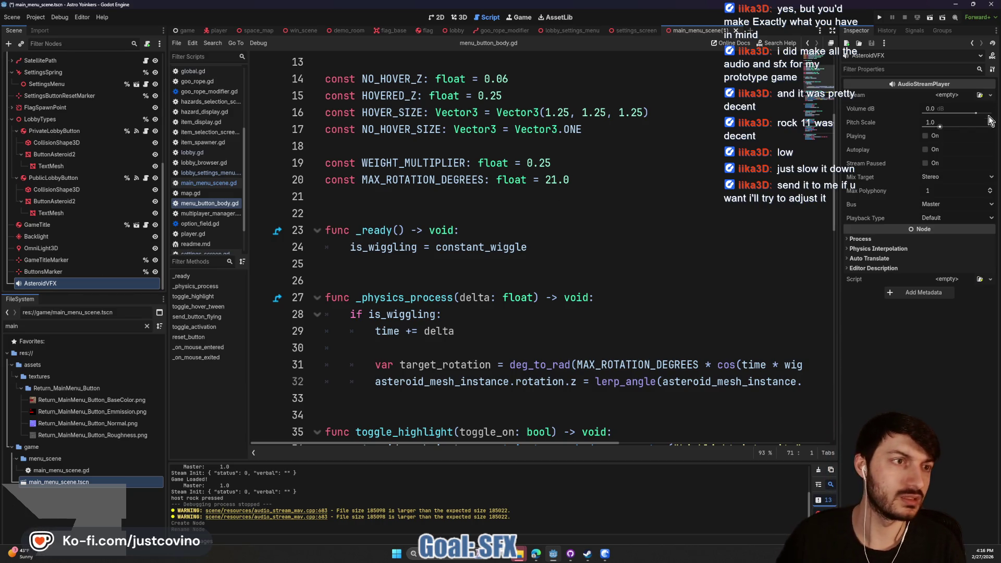
Give AsteroidVFX a new AudioStreamRandomizer stream containing asteroid_click.wav.
{"action": "left_click", "coordinate": [948, 96]}
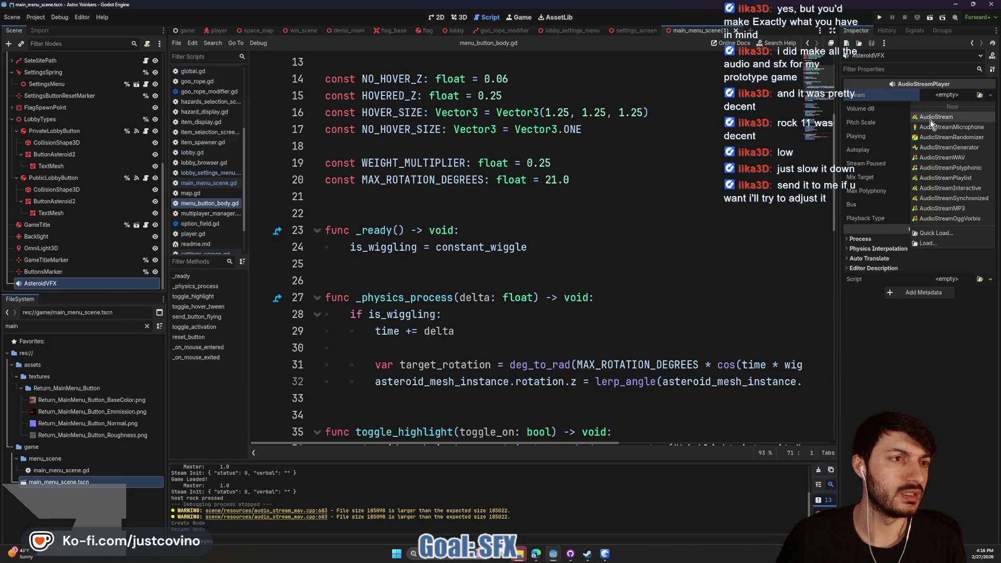
{"action": "left_click", "coordinate": [935, 138]}
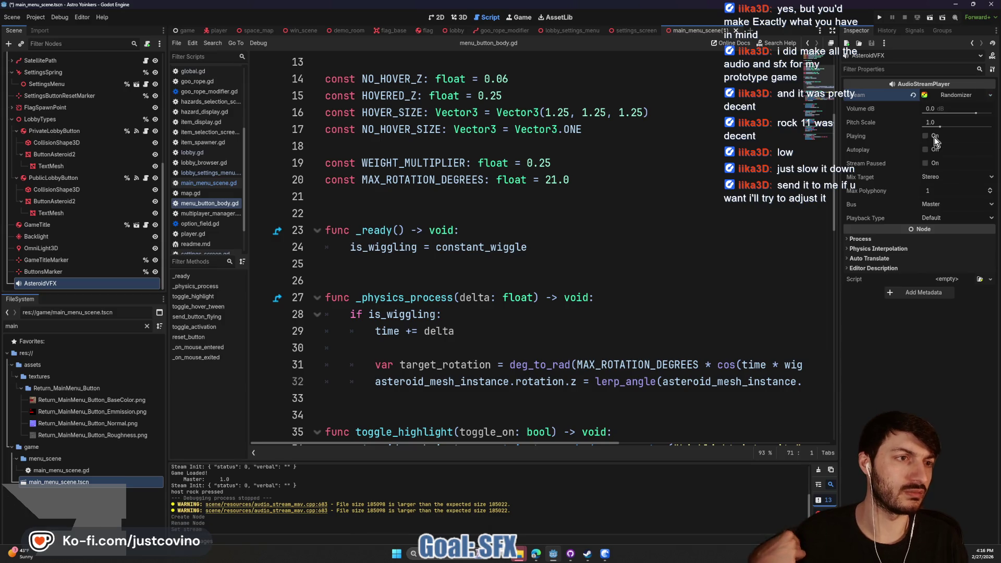
{"action": "left_click", "coordinate": [936, 95]}
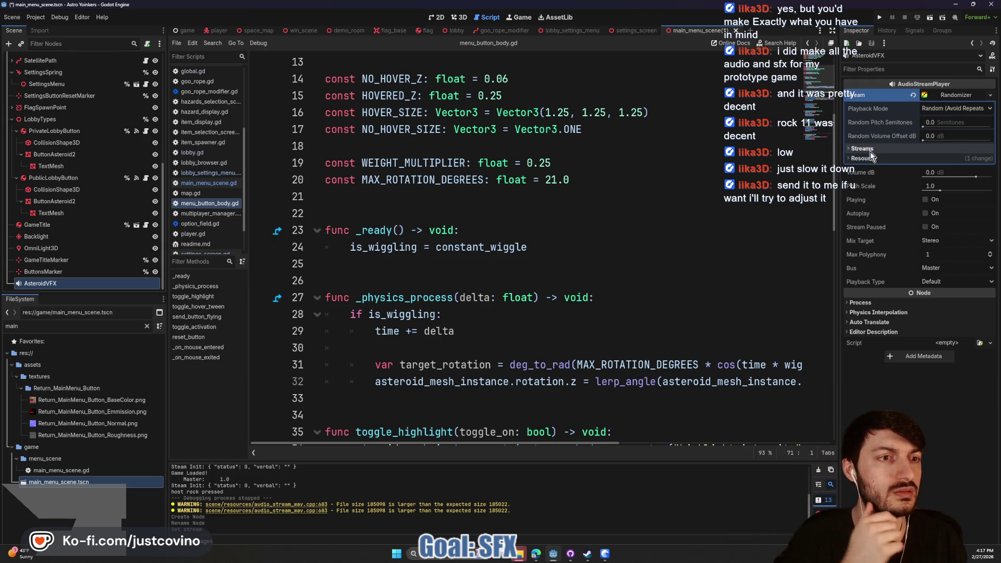
{"action": "left_click", "coordinate": [865, 149]}
{"action": "left_click", "coordinate": [923, 161]}
{"action": "left_click", "coordinate": [931, 161]}
{"action": "left_click", "coordinate": [934, 292]}
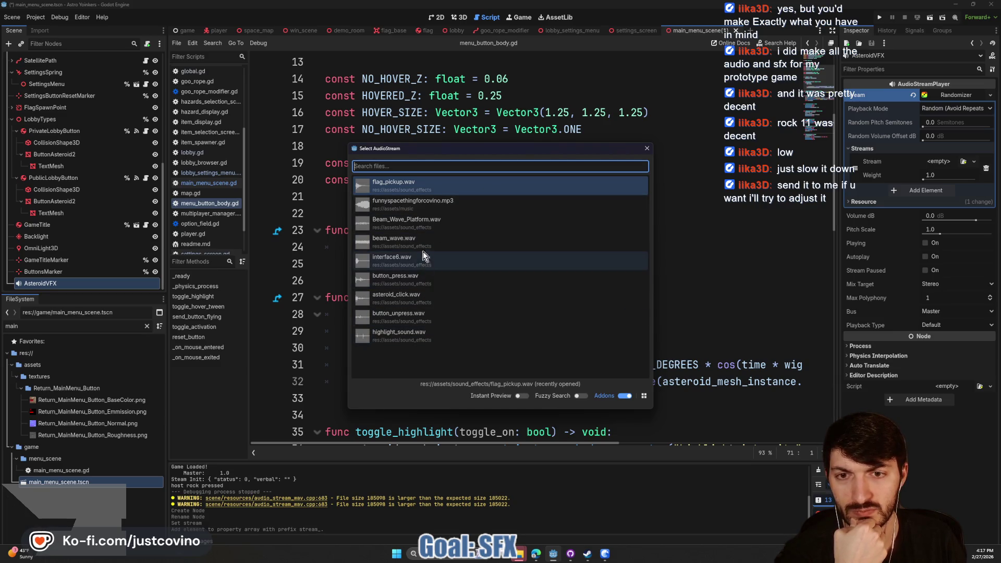
{"action": "left_click", "coordinate": [412, 297]}
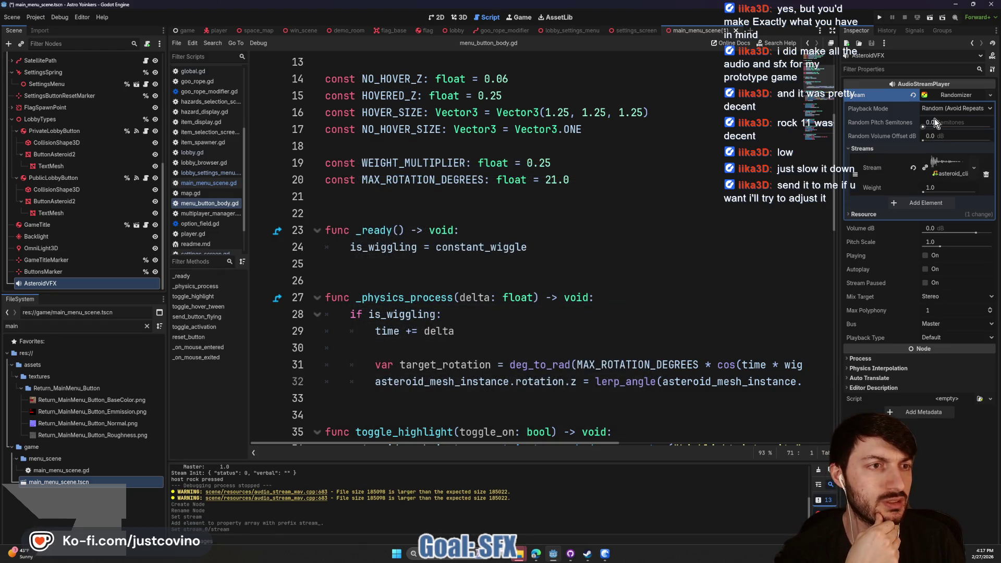
Set the randomizer's Random Pitch Semitones to 1.1.
{"action": "mouse_move", "coordinate": [882, 128]}
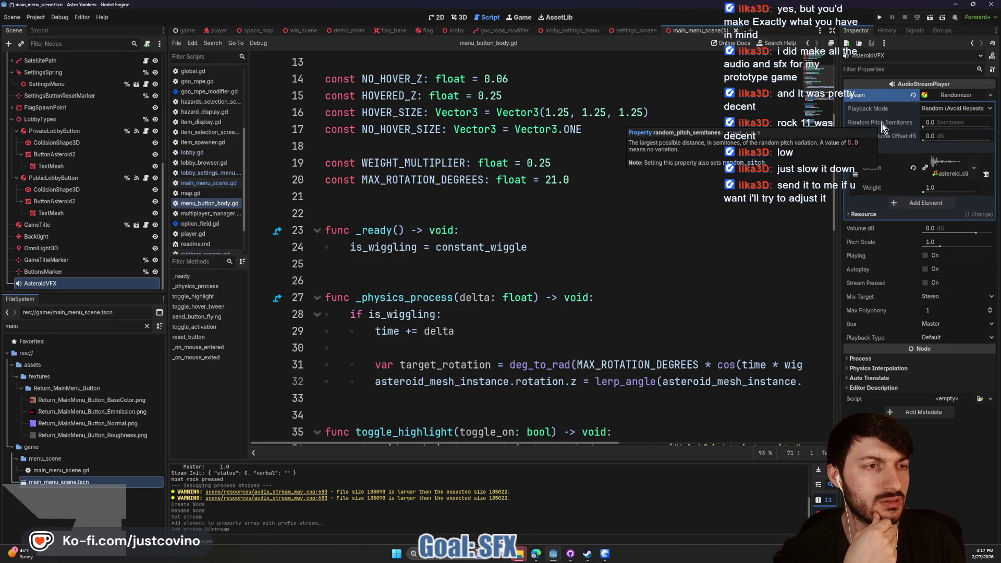
{"action": "left_click", "coordinate": [943, 120]}
{"action": "type", "text": ".1"}
{"action": "key", "text": "Return"}
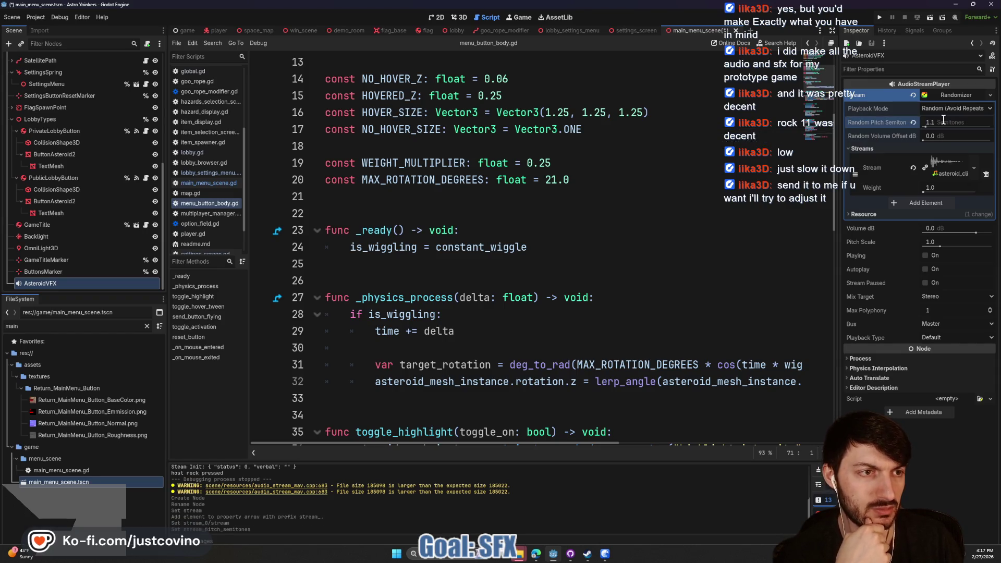
{"action": "left_click", "coordinate": [950, 175]}
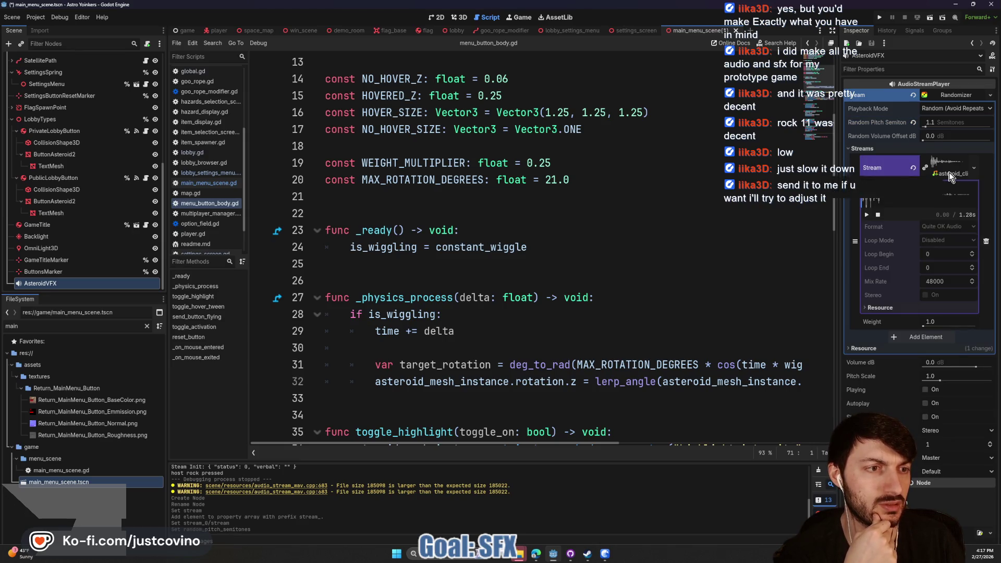
{"action": "left_click", "coordinate": [950, 176]}
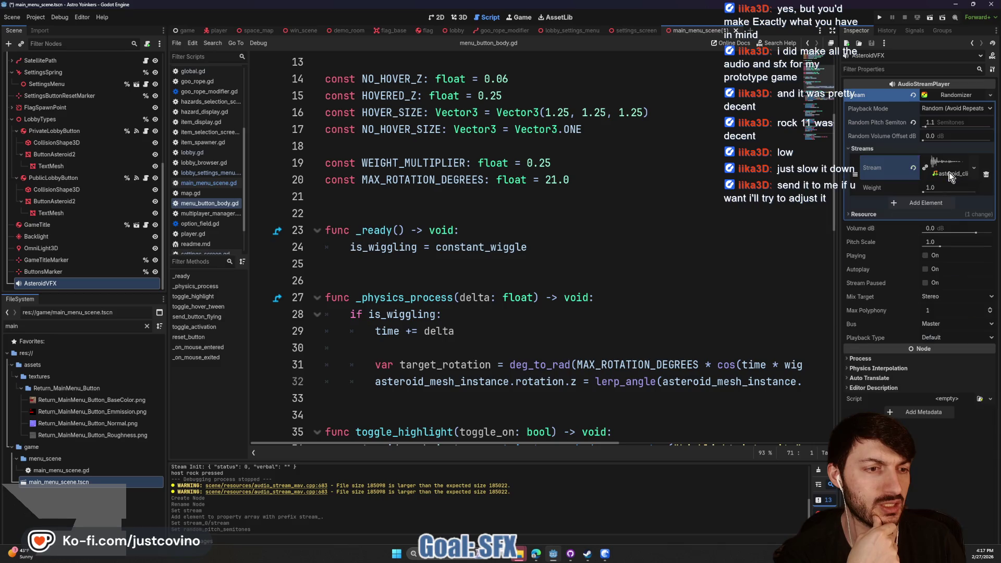
{"action": "left_click", "coordinate": [545, 282]}
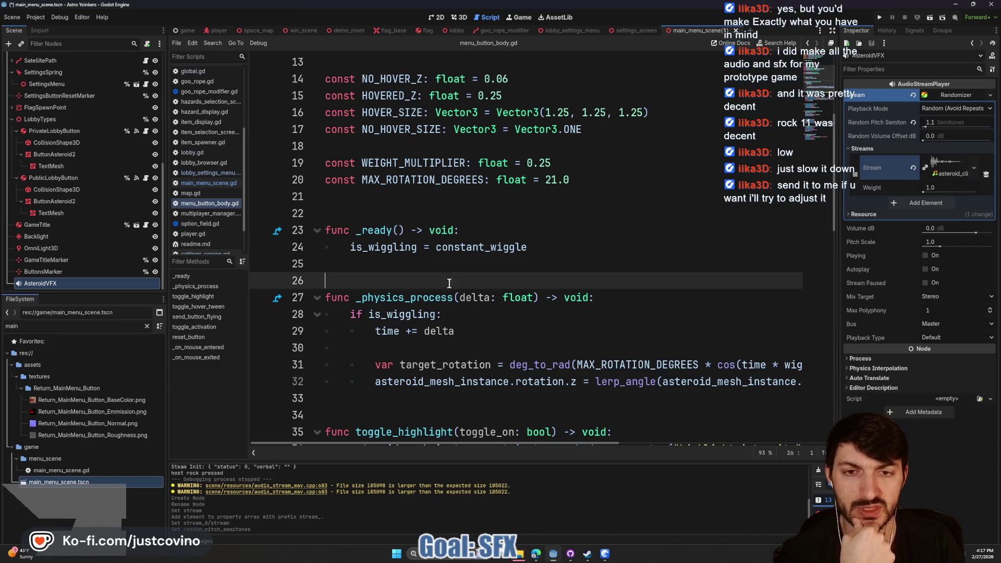
Make the AsteroidVFX node accessible as a scene-unique name.
{"action": "scroll", "coordinate": [464, 263], "scroll_direction": "up", "scroll_amount": 2}
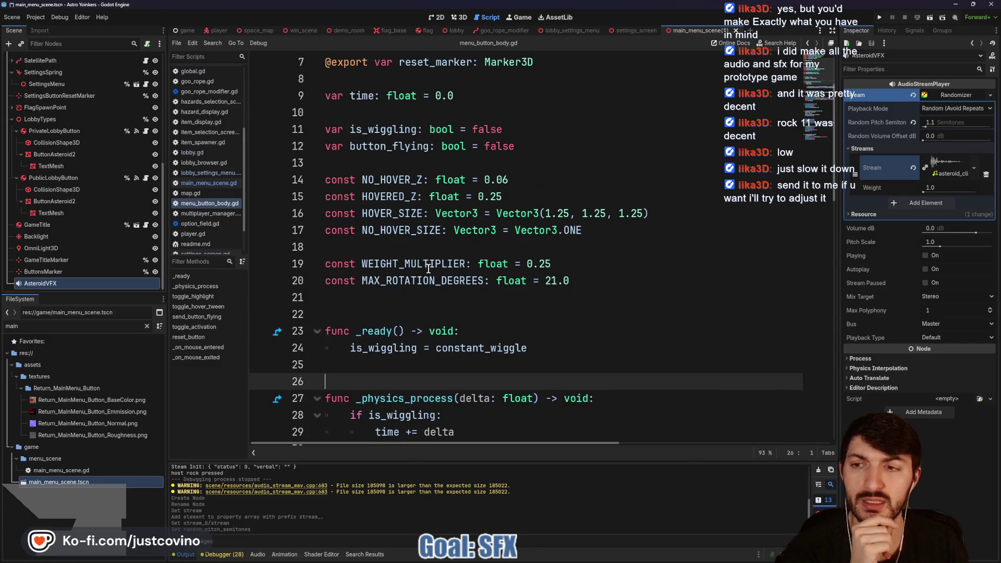
{"action": "right_click", "coordinate": [76, 284]}
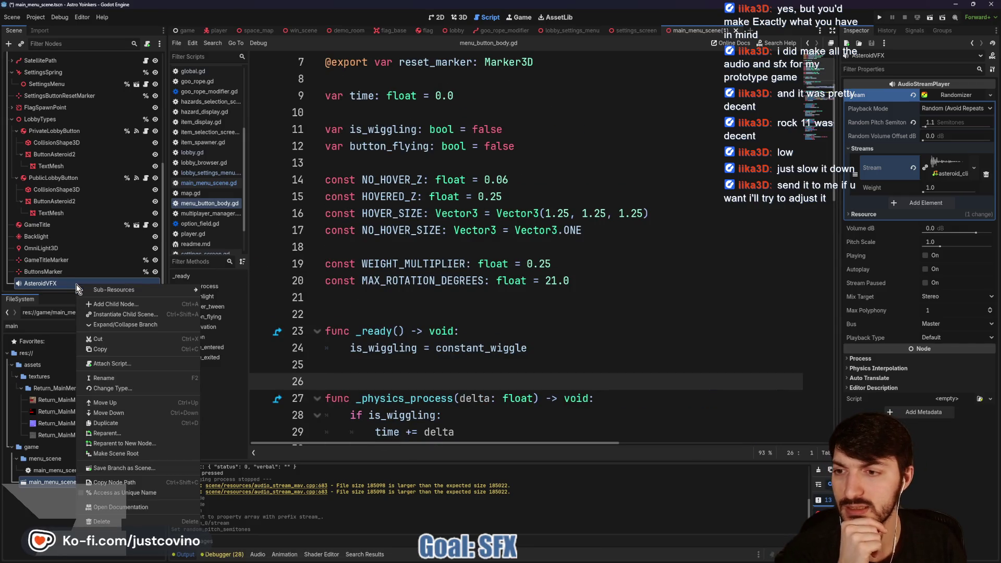
{"action": "left_click", "coordinate": [122, 492]}
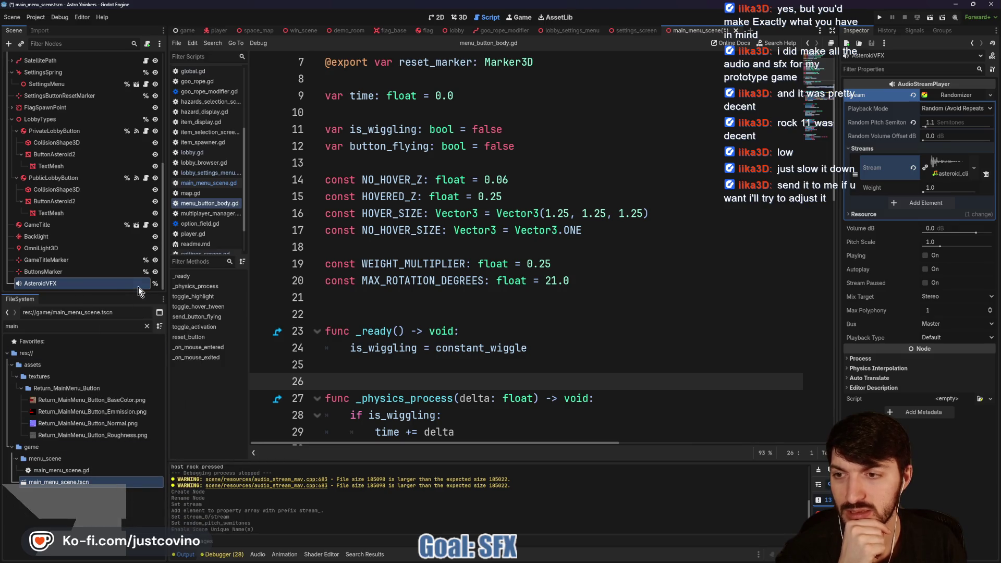
{"action": "scroll", "coordinate": [400, 268], "scroll_direction": "up", "scroll_amount": 2}
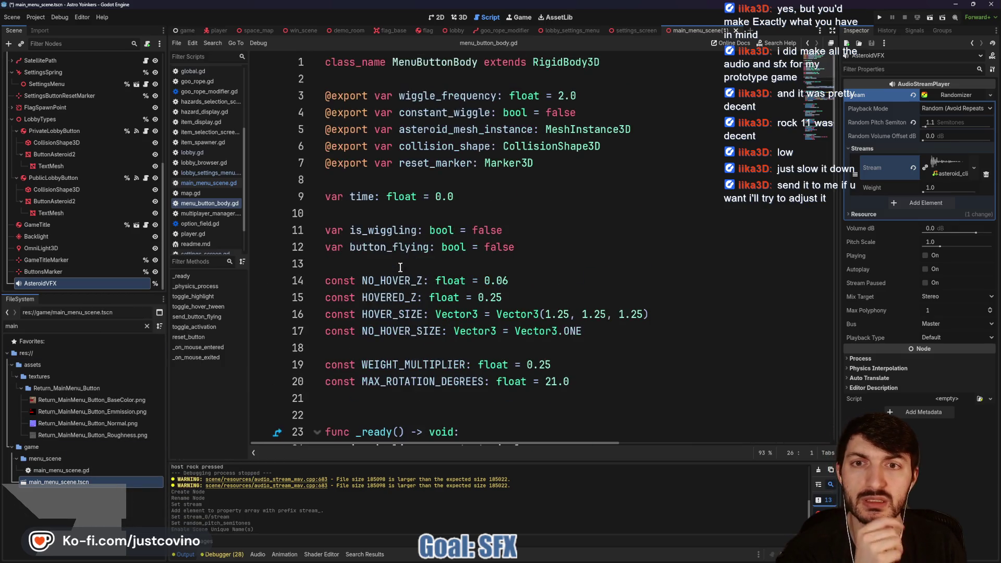
{"action": "left_click", "coordinate": [394, 176]}
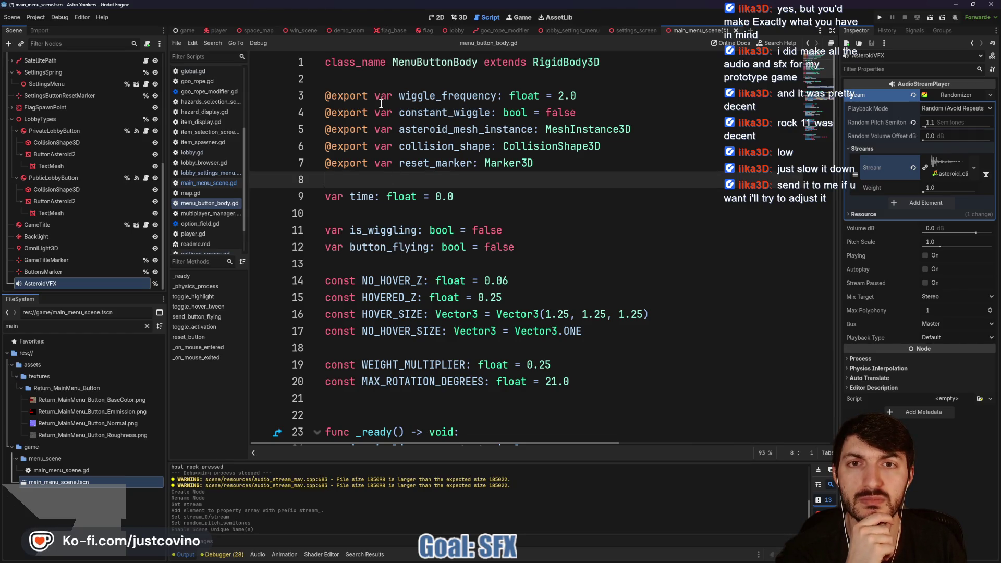
{"action": "left_click", "coordinate": [372, 83]}
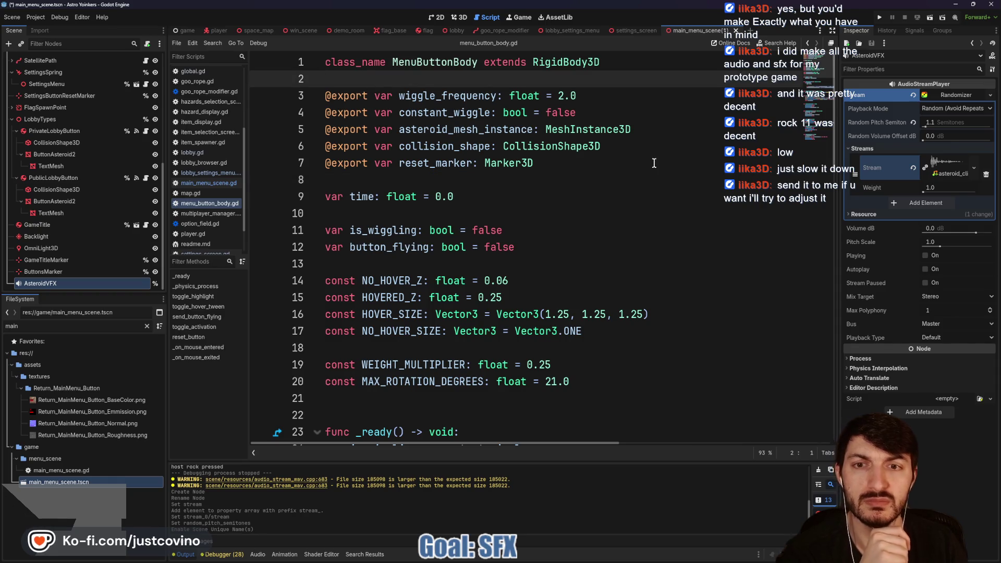
{"action": "key", "text": "Return"}
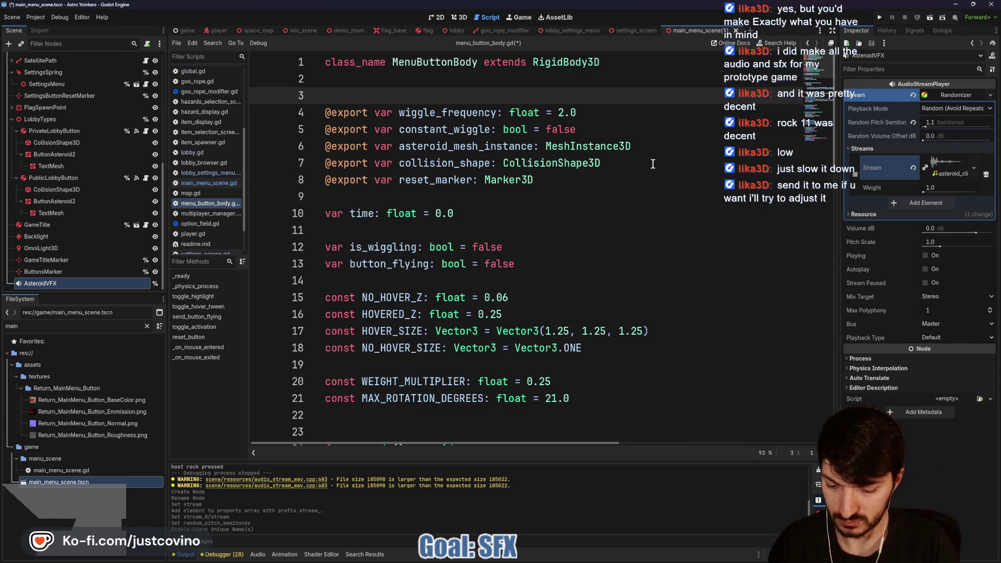
{"action": "type", "text": "@export var"}
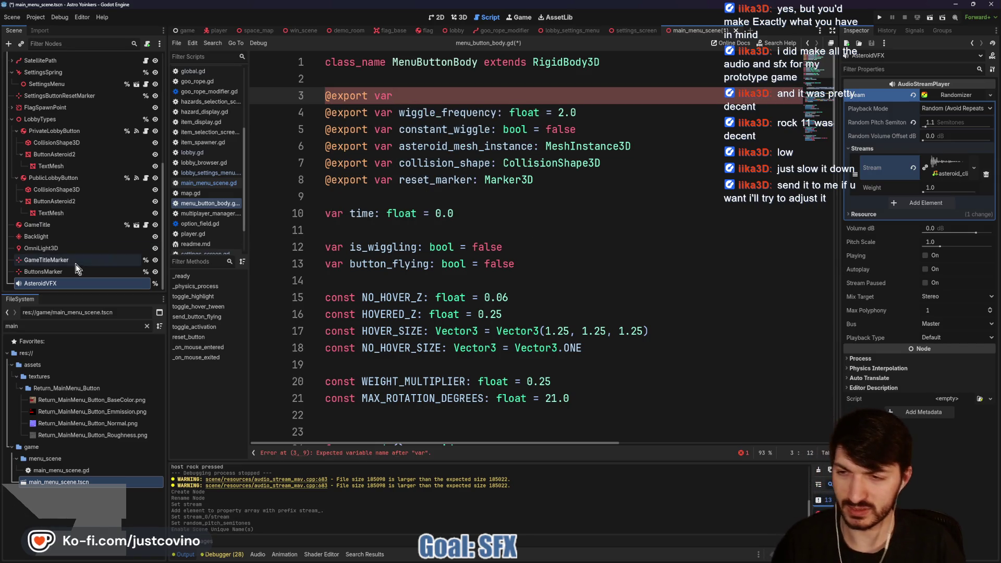
{"action": "double_click", "coordinate": [83, 283]}
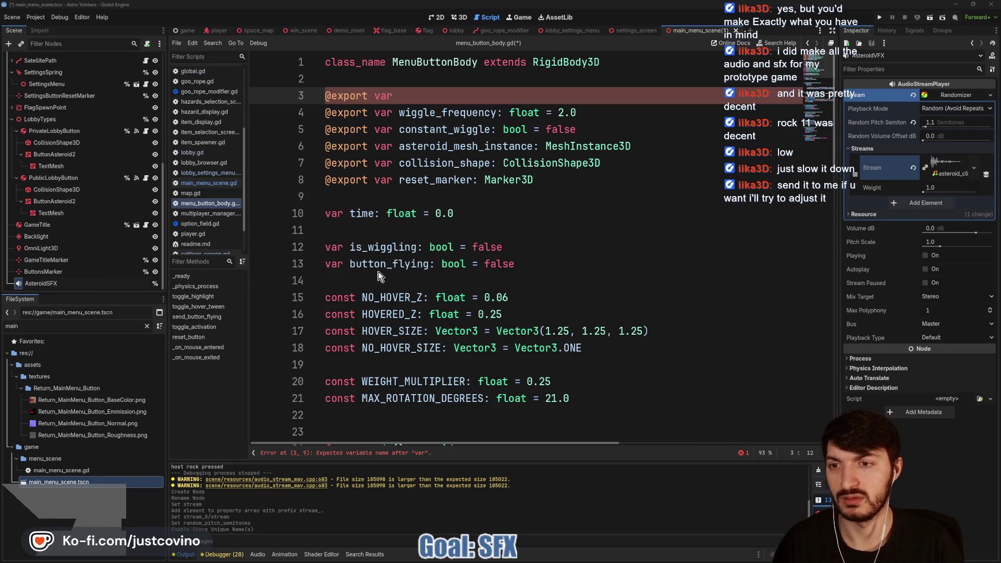
{"action": "key", "text": "Return"}
Complete the export as 'sfx_player: AudioStreamPlayer' and save the script.
{"action": "left_click", "coordinate": [430, 95]}
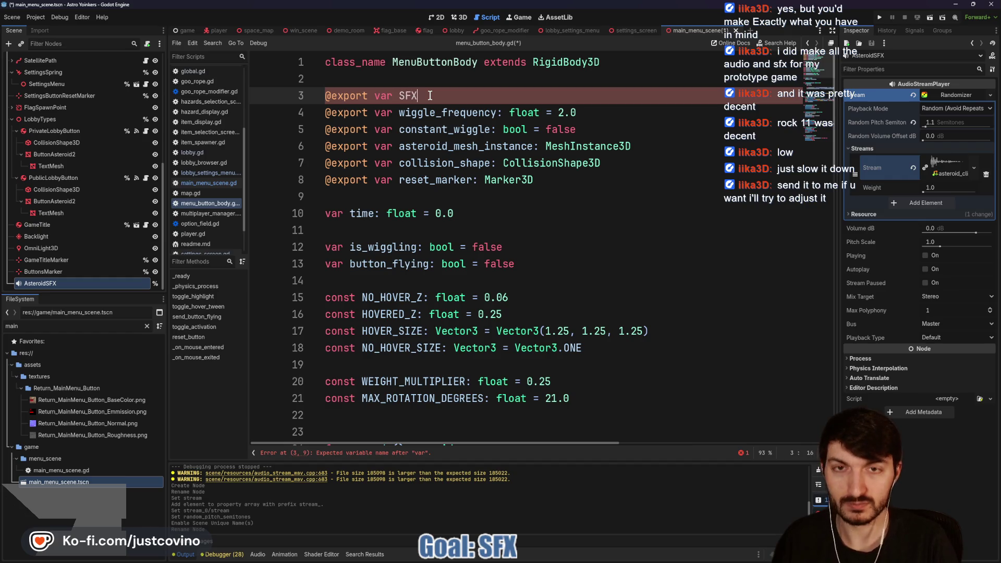
{"action": "key", "text": "BackSpace"}
{"action": "type", "text": "sfx_"}
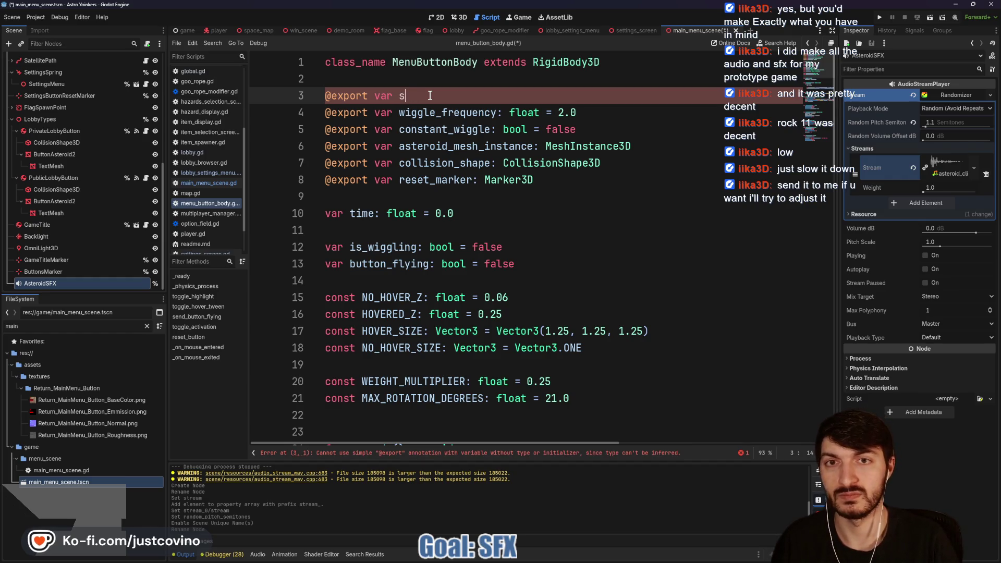
{"action": "type", "text": "player:"}
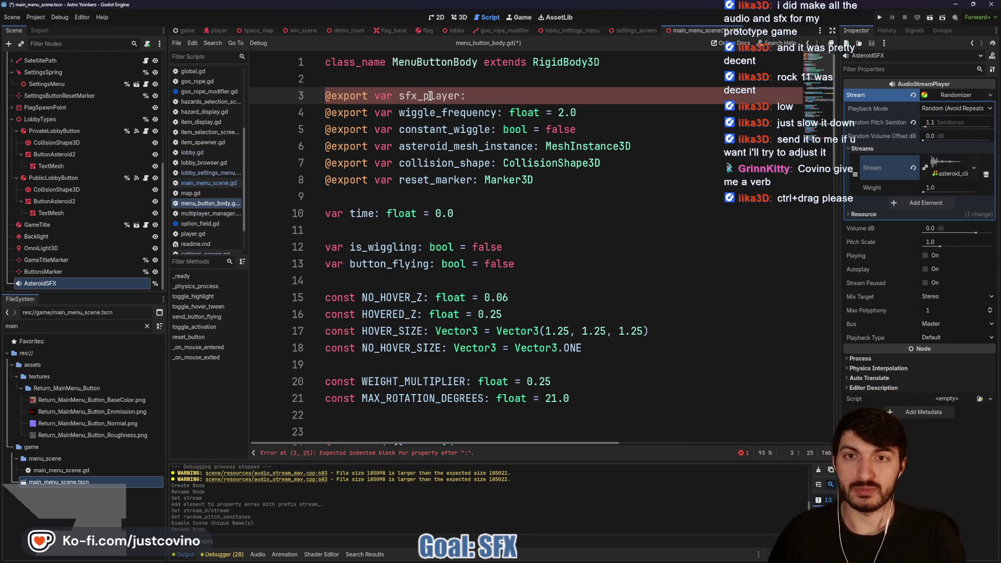
{"action": "type", "text": "Audio"}
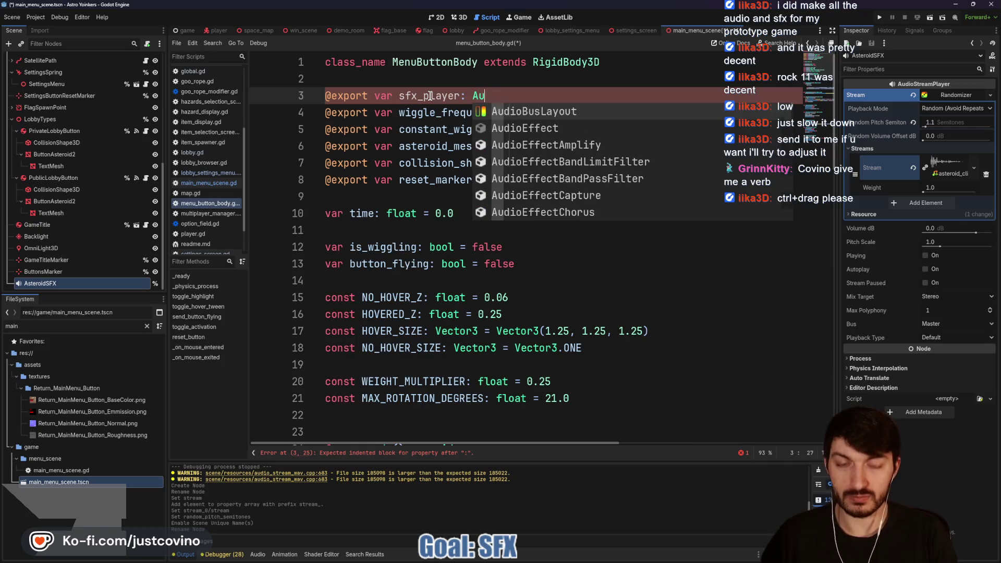
{"action": "type", "text": "StreamPlay"}
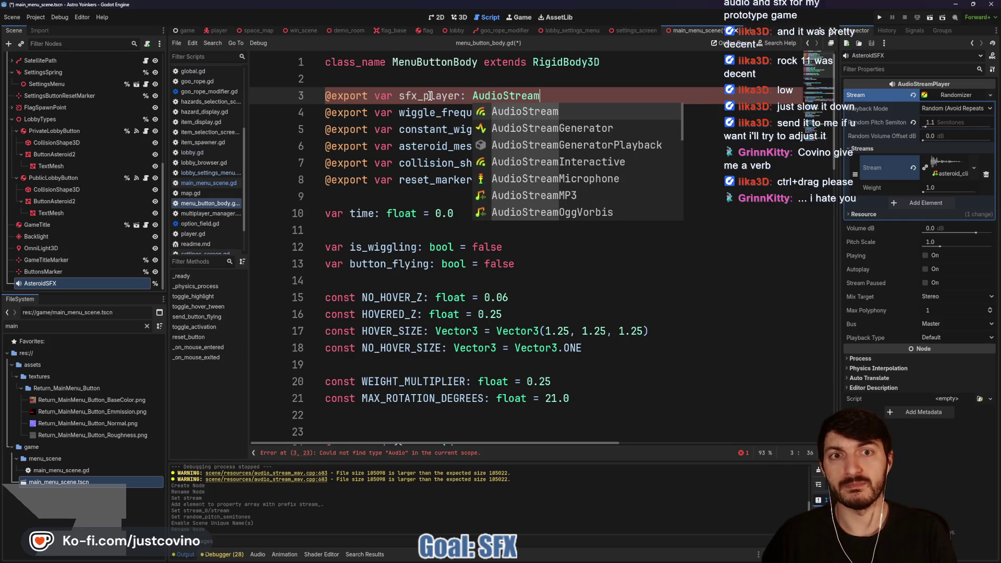
{"action": "type", "text": "er"}
{"action": "key", "text": "Return"}
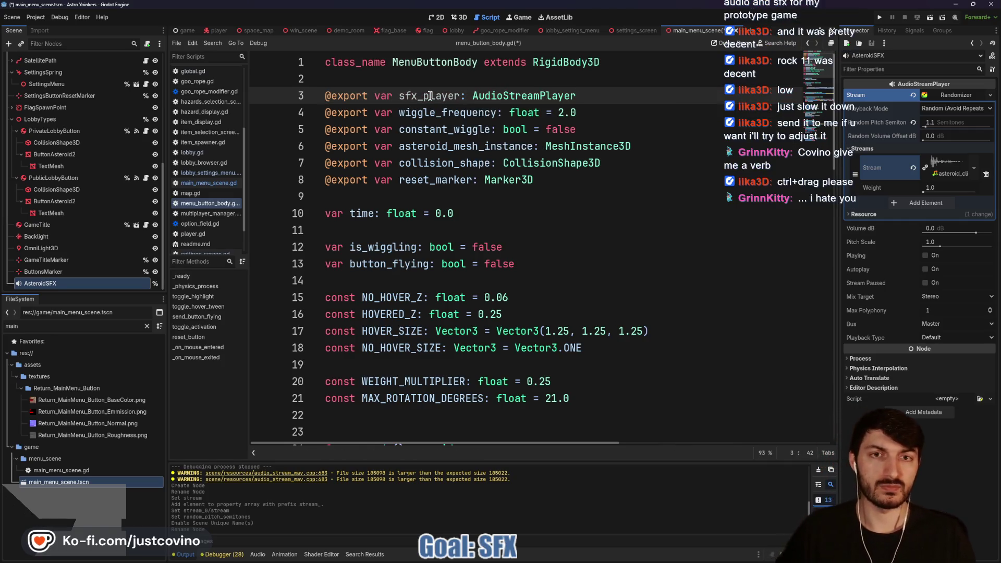
{"action": "left_click", "coordinate": [639, 112]}
{"action": "key", "text": "ctrl+s"}
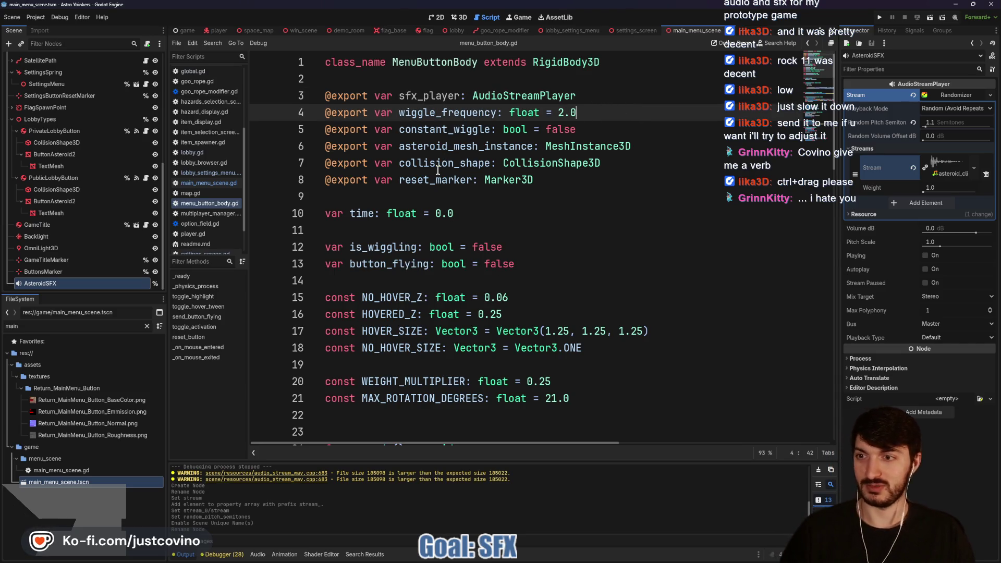
Assign AsteroidSFX as the Sfx Player of PublicLobbyButton and PrivateLobbyButton, saving the scene.
{"action": "left_click", "coordinate": [73, 179]}
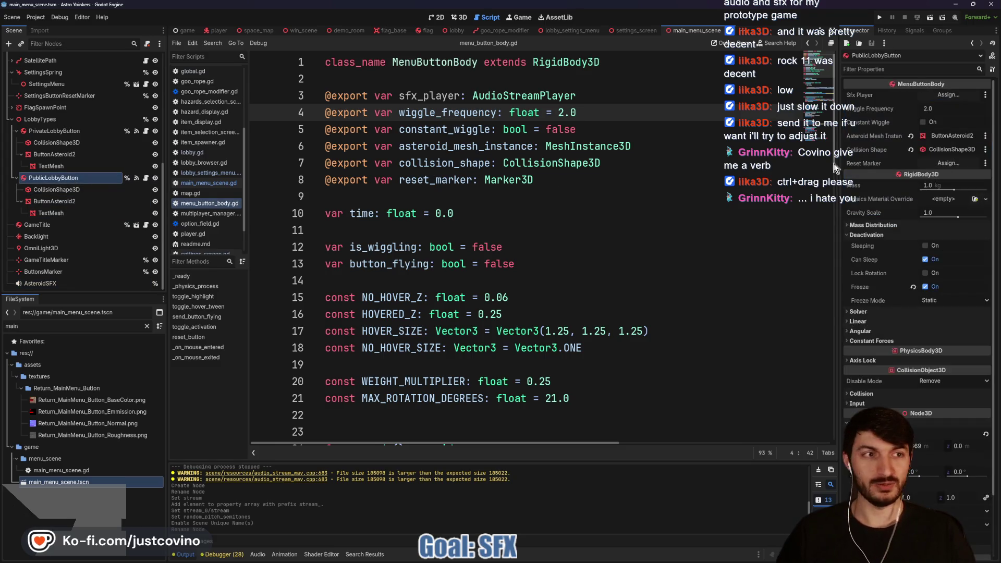
{"action": "left_click", "coordinate": [947, 95]}
{"action": "left_click", "coordinate": [479, 197]}
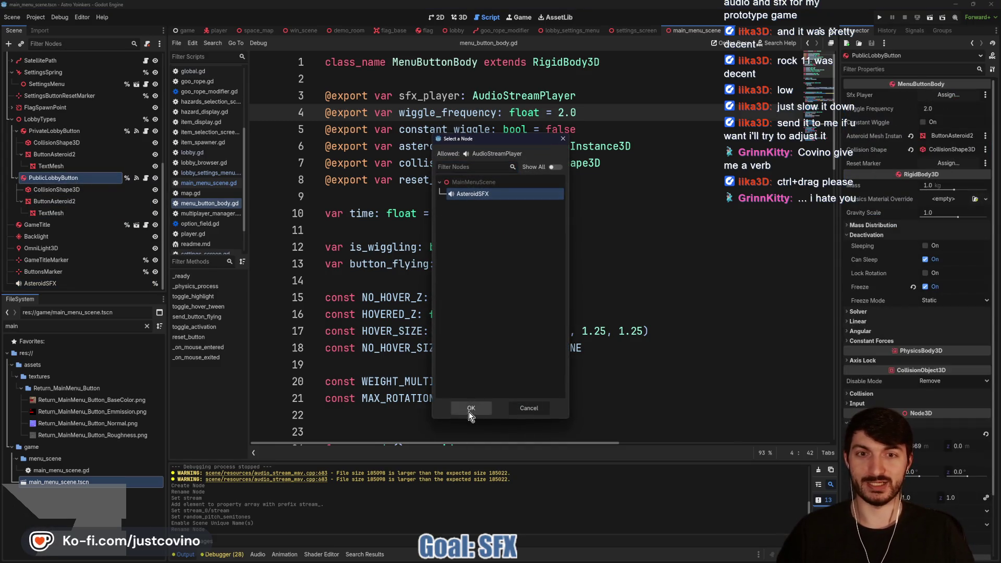
{"action": "left_click", "coordinate": [464, 409]}
{"action": "left_click", "coordinate": [443, 230]}
{"action": "key", "text": "ctrl+s"}
{"action": "left_click", "coordinate": [57, 131]}
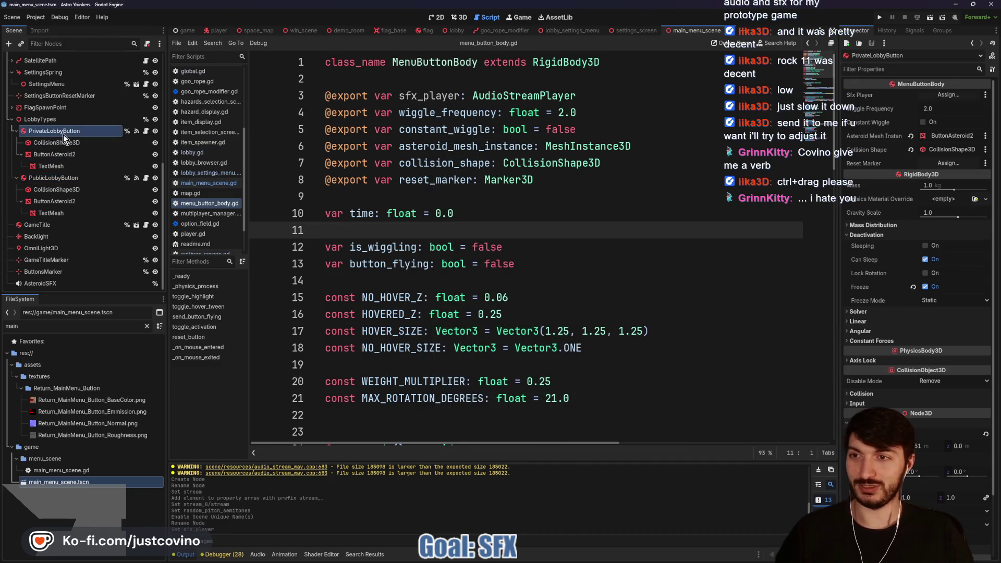
{"action": "left_click", "coordinate": [948, 95]}
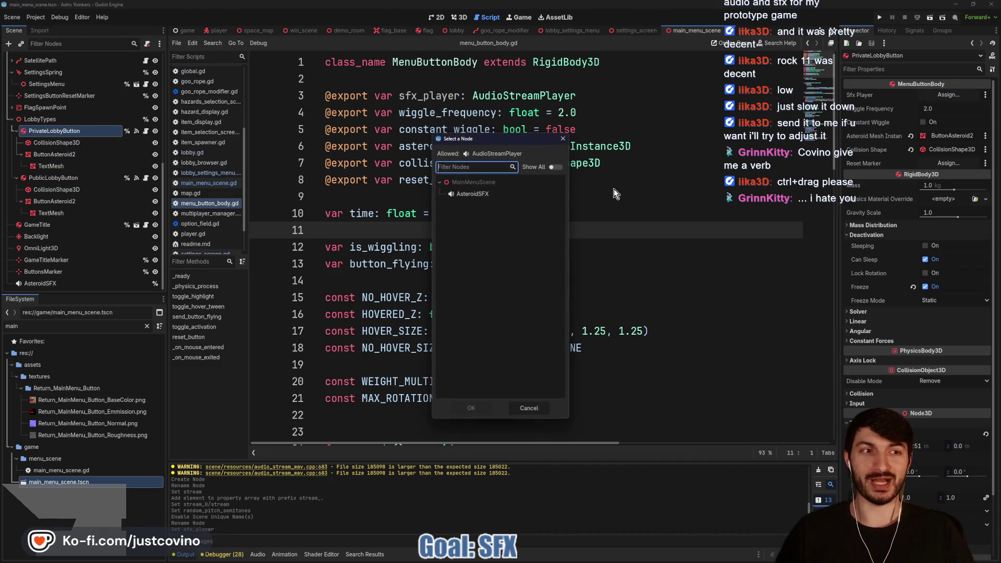
{"action": "left_click", "coordinate": [461, 192]}
{"action": "left_click", "coordinate": [470, 407]}
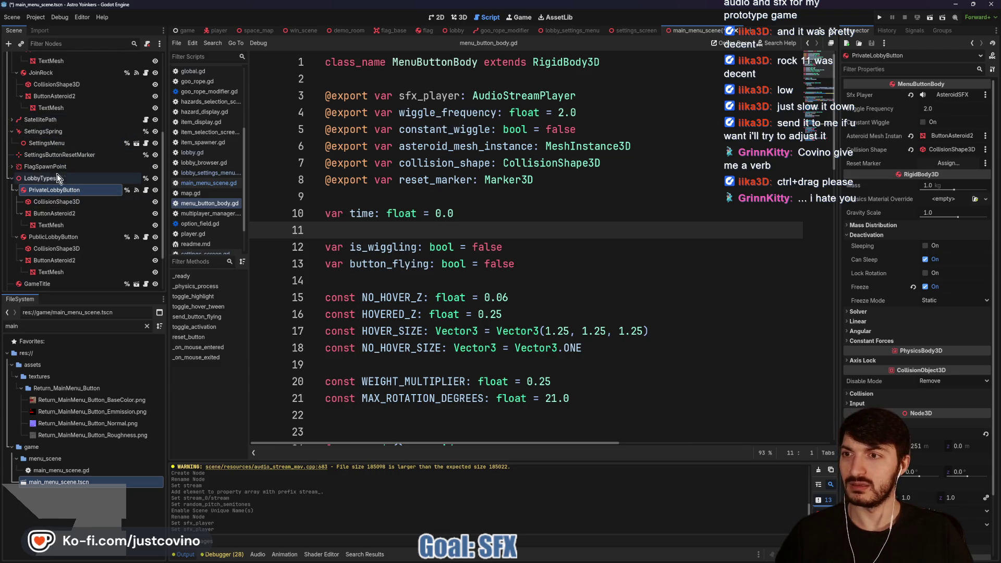
Assign AsteroidSFX as the Sfx Player of JoinRock and HostRock.
{"action": "scroll", "coordinate": [70, 196], "scroll_direction": "up", "scroll_amount": 2}
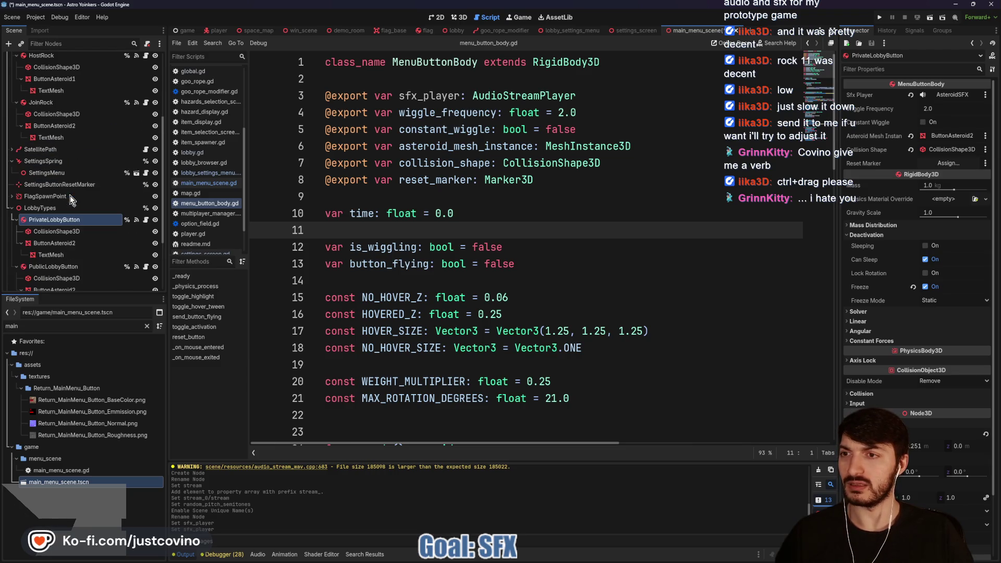
{"action": "left_click", "coordinate": [56, 103]}
{"action": "left_click", "coordinate": [933, 95]}
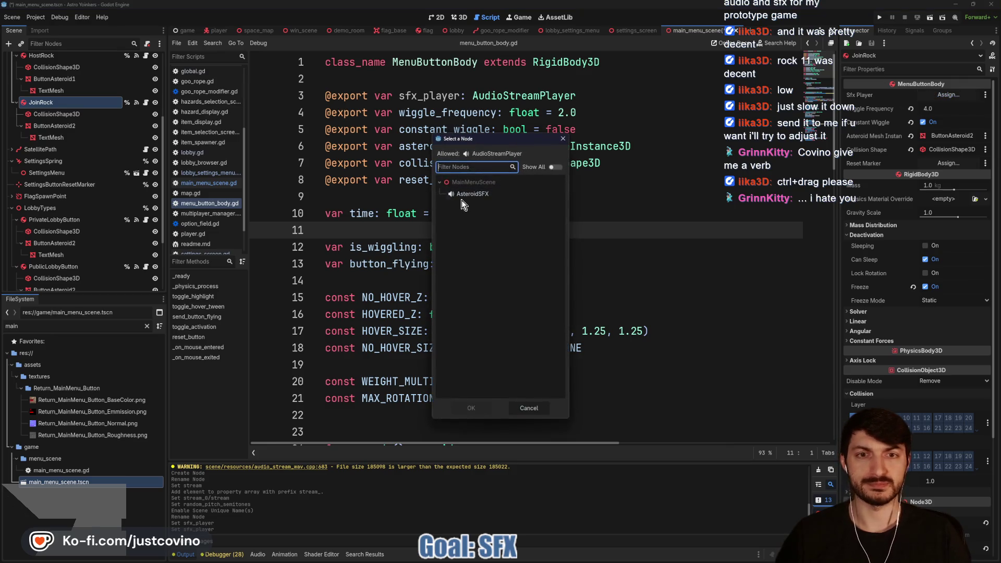
{"action": "left_click", "coordinate": [474, 194]}
{"action": "left_click", "coordinate": [471, 408]}
{"action": "scroll", "coordinate": [37, 122], "scroll_direction": "up", "scroll_amount": 5}
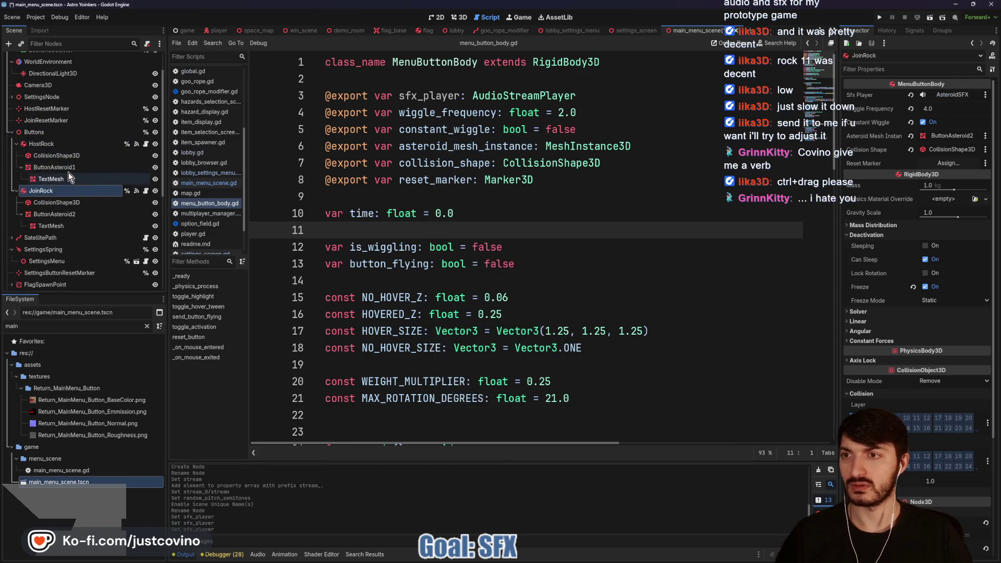
{"action": "left_click", "coordinate": [45, 144]}
{"action": "left_click", "coordinate": [949, 95]}
{"action": "left_click", "coordinate": [458, 196]}
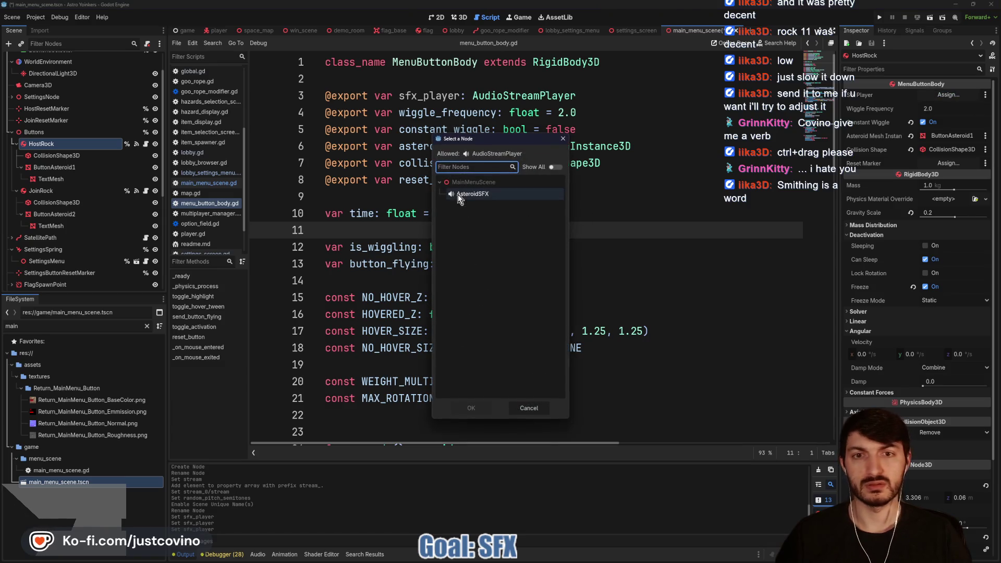
{"action": "left_click", "coordinate": [471, 404]}
Expand and collapse SettingsNode in the Scene dock to check its children.
{"action": "scroll", "coordinate": [62, 206], "scroll_direction": "up", "scroll_amount": 3}
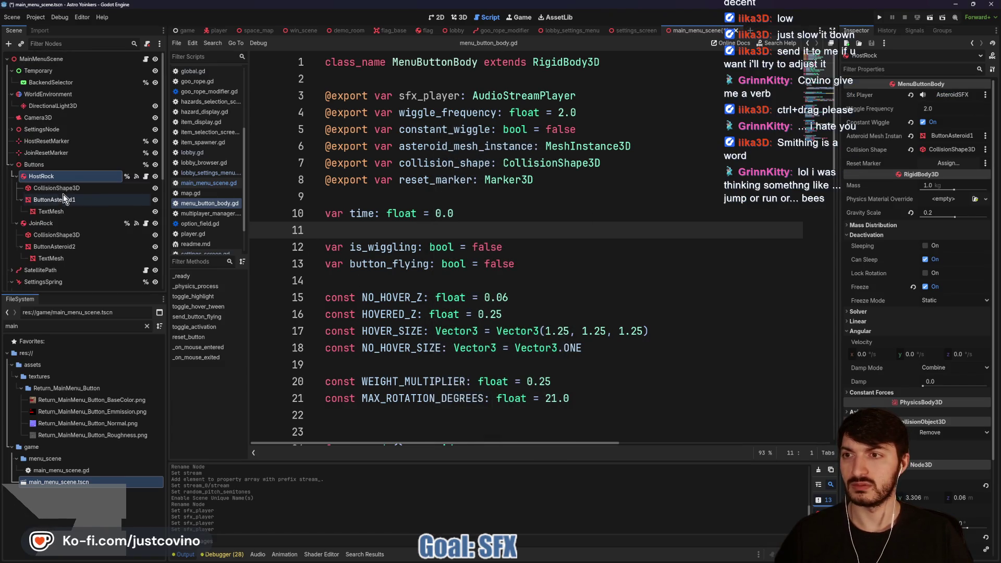
{"action": "left_click", "coordinate": [12, 130]}
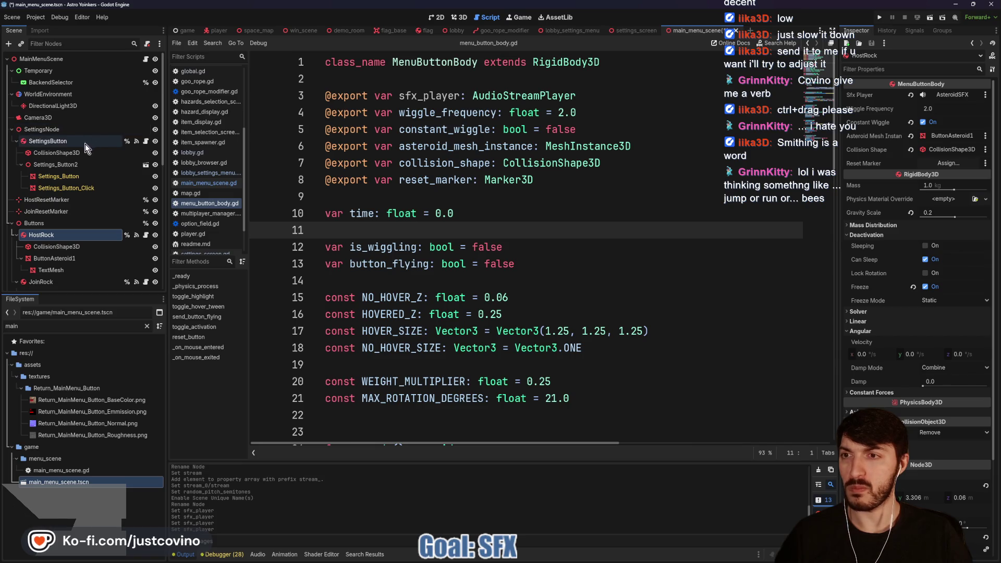
{"action": "left_click", "coordinate": [11, 129]}
{"action": "left_click", "coordinate": [564, 213]}
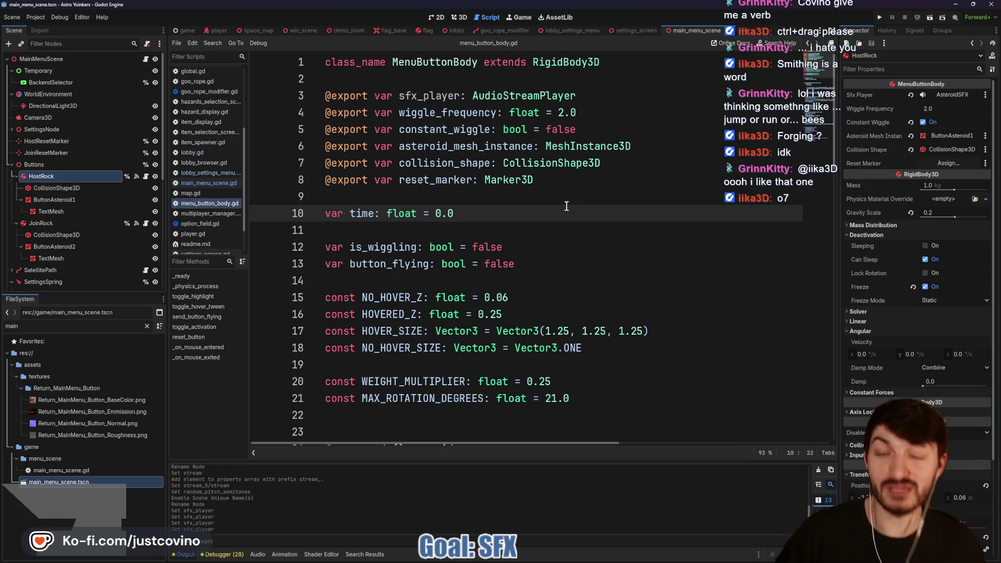
Add sfx_player.play() as the first line of send_button_flying and run the project.
{"action": "left_click", "coordinate": [468, 196]}
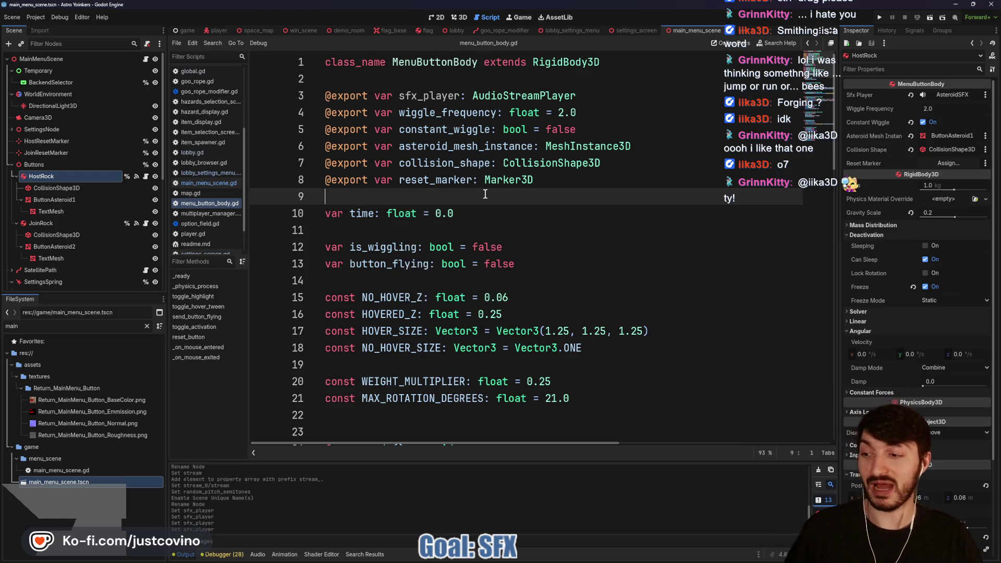
{"action": "scroll", "coordinate": [469, 214], "scroll_direction": "down", "scroll_amount": 1}
{"action": "scroll", "coordinate": [469, 214], "scroll_direction": "down", "scroll_amount": 6}
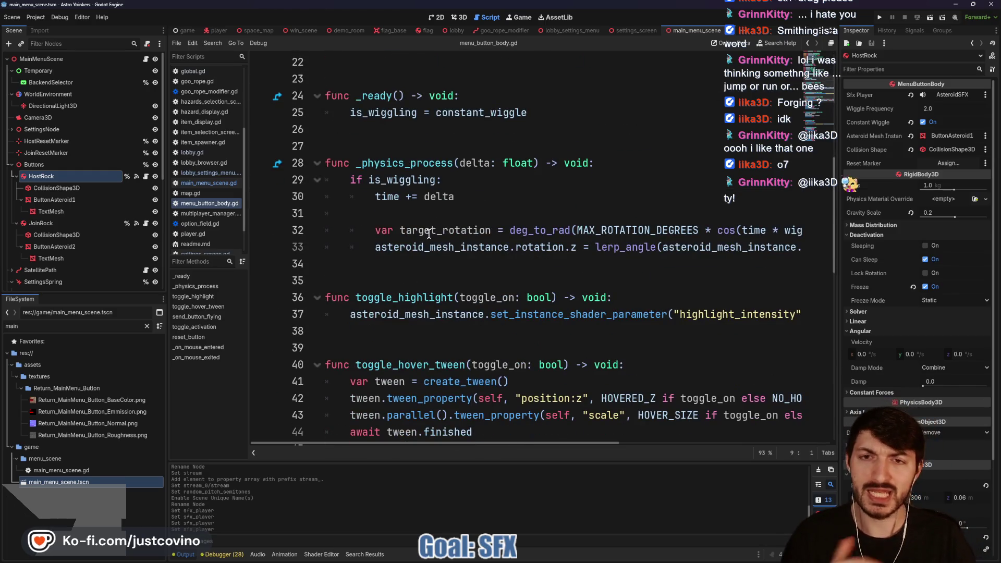
{"action": "scroll", "coordinate": [436, 232], "scroll_direction": "down", "scroll_amount": 1}
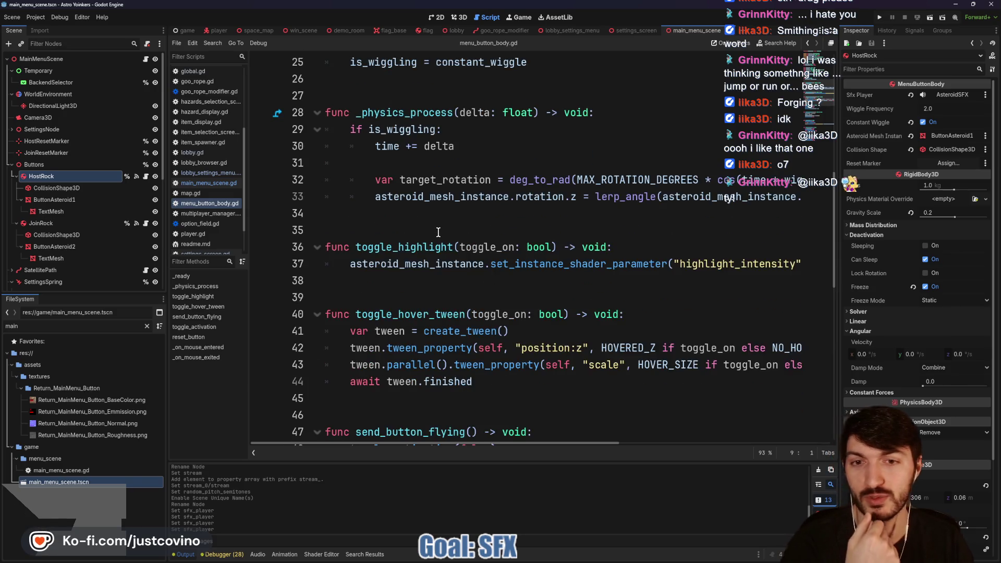
{"action": "scroll", "coordinate": [463, 222], "scroll_direction": "down", "scroll_amount": 3}
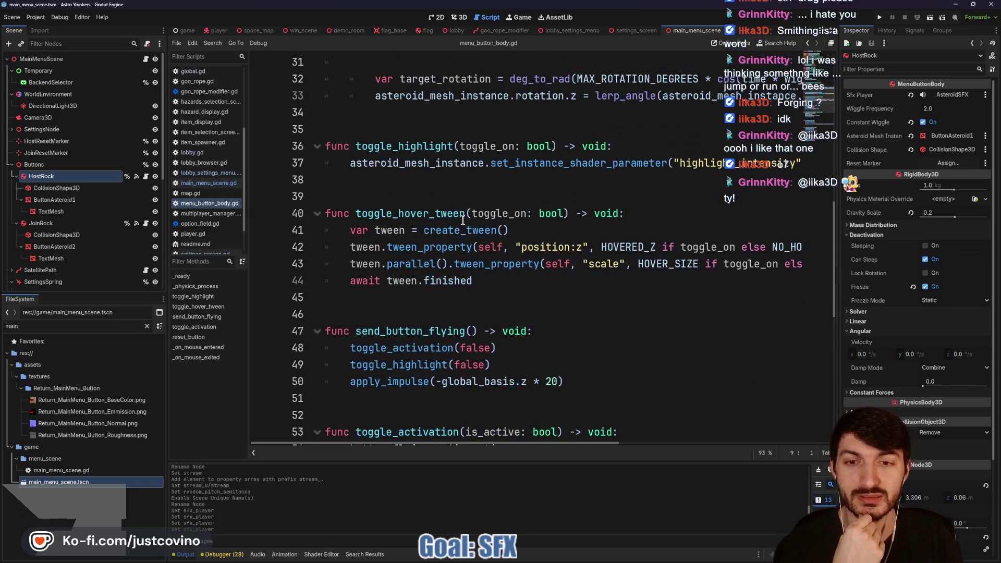
{"action": "left_click", "coordinate": [573, 284]}
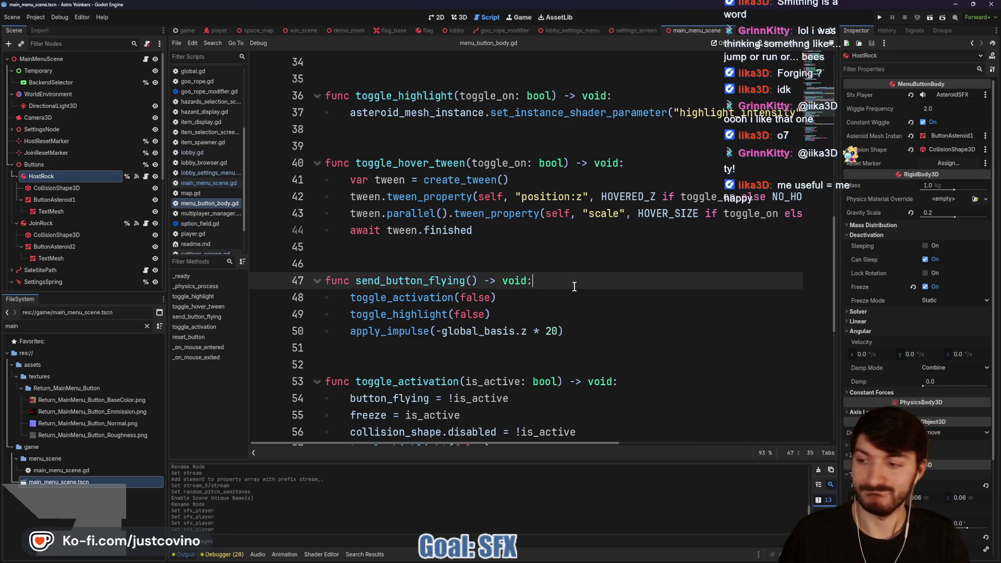
{"action": "key", "text": "Return"}
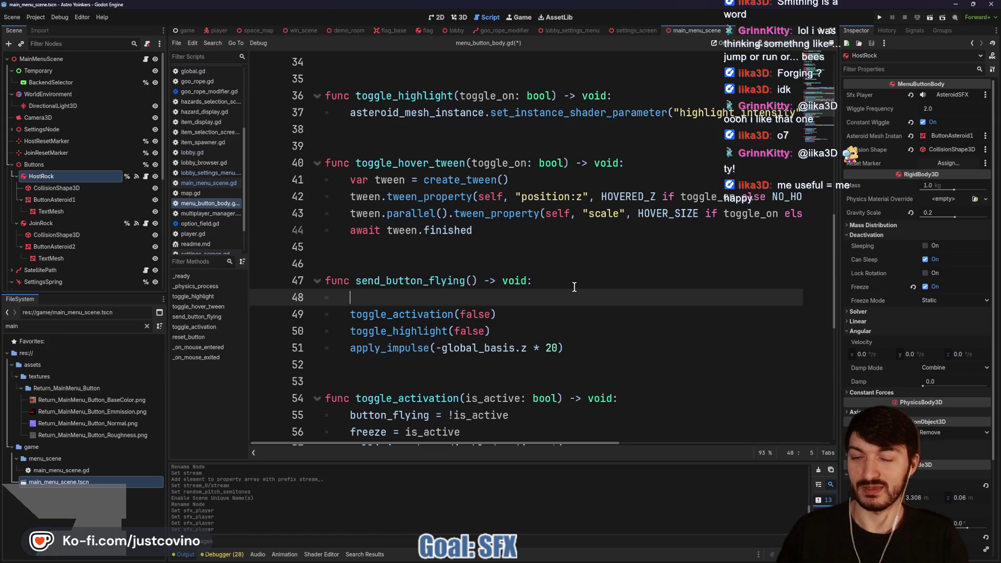
{"action": "type", "text": "sfx_player.play"}
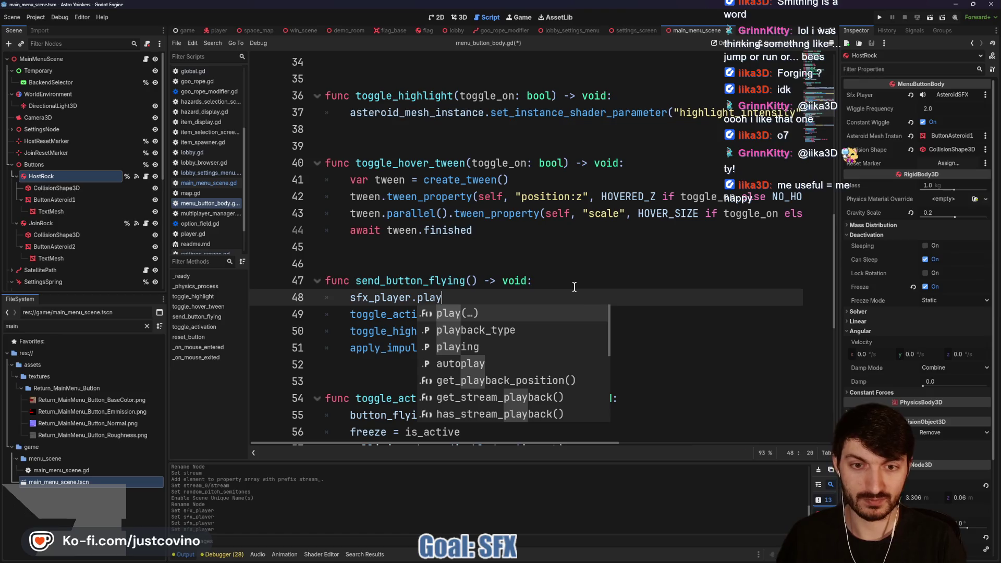
{"action": "key", "text": "Return"}
{"action": "type", "text": ")"}
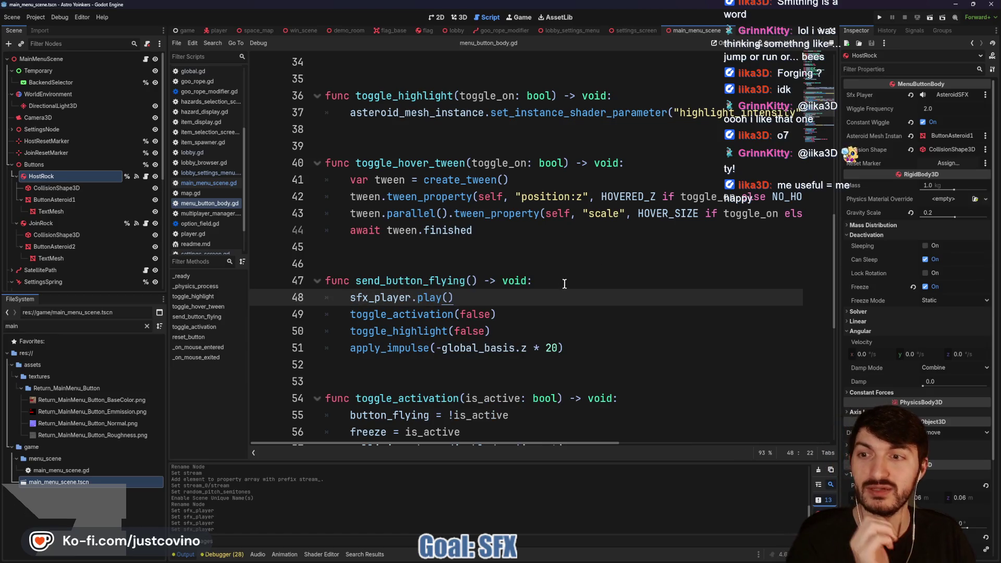
{"action": "left_click", "coordinate": [881, 17]}
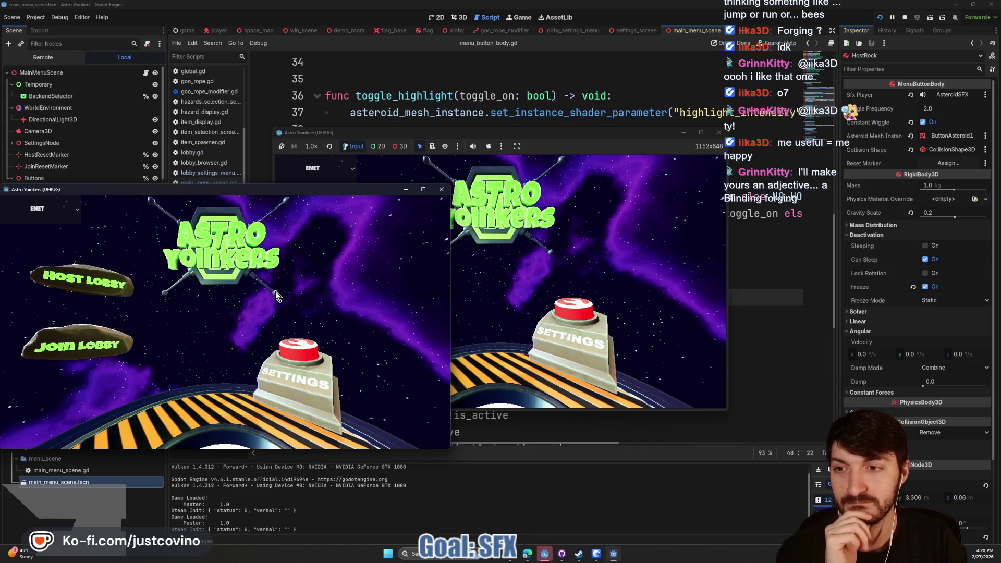
Press the Host Lobby rock twice in the running game, going back between, then stop it.
{"action": "left_click", "coordinate": [88, 282]}
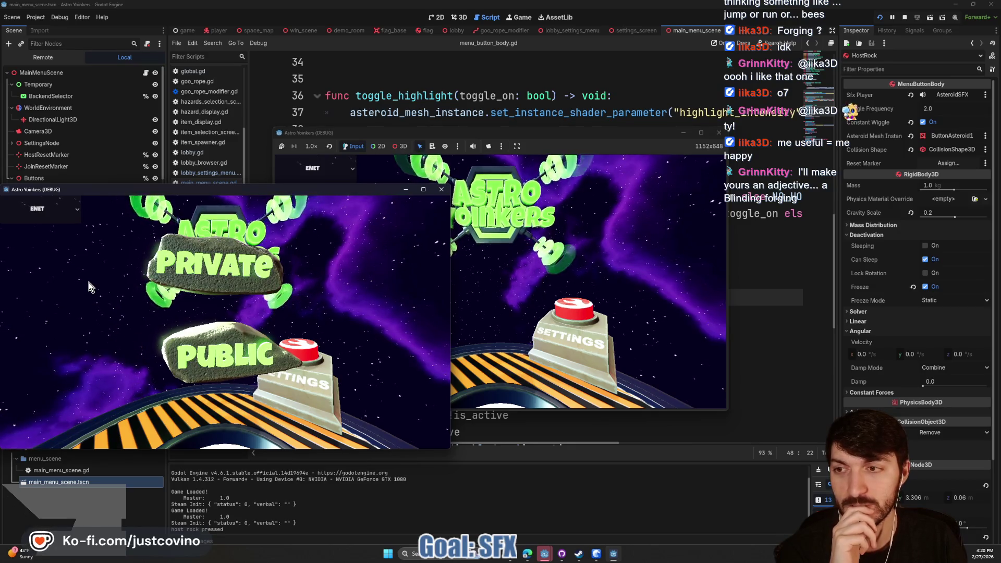
{"action": "left_click", "coordinate": [339, 284]}
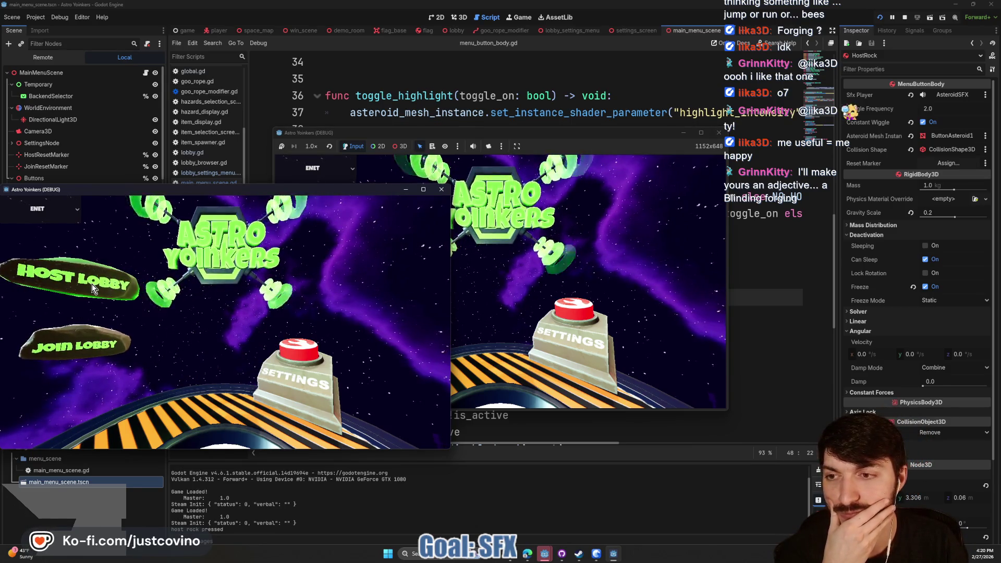
{"action": "left_click", "coordinate": [92, 285]}
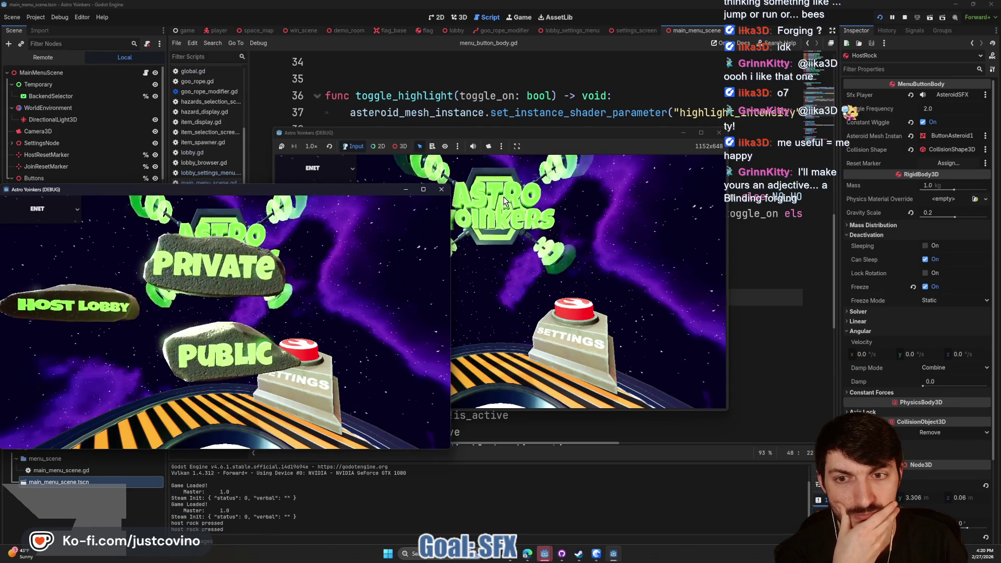
{"action": "left_click", "coordinate": [904, 19]}
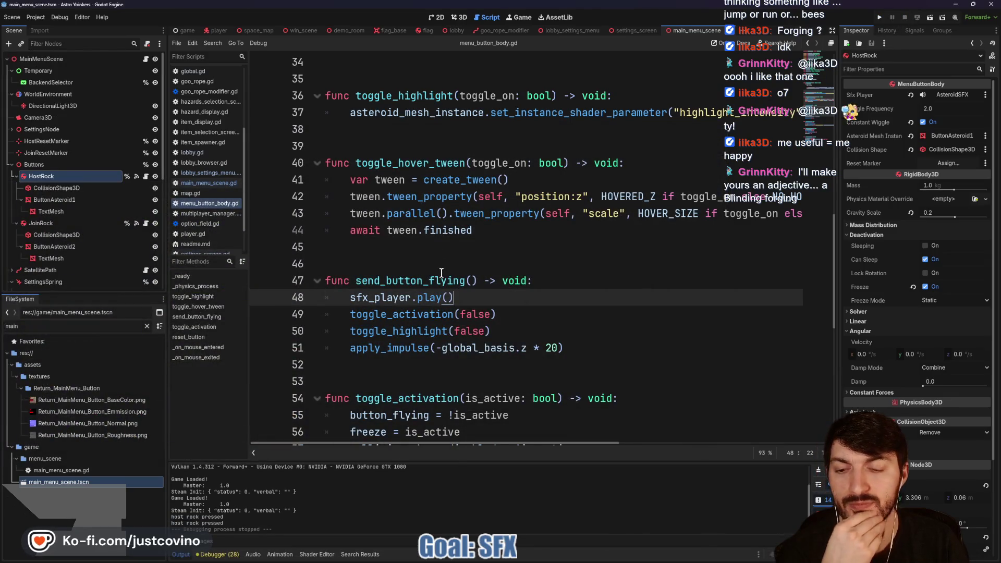
Route the AsteroidSFX player through the SoundEffects audio bus.
{"action": "scroll", "coordinate": [89, 266], "scroll_direction": "down", "scroll_amount": 5}
{"action": "left_click", "coordinate": [78, 283]}
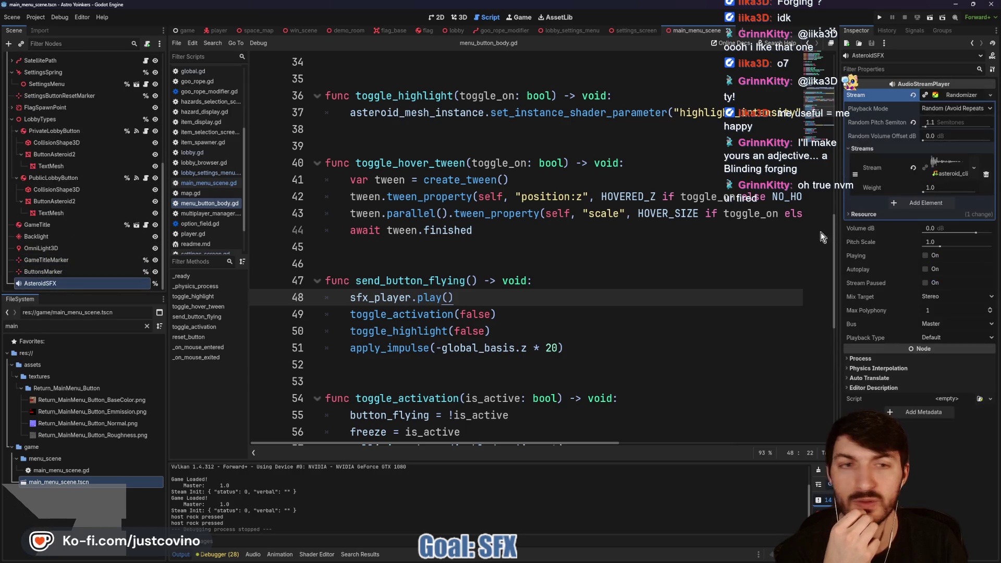
{"action": "left_click", "coordinate": [937, 328]}
{"action": "left_click", "coordinate": [943, 356]}
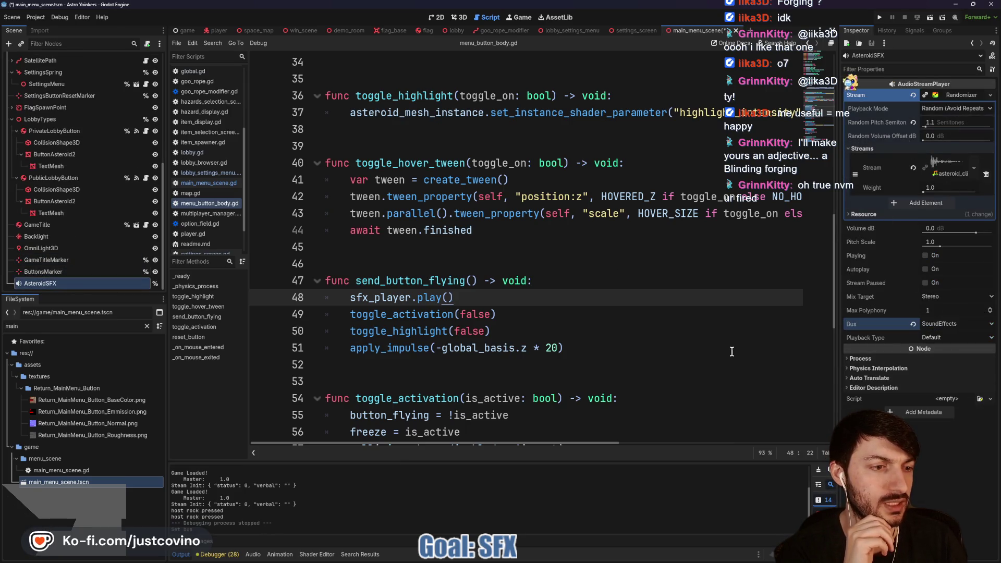
{"action": "left_click", "coordinate": [593, 287]}
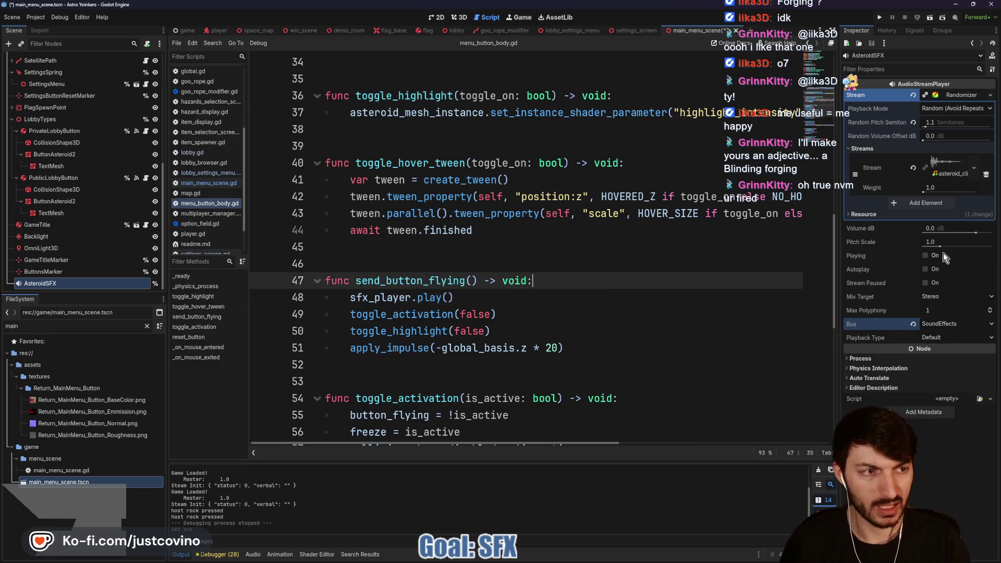
Set AsteroidSFX's Pitch Scale to 0.5 and run the project.
{"action": "mouse_move", "coordinate": [870, 242]}
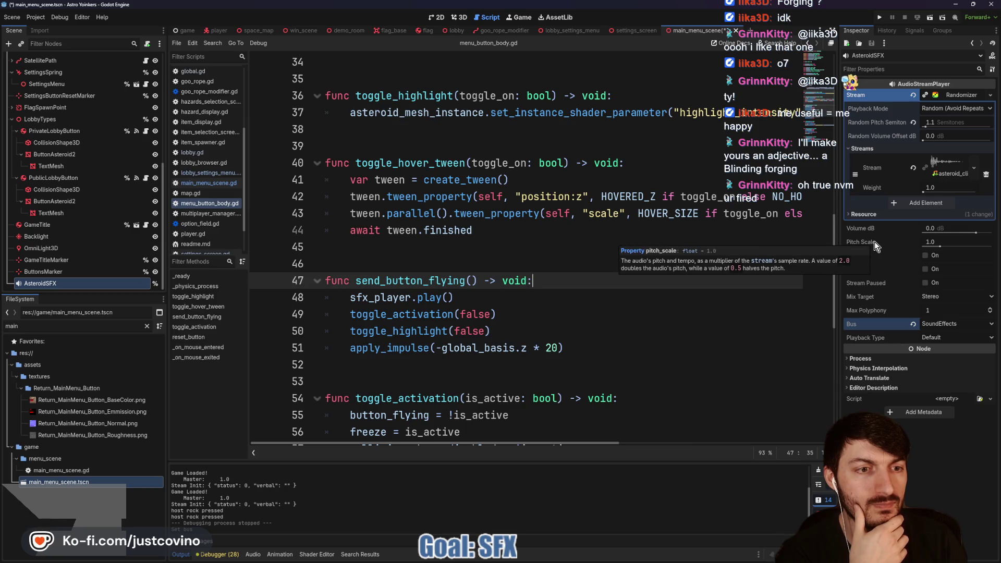
{"action": "left_click", "coordinate": [932, 243]}
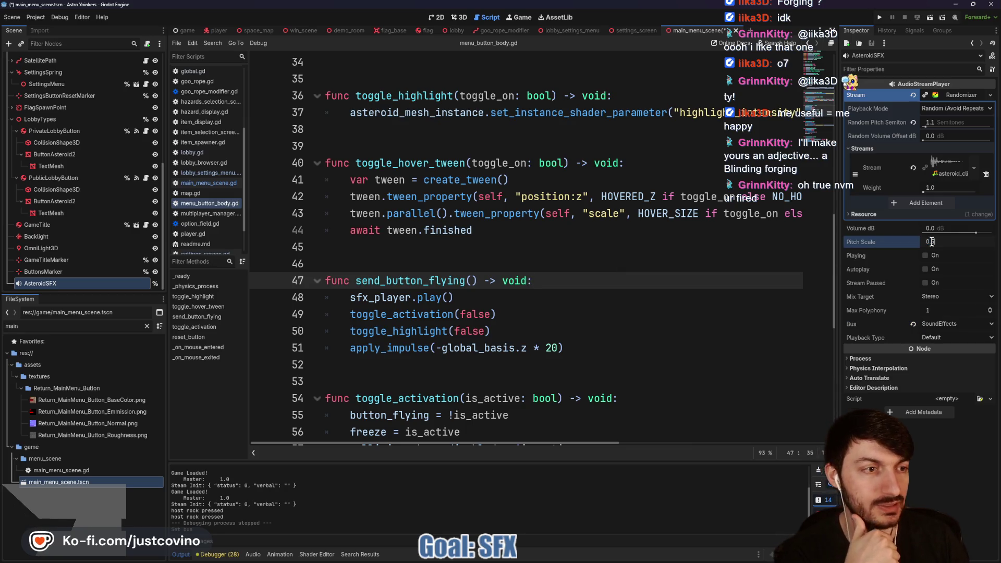
{"action": "key", "text": "Return"}
{"action": "left_click", "coordinate": [645, 286]}
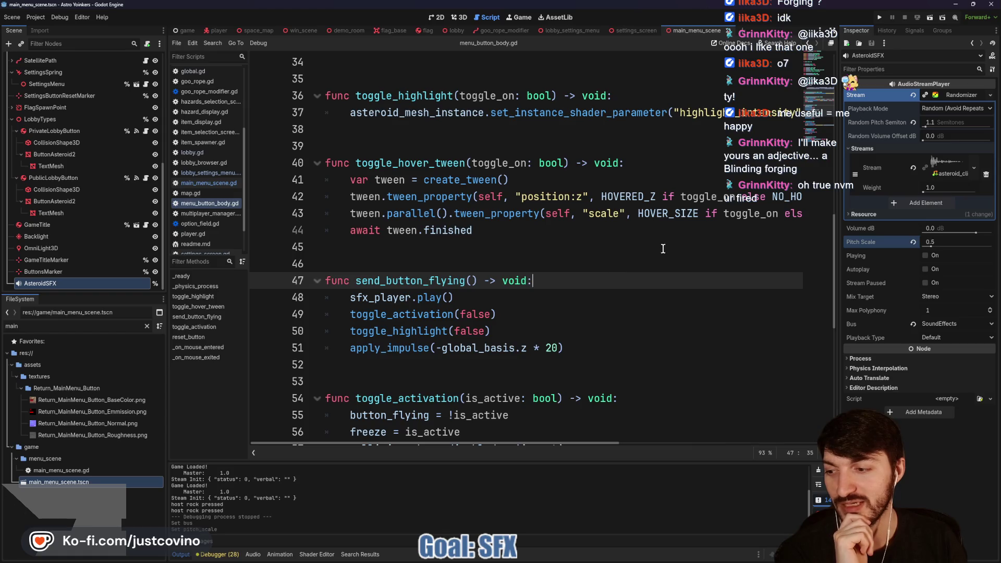
{"action": "left_click", "coordinate": [878, 13]}
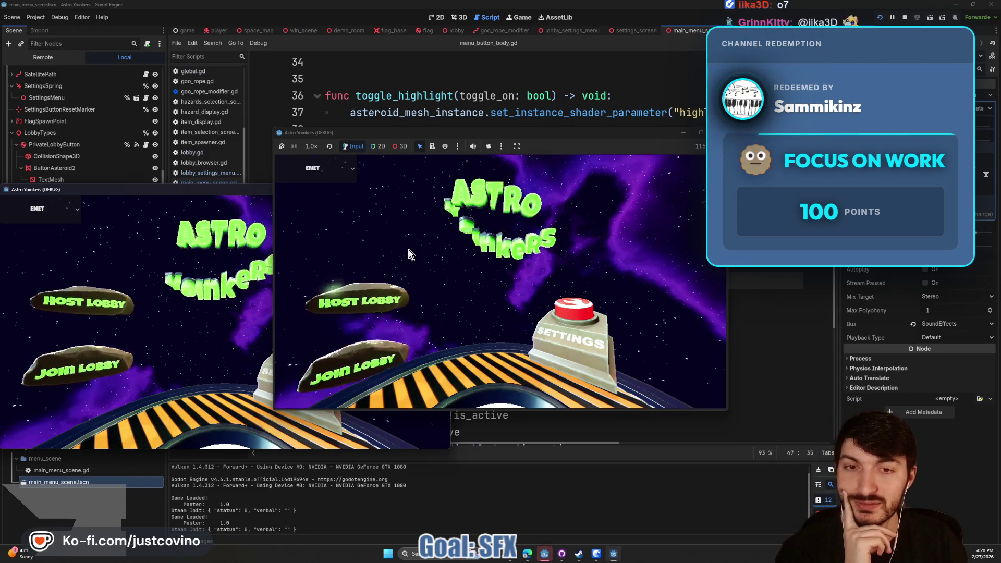
Press Host Lobby and browse the settings screens in both game windows.
{"action": "left_click", "coordinate": [367, 237]}
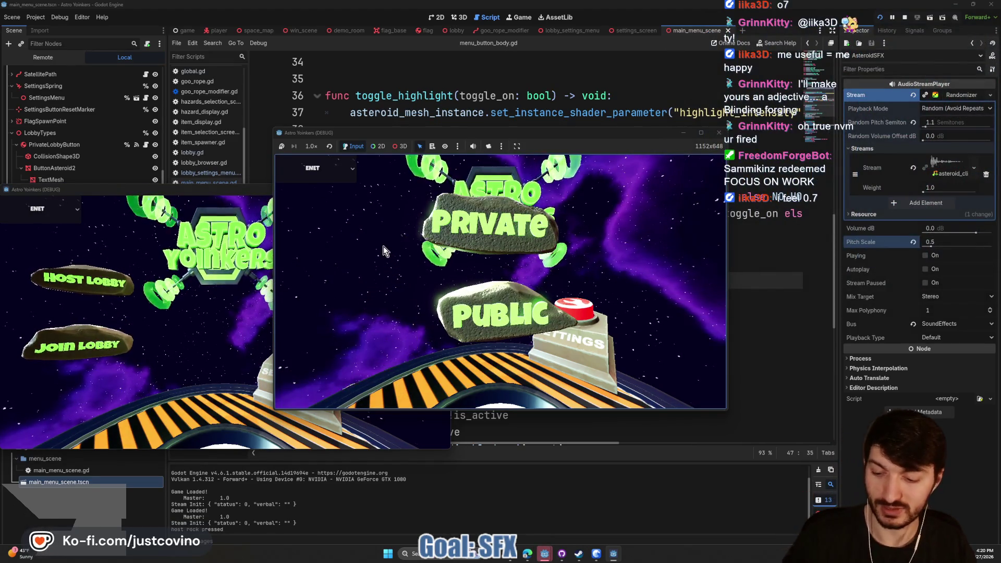
{"action": "left_click", "coordinate": [383, 246]}
{"action": "left_click", "coordinate": [574, 328]}
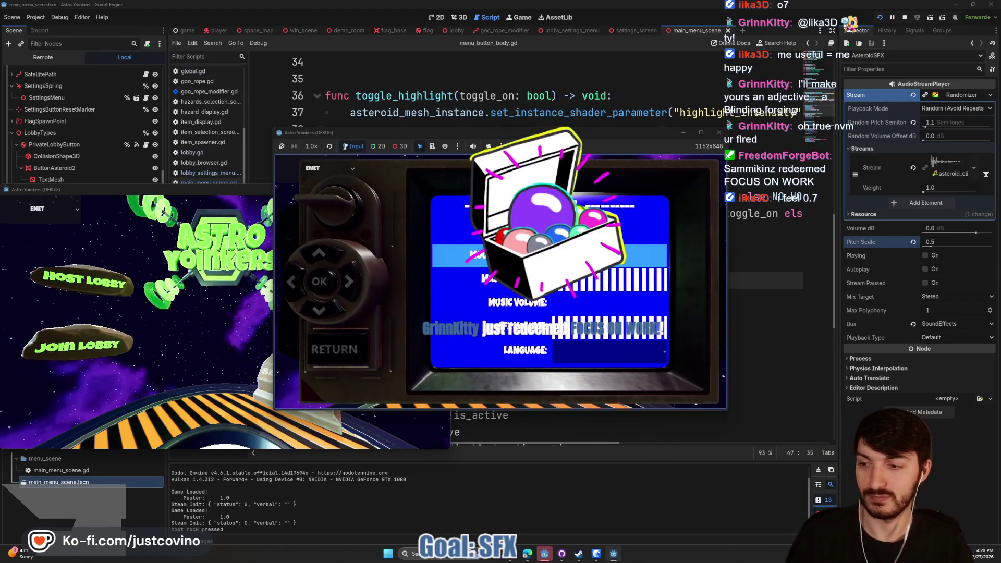
{"action": "key", "text": "Down"}
{"action": "key", "text": "Down"}
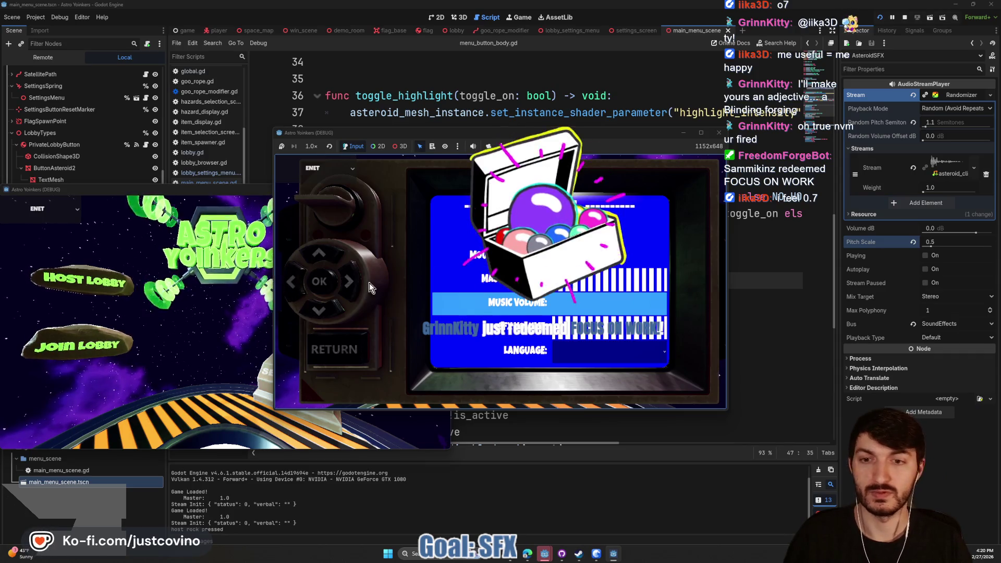
{"action": "left_click", "coordinate": [193, 331]}
{"action": "left_click", "coordinate": [317, 356]}
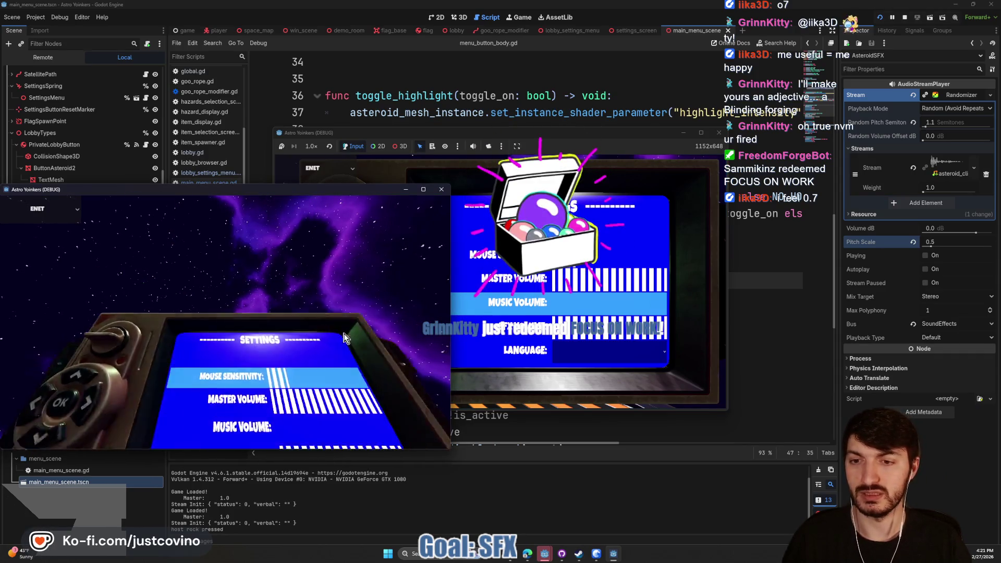
{"action": "left_click", "coordinate": [75, 395]}
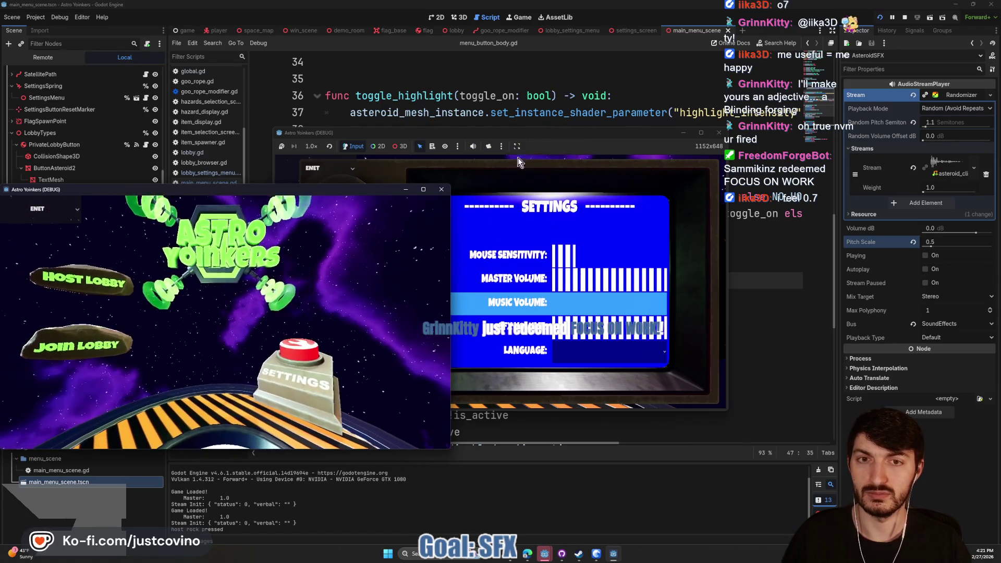
{"action": "left_click_drag", "start_coordinate": [535, 134], "coordinate": [684, 127]}
{"action": "left_click", "coordinate": [499, 343]}
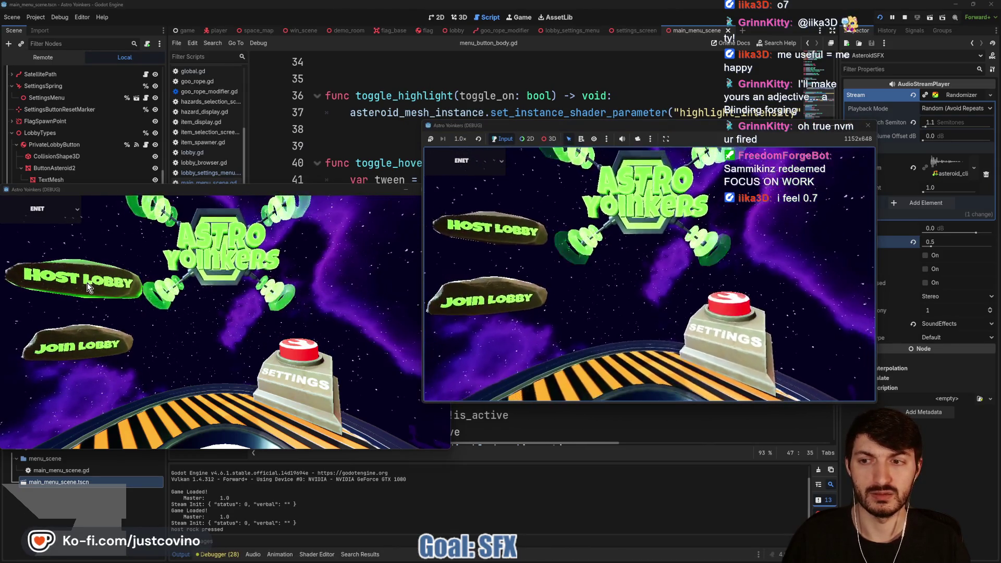
Press Host Lobby twice, then Join Lobby and Main Menu, triggering the null sfx_player error.
{"action": "left_click", "coordinate": [87, 283]}
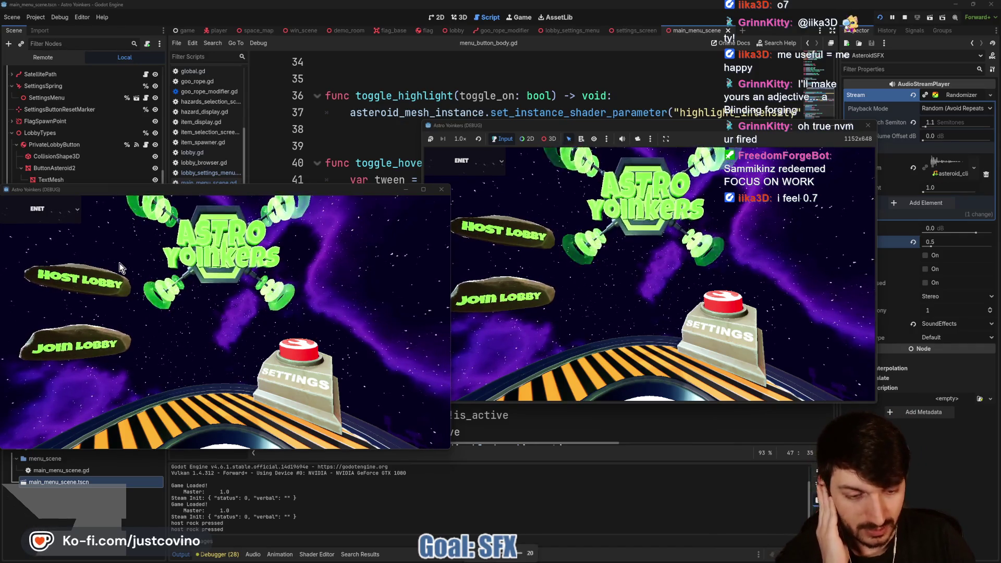
{"action": "left_click", "coordinate": [92, 280]}
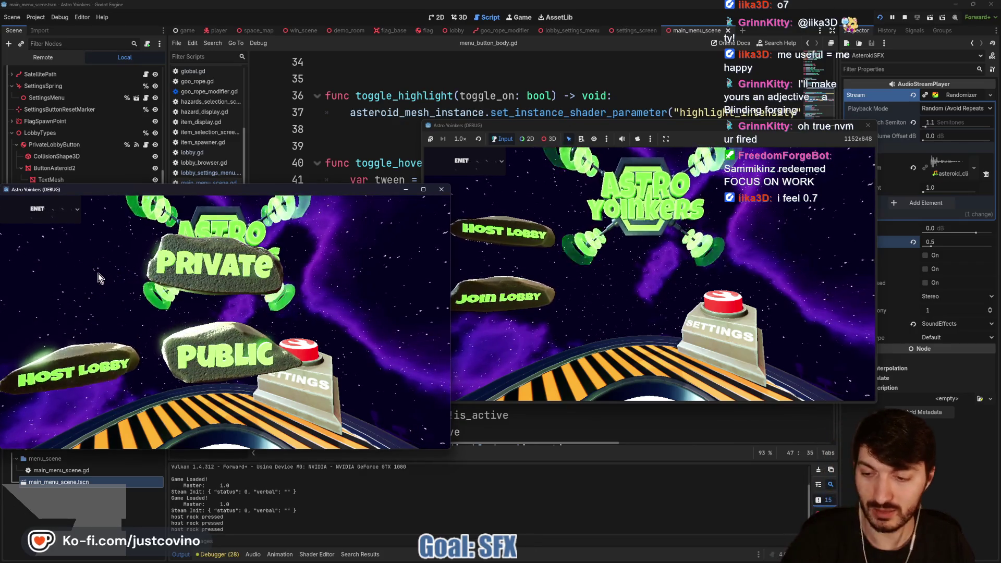
{"action": "left_click", "coordinate": [98, 273]}
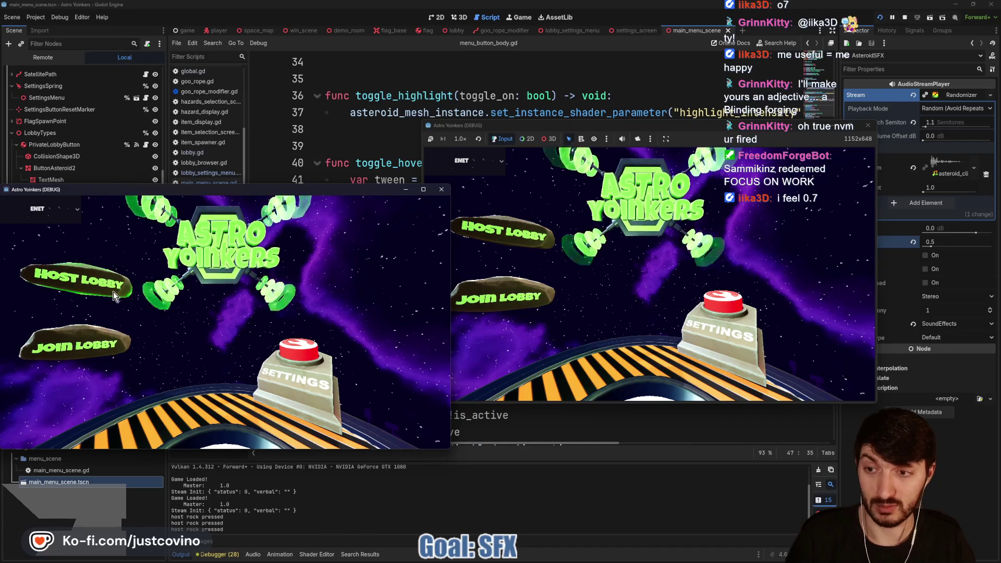
{"action": "left_click", "coordinate": [84, 339]}
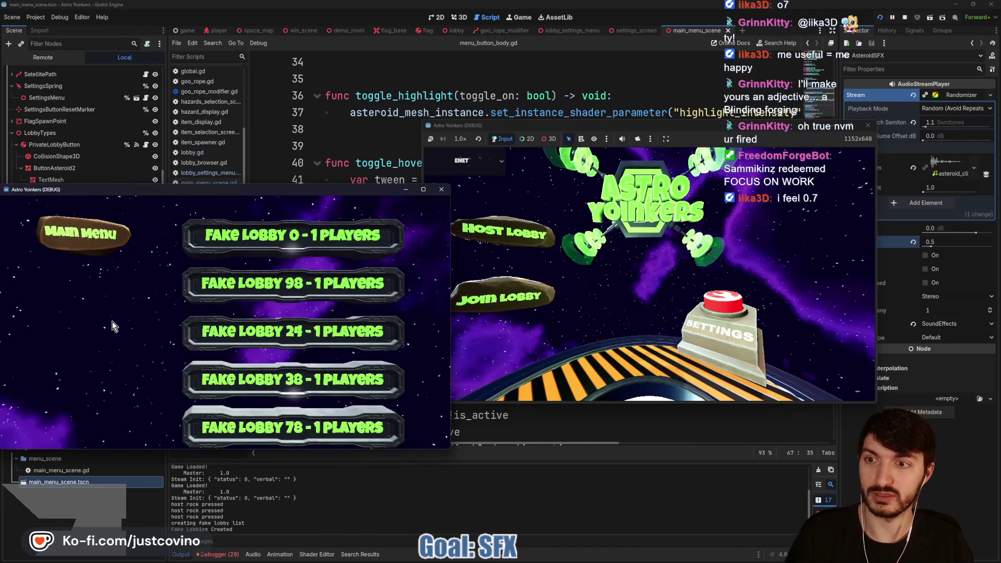
{"action": "left_click", "coordinate": [78, 234]}
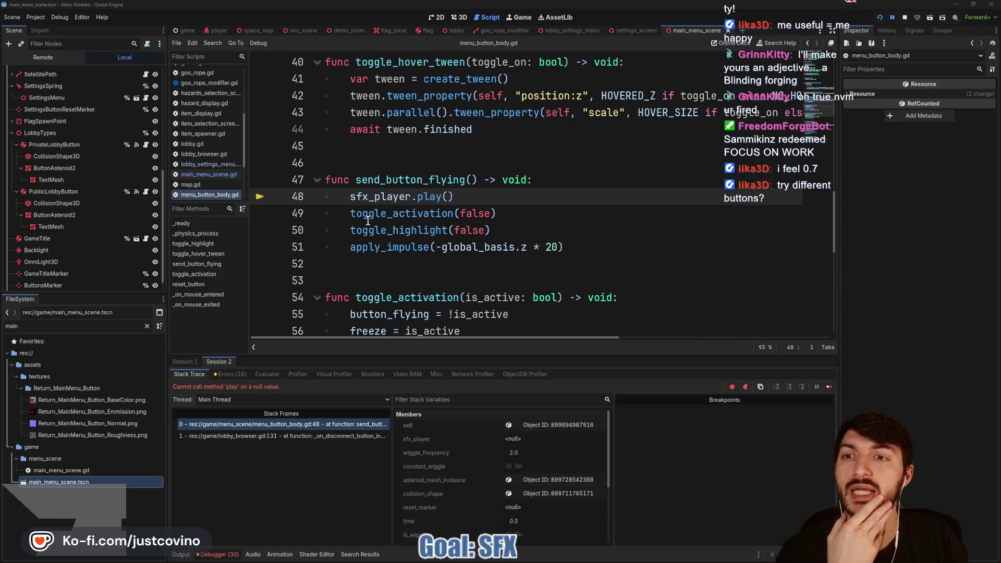
Stop the debugger and check PublicLobbyButton's and PrivateLobbyButton's Sfx Player assignments.
{"action": "key", "text": "F8"}
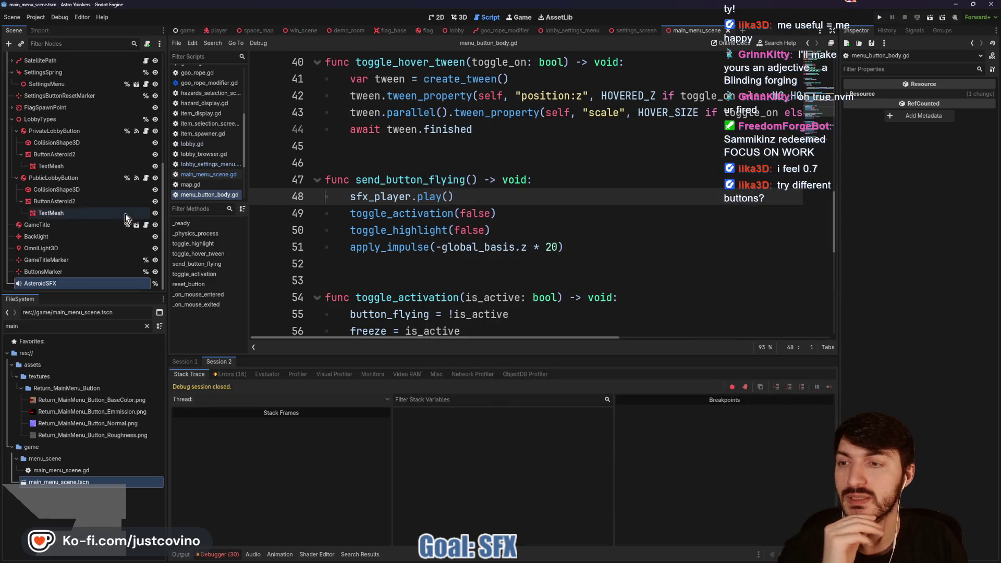
{"action": "scroll", "coordinate": [52, 260], "scroll_direction": "up", "scroll_amount": 2}
{"action": "left_click", "coordinate": [55, 237]}
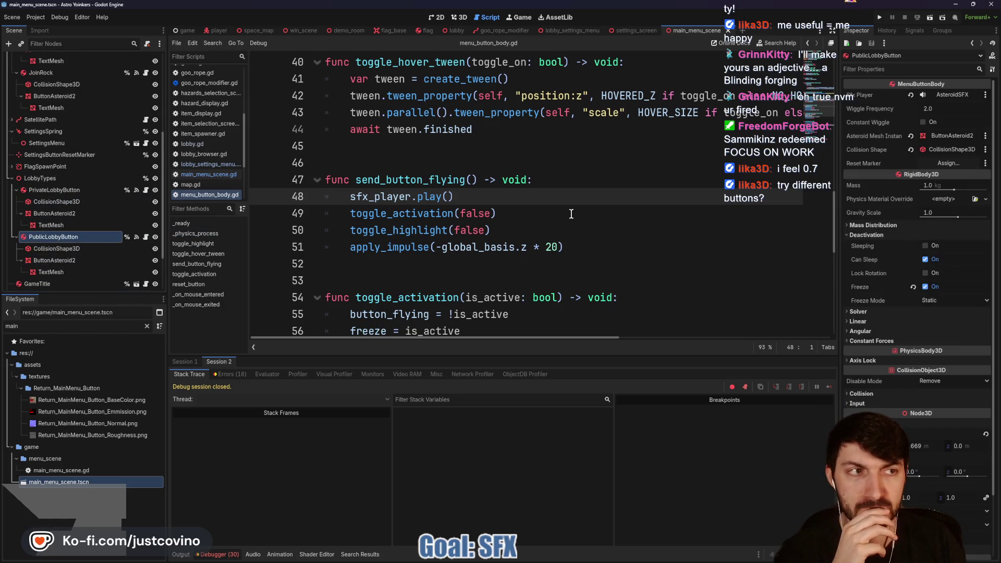
{"action": "left_click", "coordinate": [45, 191]}
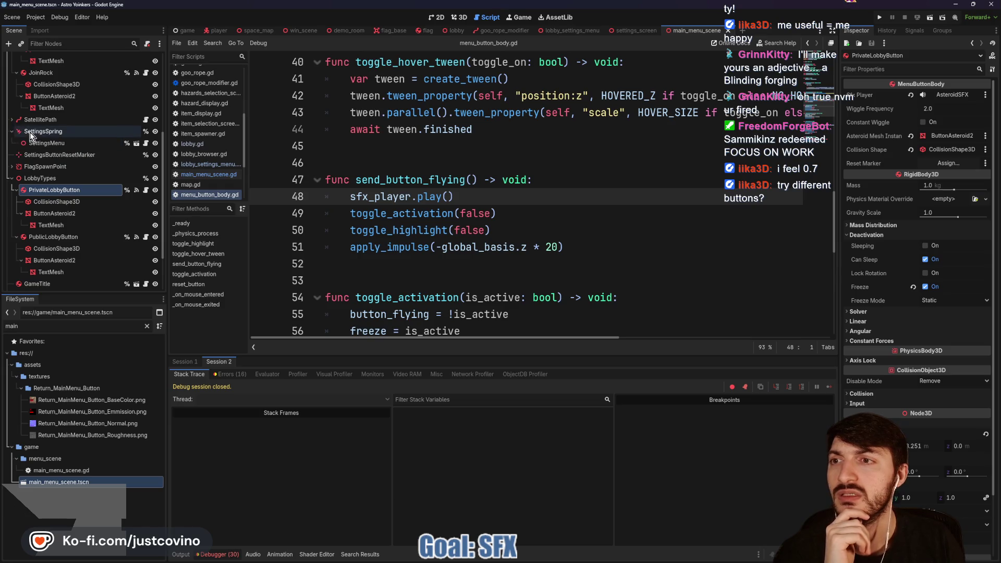
Check HostRock's Sfx Player assignment in the Inspector.
{"action": "scroll", "coordinate": [30, 131], "scroll_direction": "up", "scroll_amount": 1}
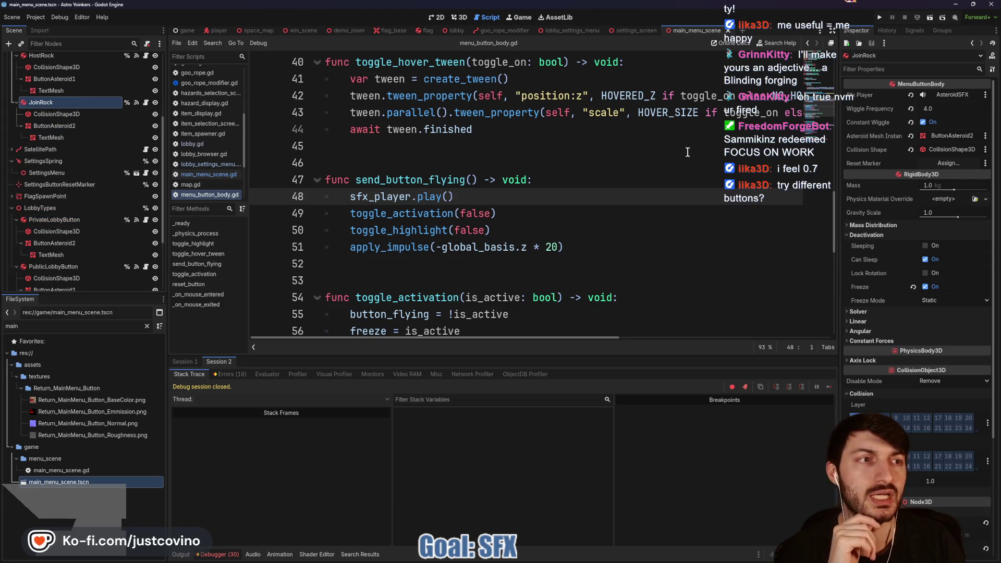
{"action": "scroll", "coordinate": [94, 128], "scroll_direction": "up", "scroll_amount": 2}
{"action": "left_click", "coordinate": [51, 86]}
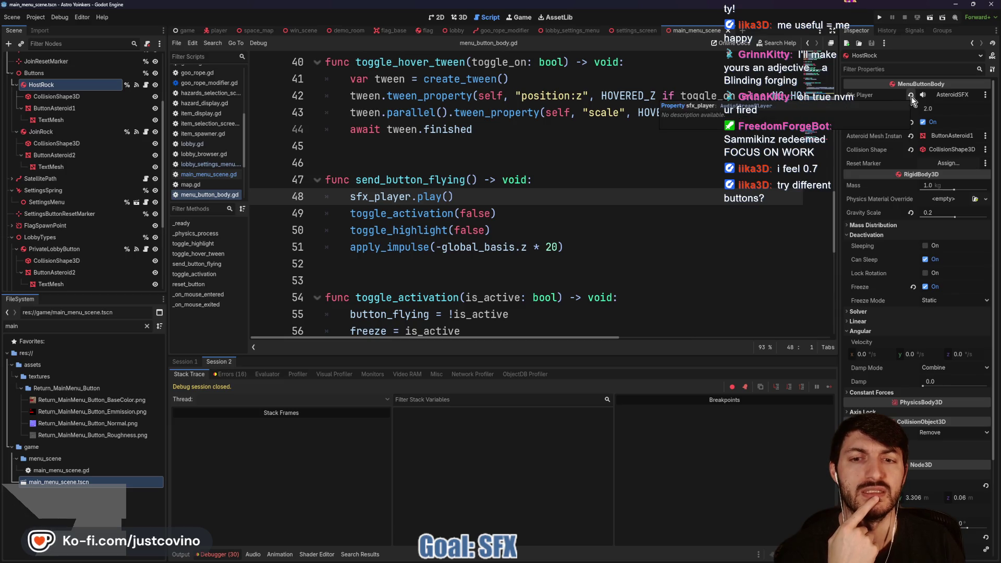
{"action": "scroll", "coordinate": [578, 172], "scroll_direction": "down", "scroll_amount": 4}
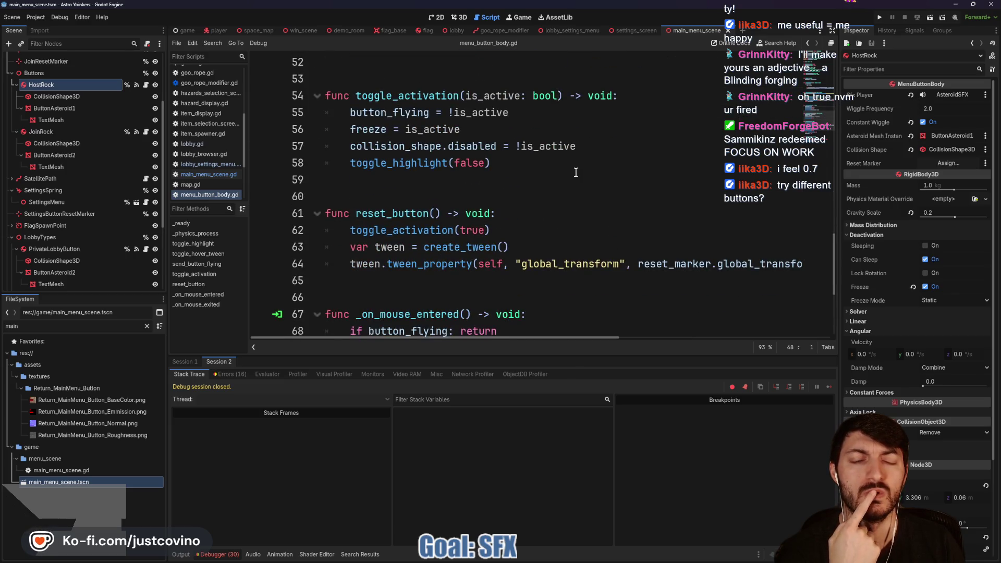
{"action": "scroll", "coordinate": [573, 173], "scroll_direction": "down", "scroll_amount": 3}
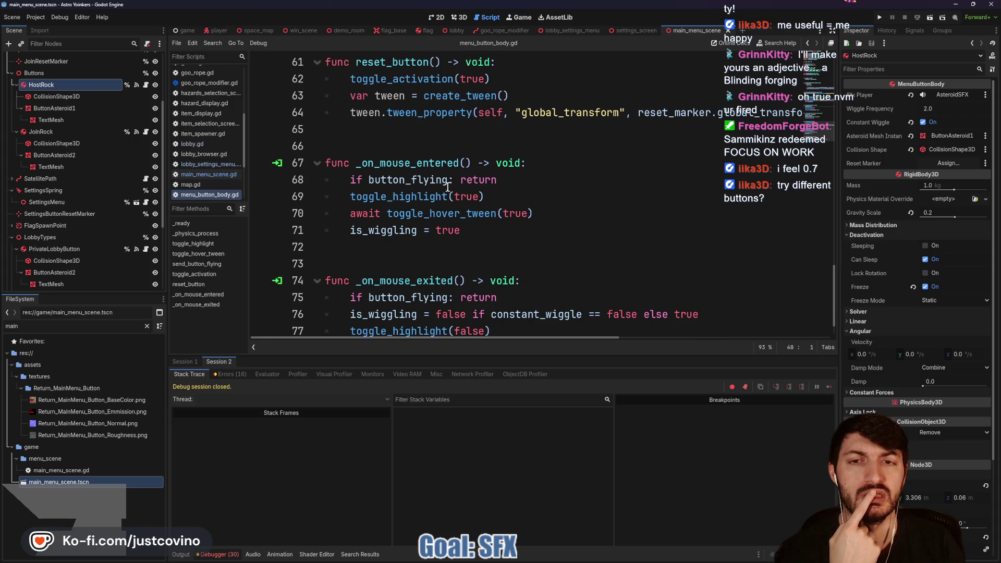
{"action": "scroll", "coordinate": [409, 189], "scroll_direction": "down", "scroll_amount": 1}
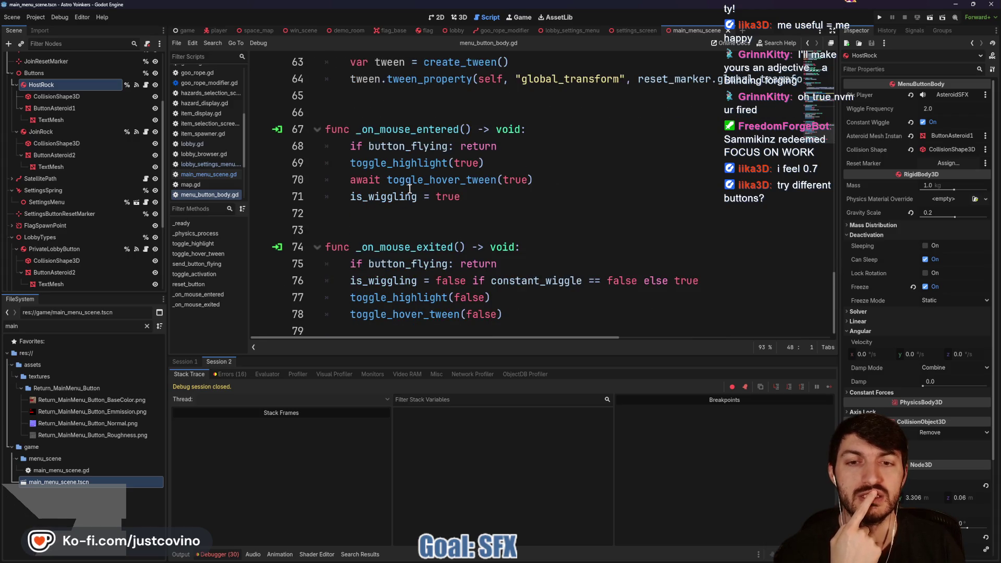
{"action": "scroll", "coordinate": [576, 184], "scroll_direction": "up", "scroll_amount": 9}
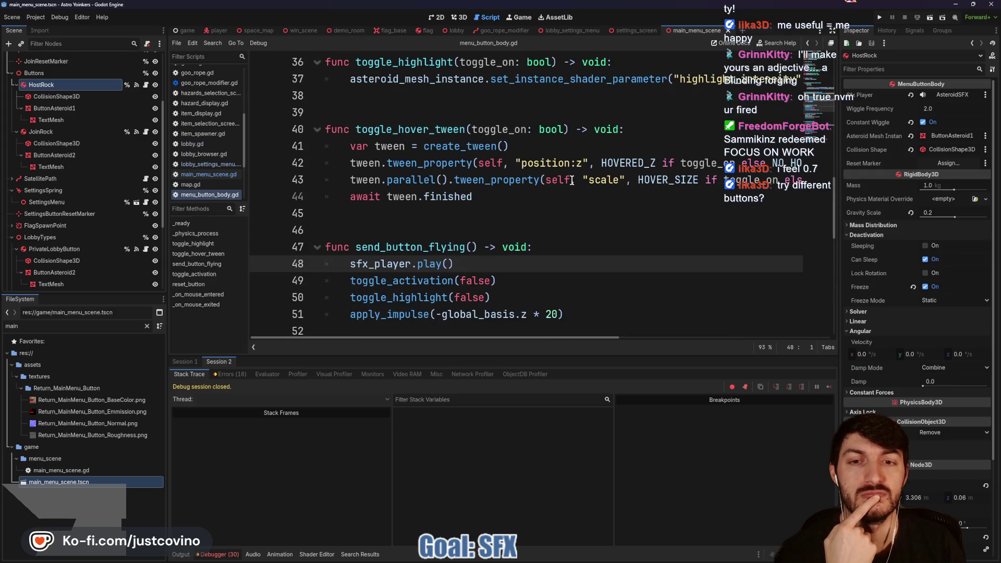
{"action": "scroll", "coordinate": [570, 179], "scroll_direction": "down", "scroll_amount": 9}
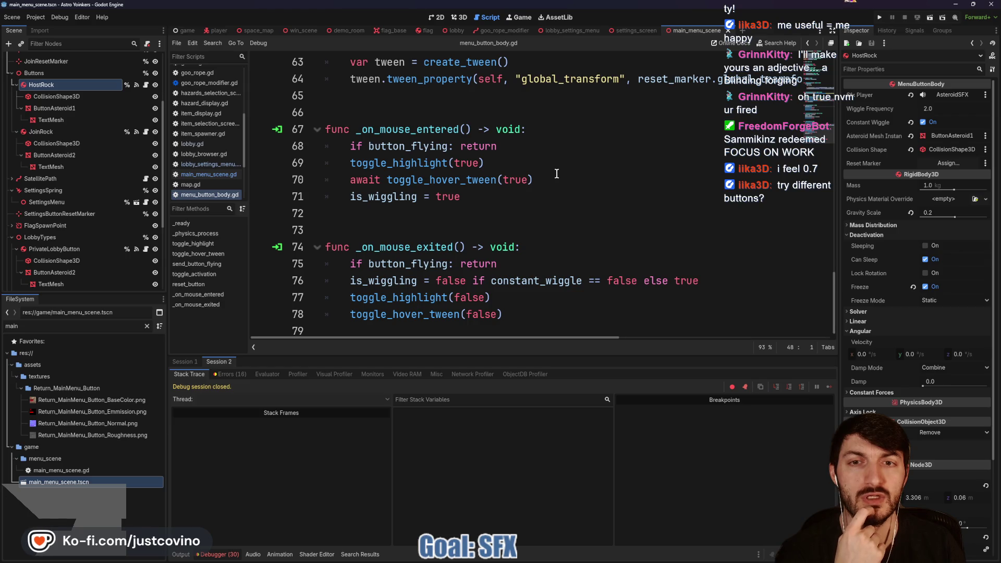
{"action": "scroll", "coordinate": [557, 174], "scroll_direction": "up", "scroll_amount": 9}
{"action": "scroll", "coordinate": [557, 174], "scroll_direction": "down", "scroll_amount": 4}
{"action": "scroll", "coordinate": [557, 174], "scroll_direction": "up", "scroll_amount": 5}
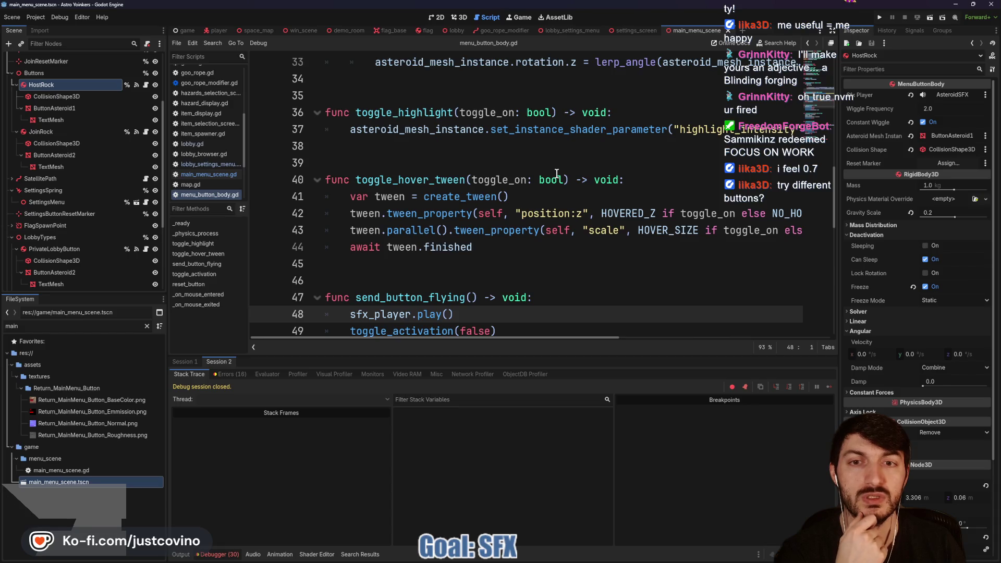
Reassign HostRock's Sfx Player to AsteroidSFX and run the project again.
{"action": "left_click", "coordinate": [959, 93]}
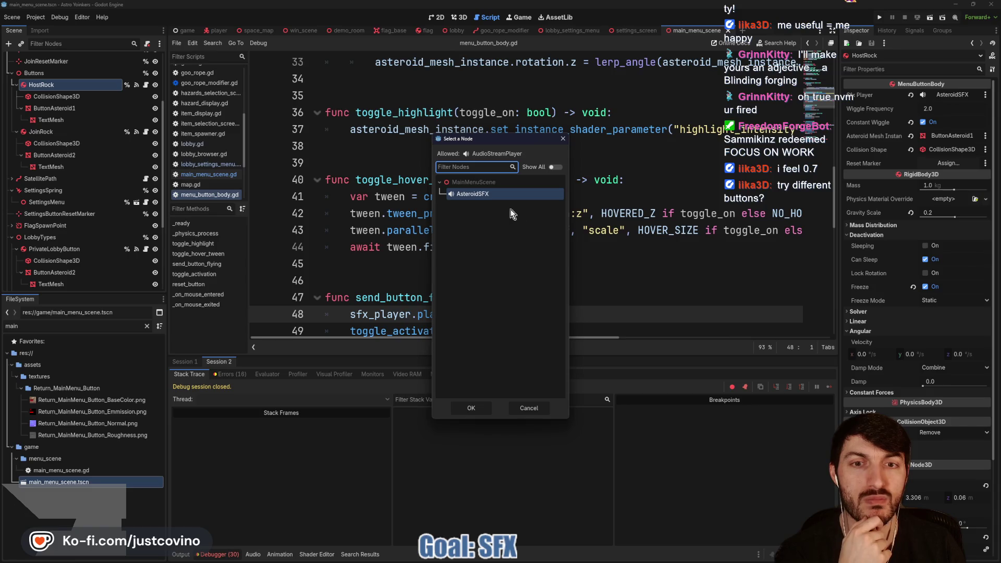
{"action": "left_click", "coordinate": [460, 405]}
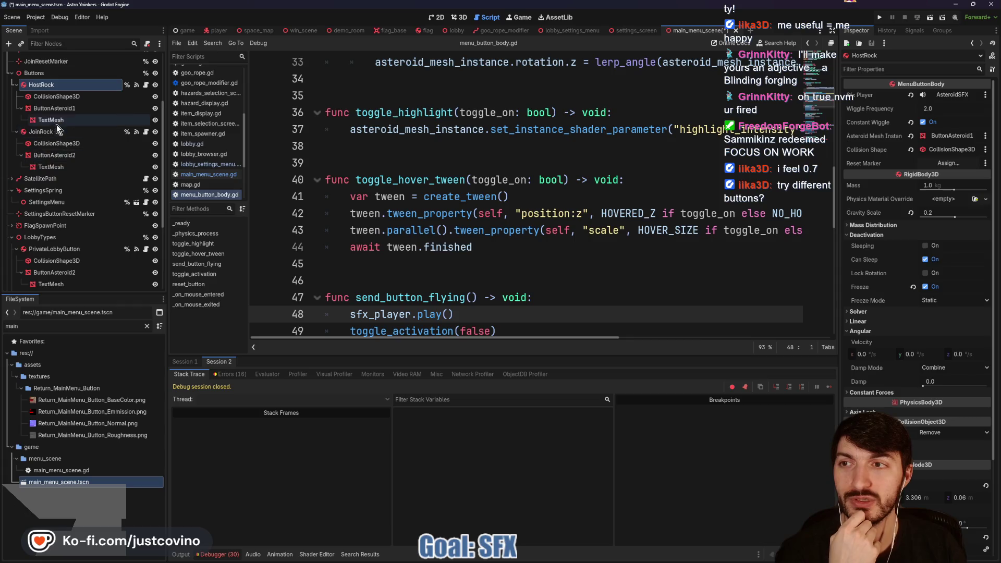
{"action": "scroll", "coordinate": [79, 151], "scroll_direction": "up", "scroll_amount": 3}
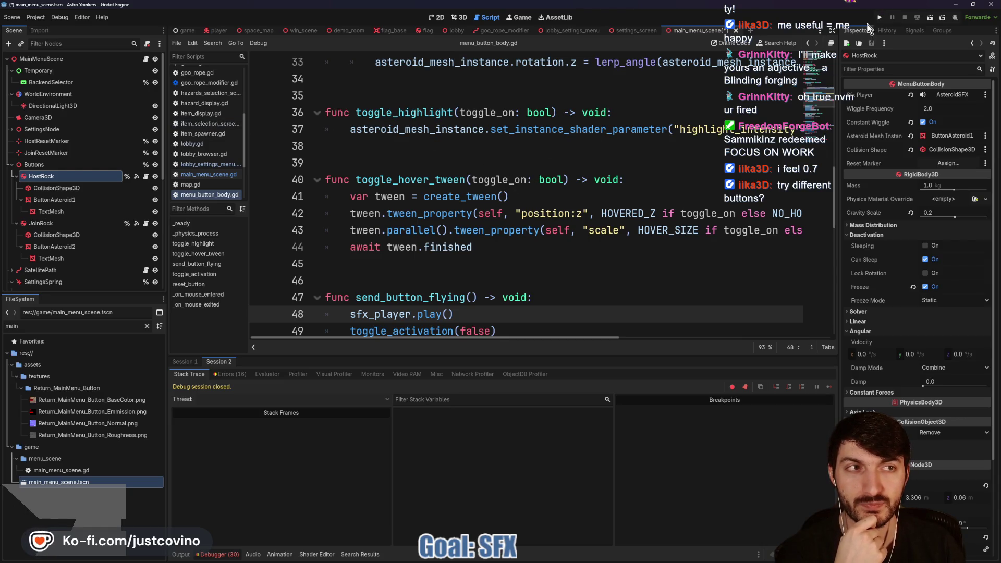
{"action": "scroll", "coordinate": [450, 187], "scroll_direction": "down", "scroll_amount": 1}
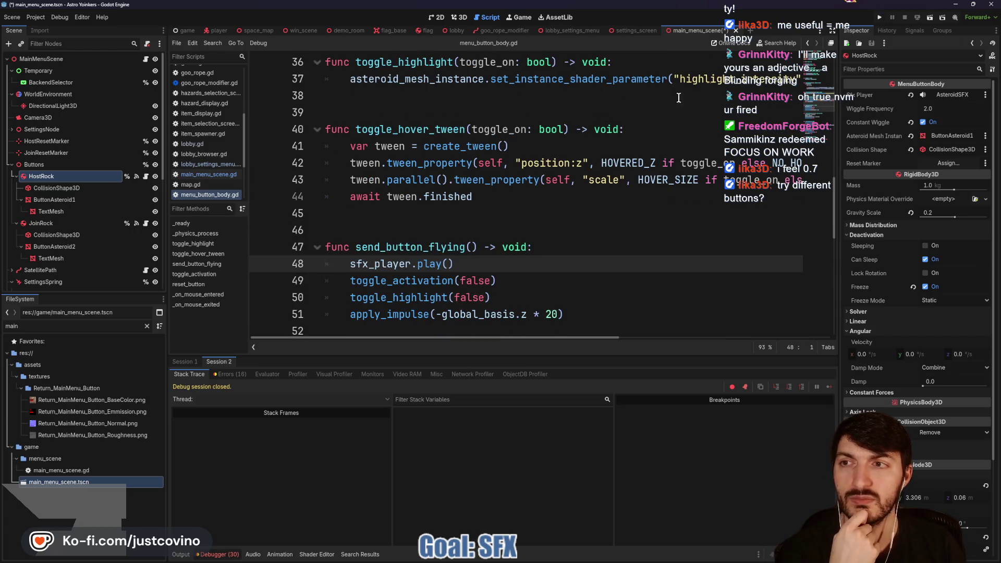
{"action": "left_click", "coordinate": [881, 20]}
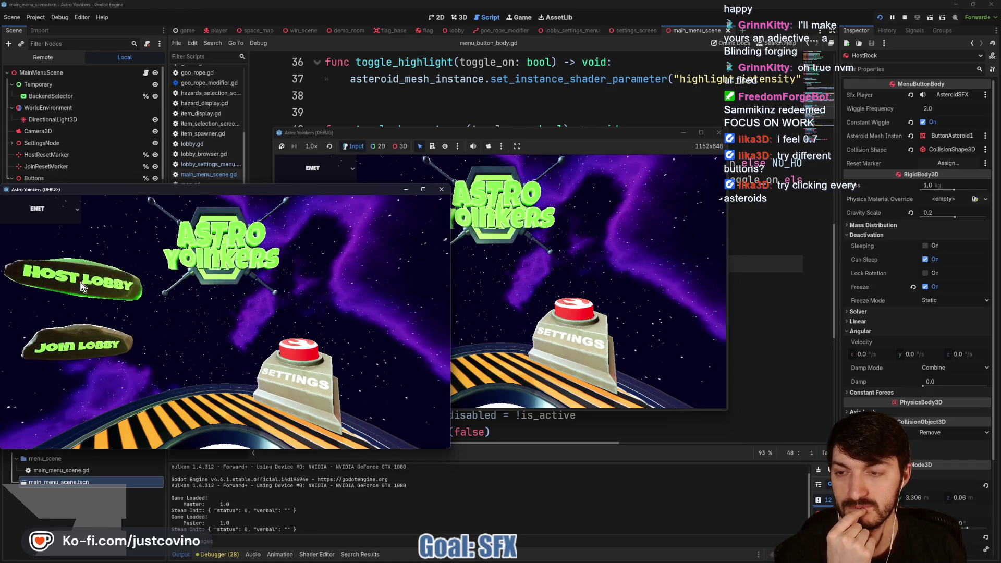
Open the settings screen in both game windows, stop the game, and open the game scene tab.
{"action": "left_click", "coordinate": [306, 365]}
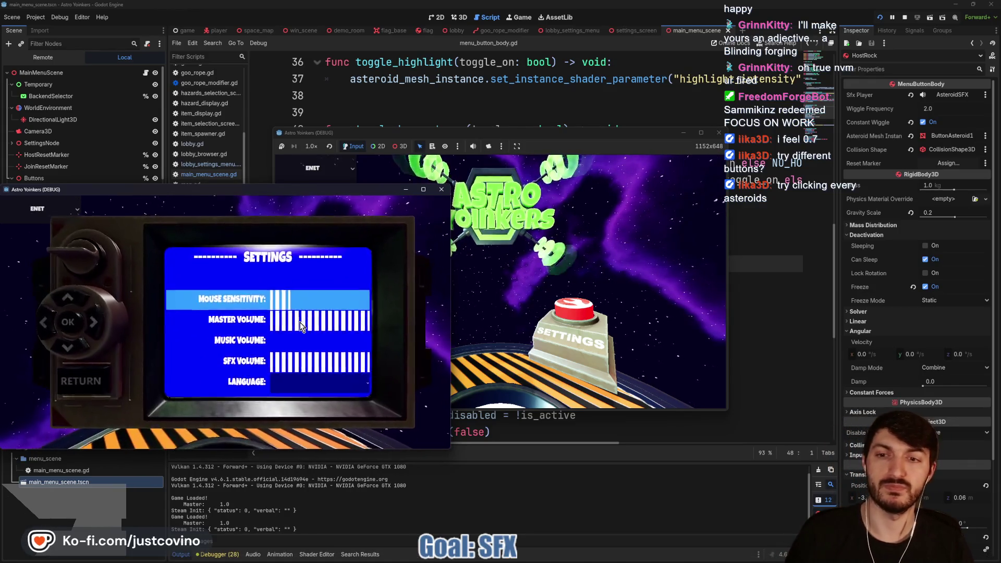
{"action": "left_click", "coordinate": [82, 393]}
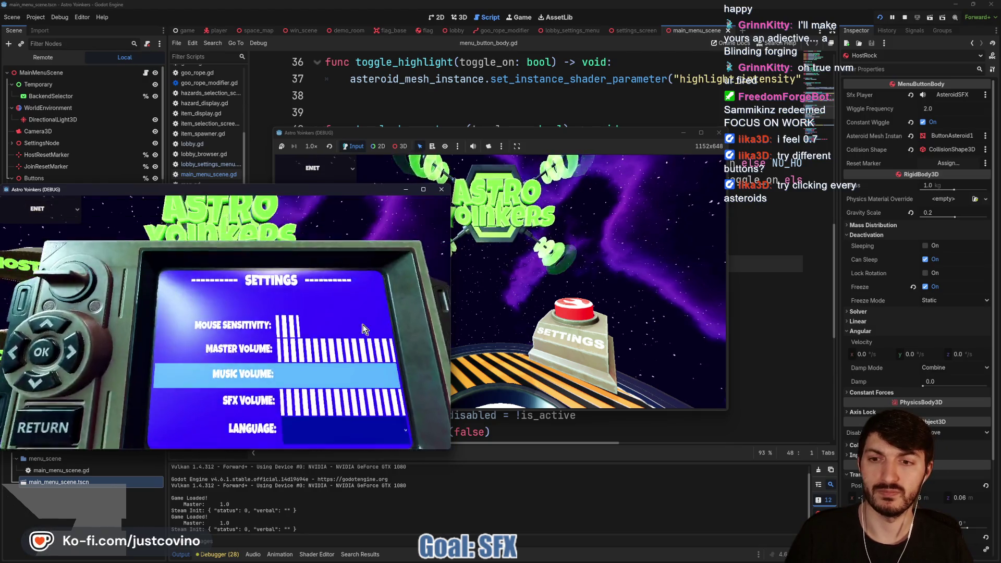
{"action": "left_click", "coordinate": [542, 139]}
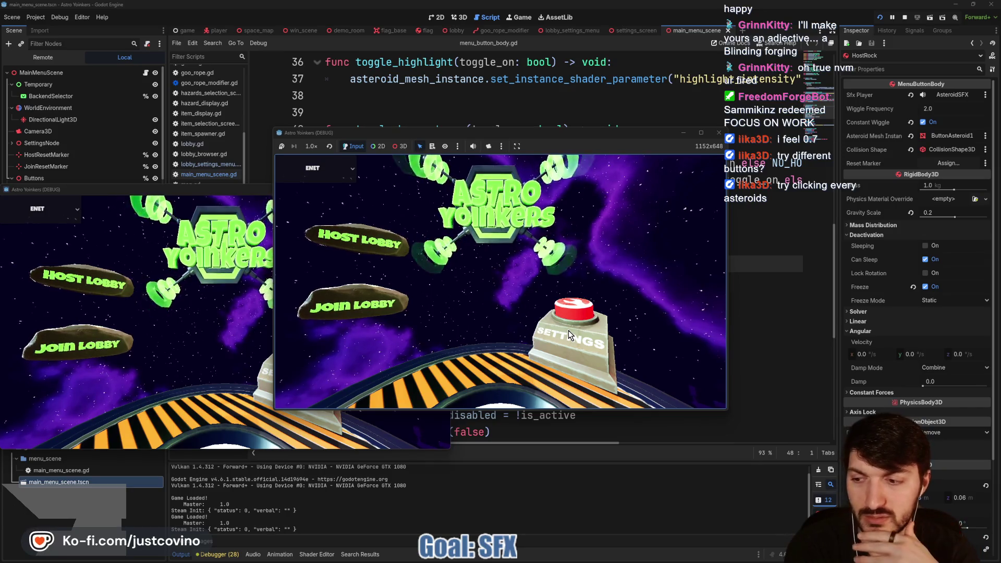
{"action": "left_click", "coordinate": [568, 335]}
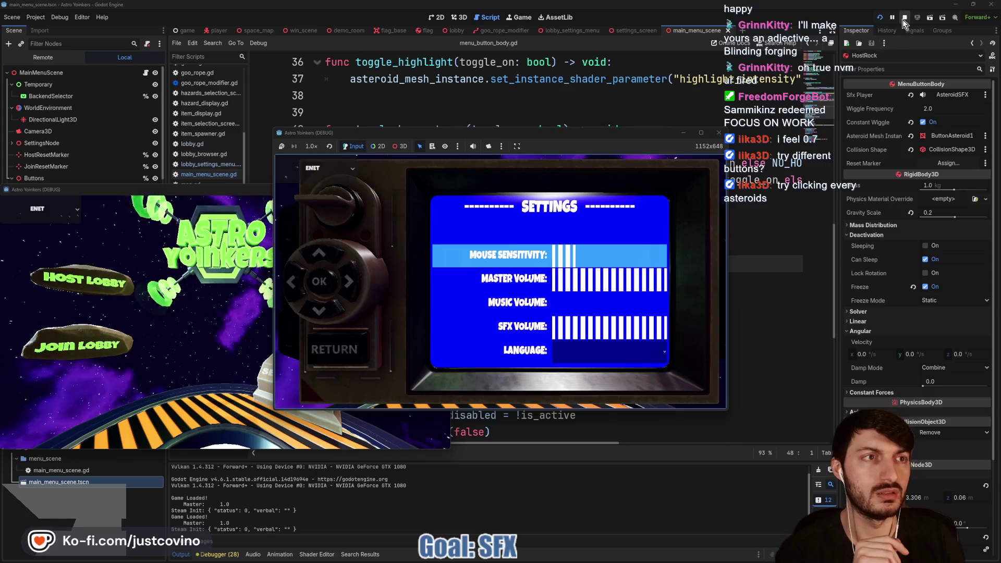
{"action": "left_click", "coordinate": [904, 18]}
{"action": "left_click", "coordinate": [184, 31]}
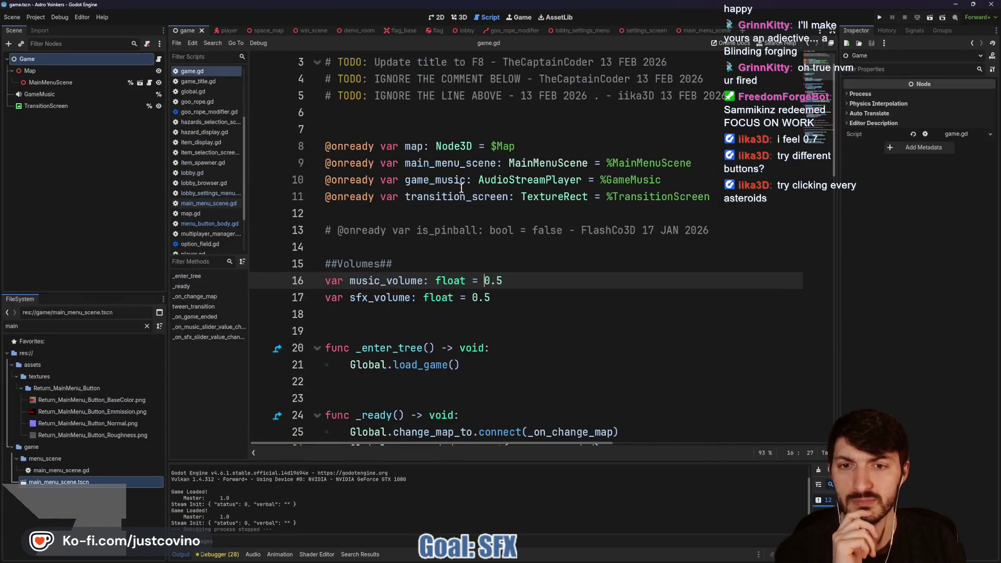
Open global.gd and follow SoundManager on line 137 to its definition.
{"action": "scroll", "coordinate": [466, 223], "scroll_direction": "down", "scroll_amount": 5}
{"action": "scroll", "coordinate": [393, 193], "scroll_direction": "down", "scroll_amount": 10}
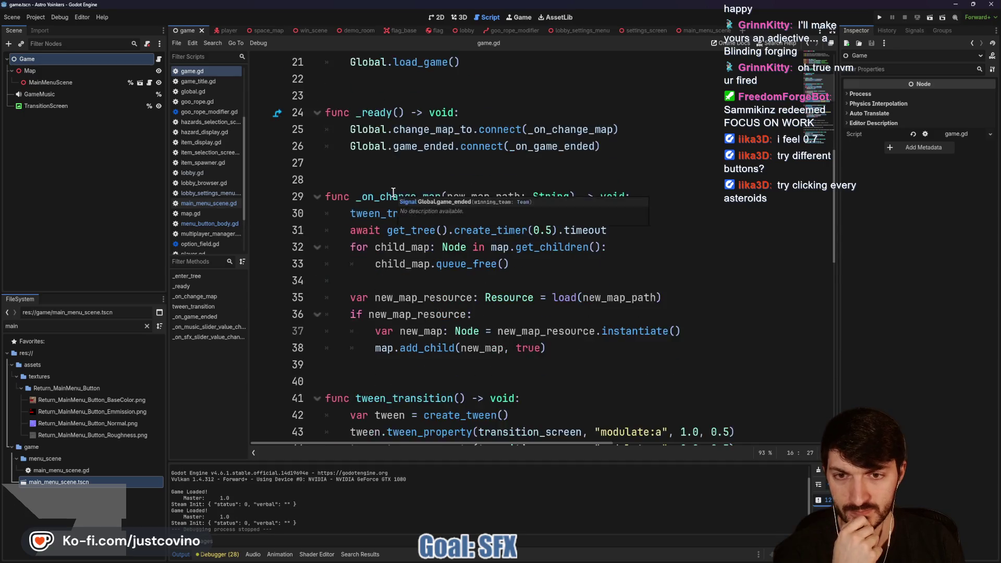
{"action": "scroll", "coordinate": [386, 203], "scroll_direction": "down", "scroll_amount": 3}
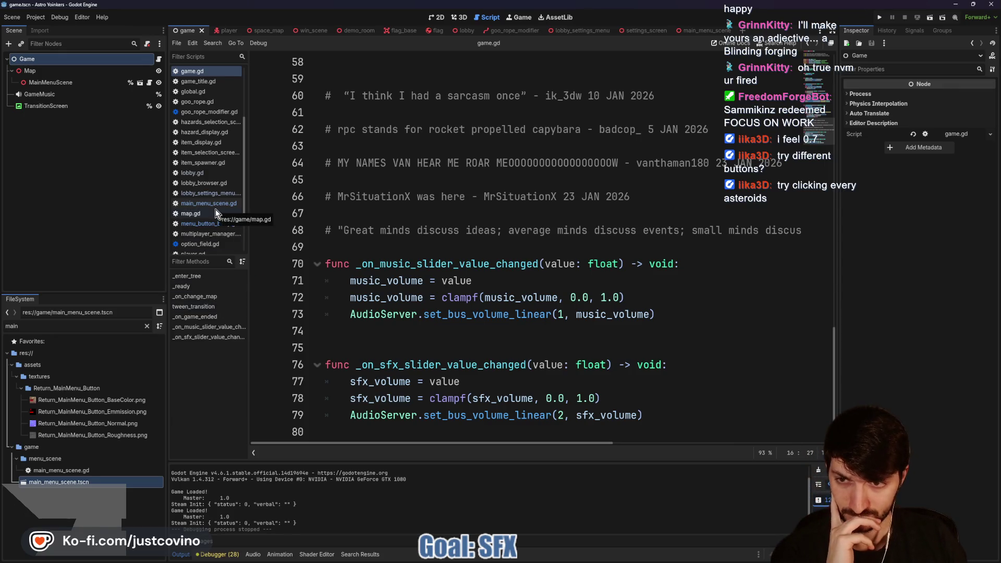
{"action": "left_click", "coordinate": [202, 91]}
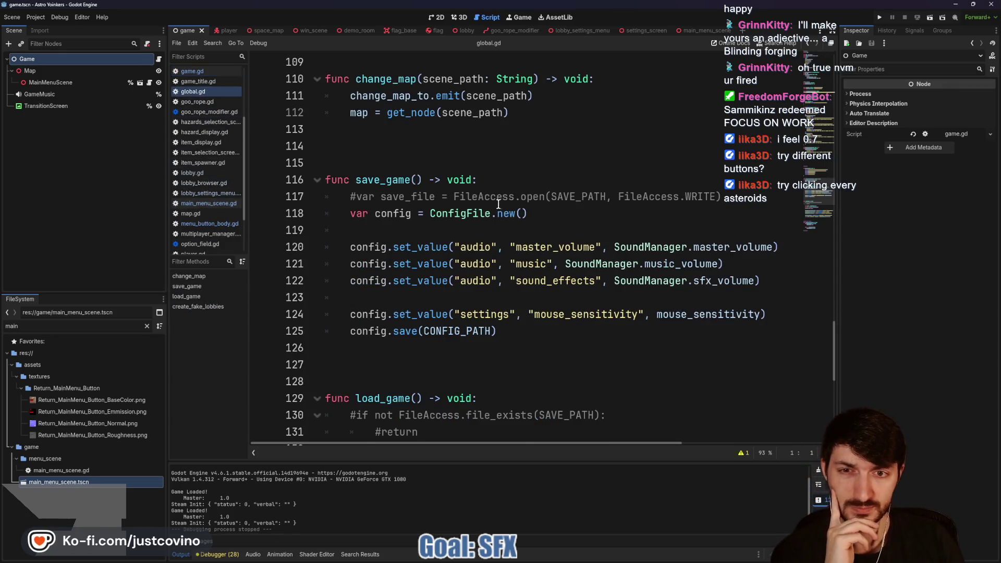
{"action": "scroll", "coordinate": [355, 184], "scroll_direction": "down", "scroll_amount": 8}
{"action": "scroll", "coordinate": [356, 184], "scroll_direction": "up", "scroll_amount": 1}
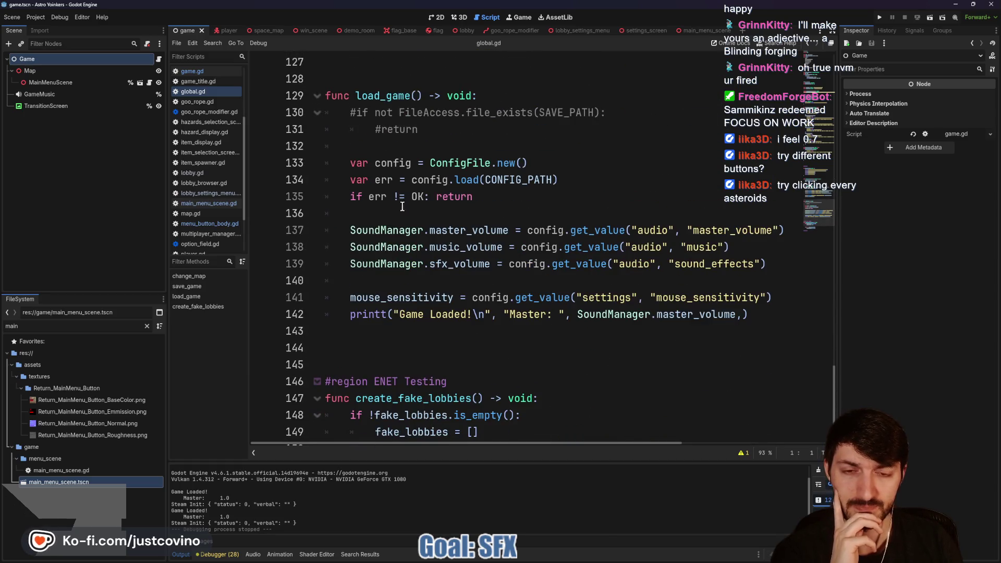
{"action": "double_click", "coordinate": [393, 232]}
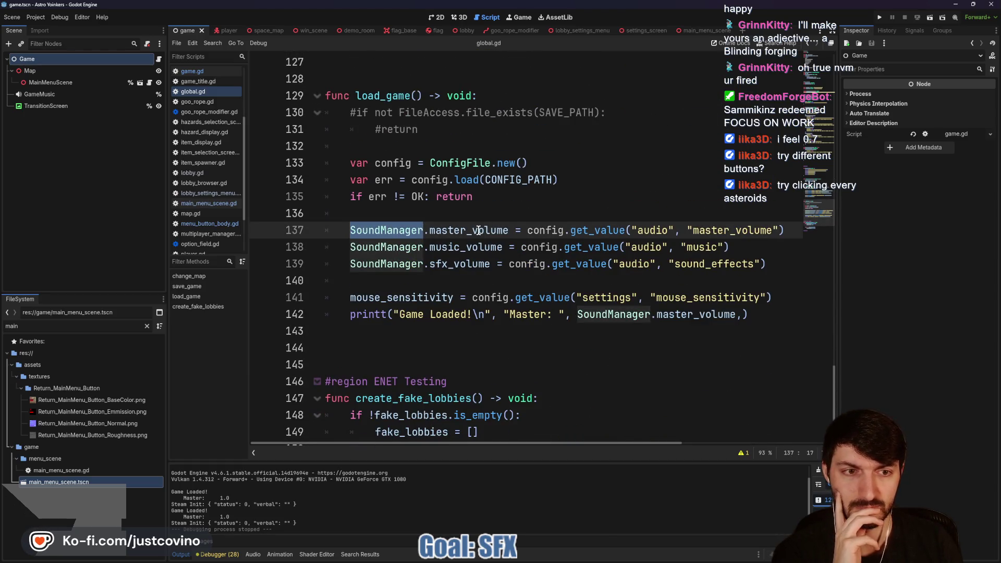
{"action": "key", "text": "Down"}
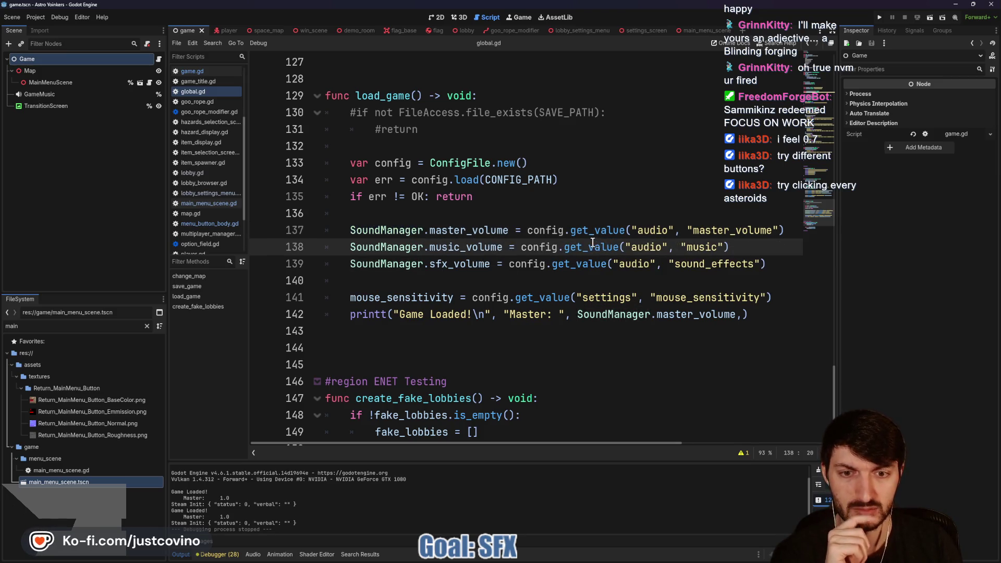
{"action": "left_click", "coordinate": [390, 250], "text": "ctrl"}
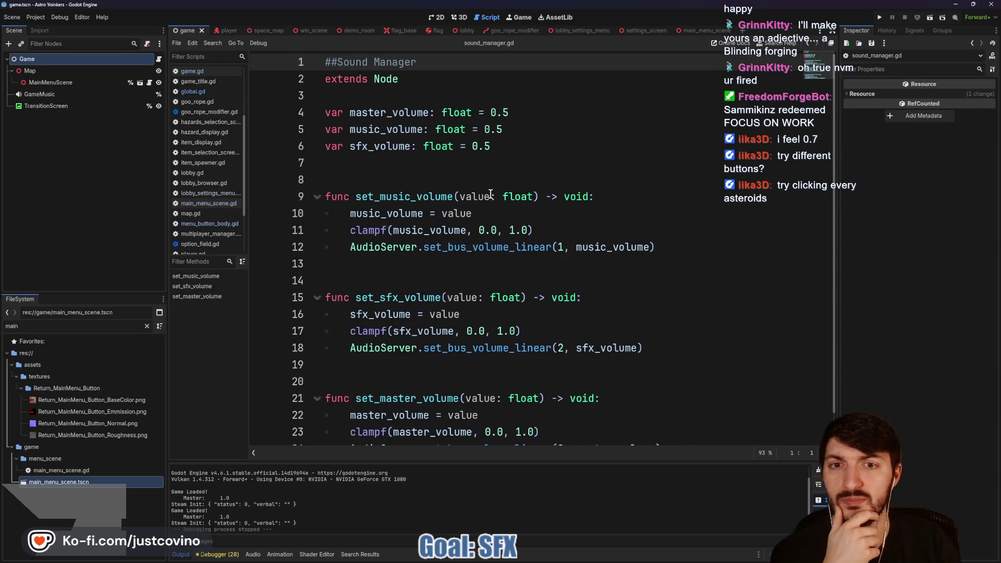
Review GameMusic's properties, then place the cursor on line 8 of sound_manager.gd.
{"action": "left_click", "coordinate": [94, 97]}
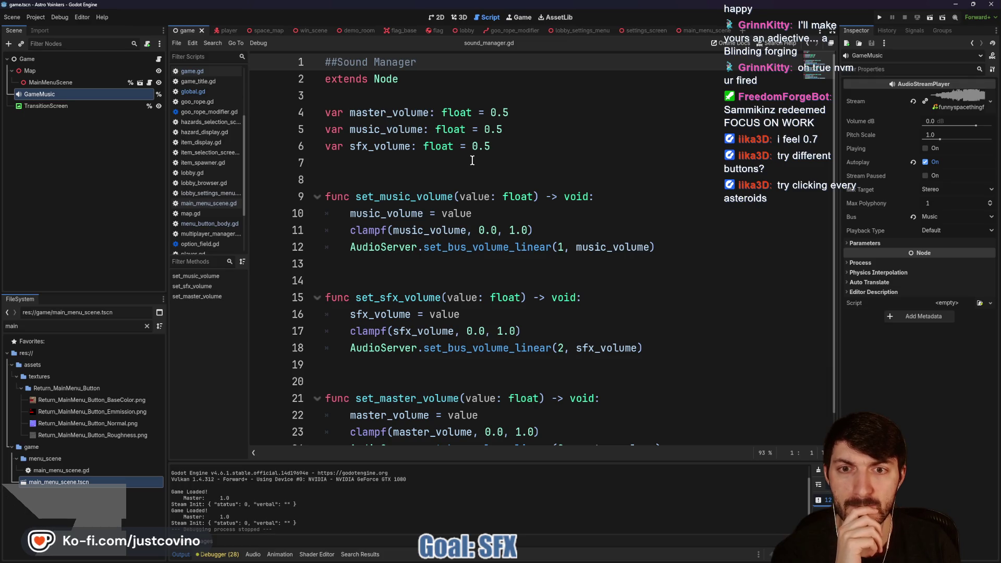
{"action": "scroll", "coordinate": [473, 159], "scroll_direction": "down", "scroll_amount": 1}
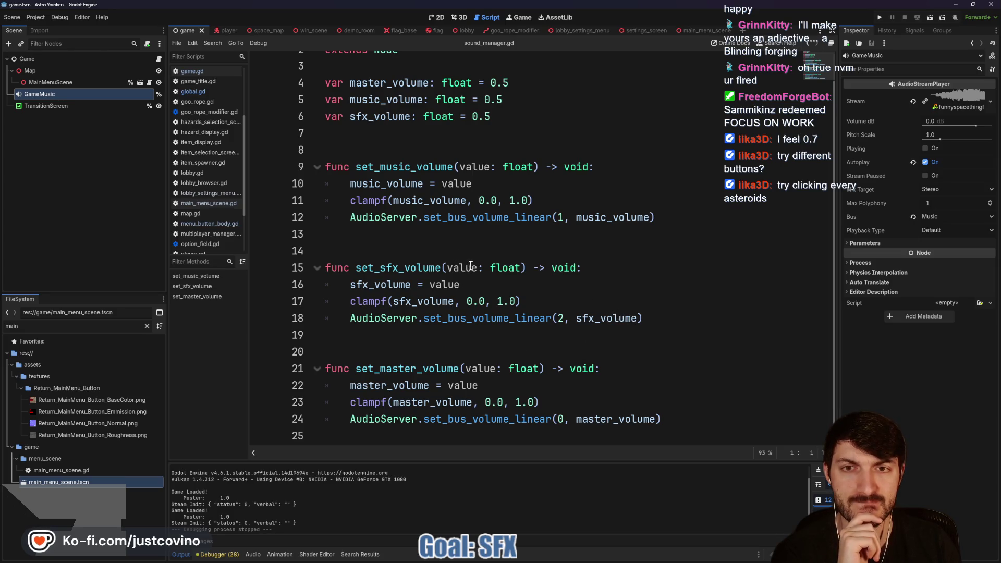
{"action": "scroll", "coordinate": [471, 264], "scroll_direction": "up", "scroll_amount": 1}
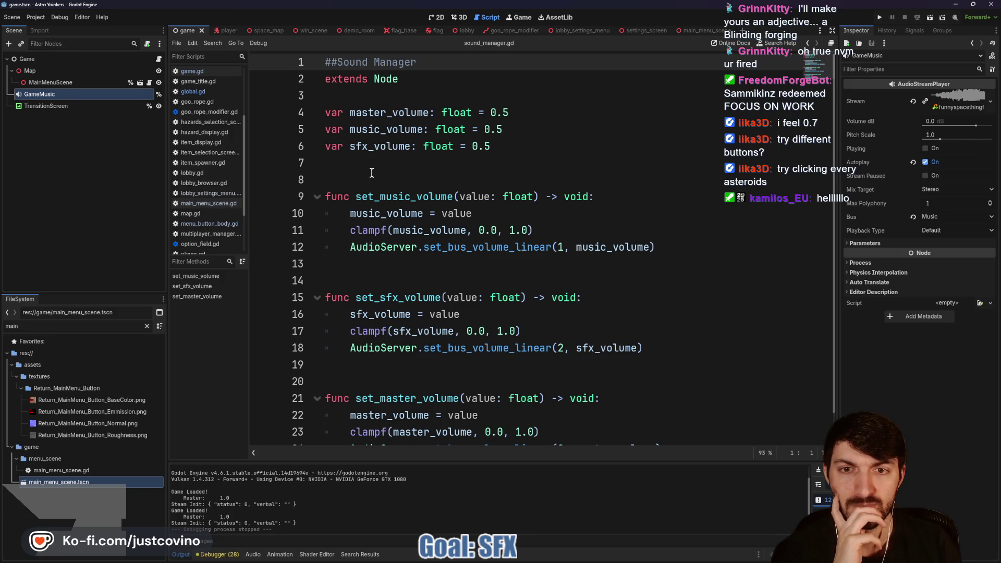
{"action": "scroll", "coordinate": [371, 173], "scroll_direction": "down", "scroll_amount": 1}
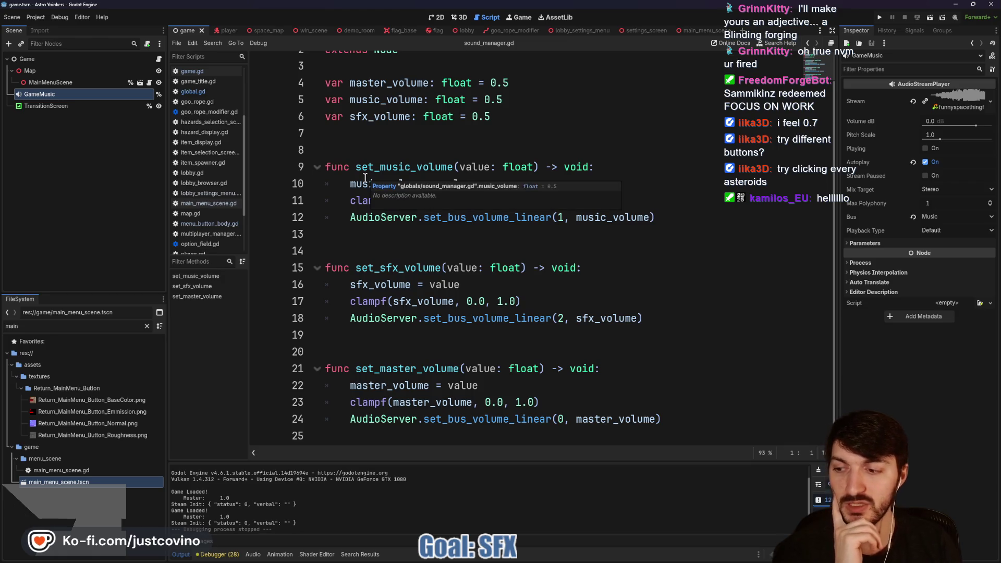
{"action": "left_click", "coordinate": [367, 147]}
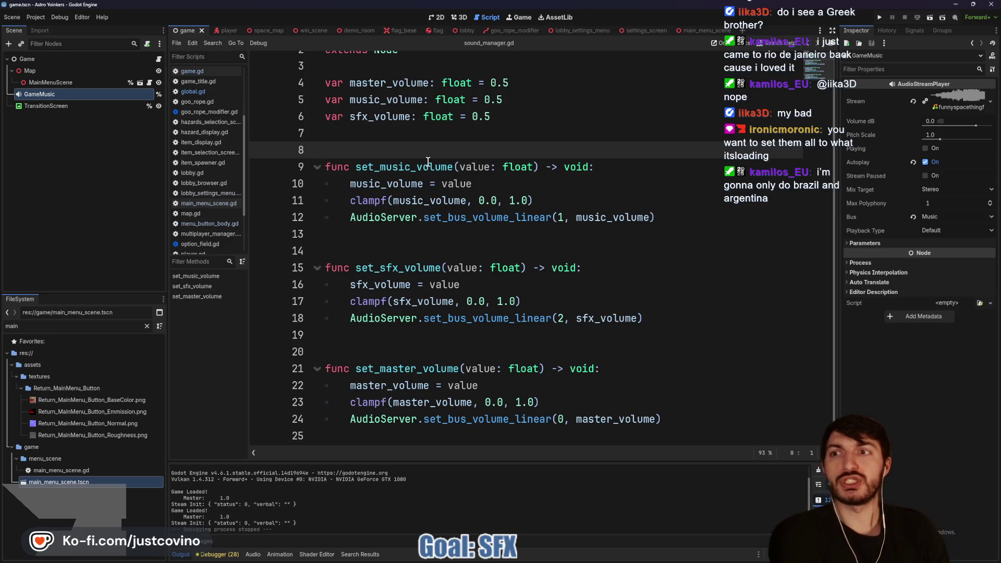
{"action": "scroll", "coordinate": [426, 141], "scroll_direction": "up", "scroll_amount": 1}
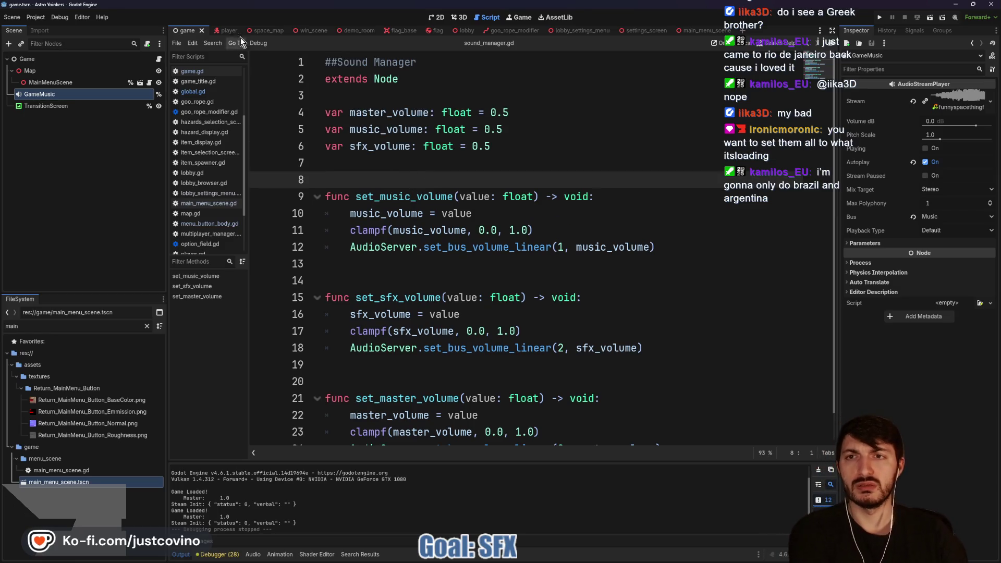
{"action": "left_click", "coordinate": [212, 92]}
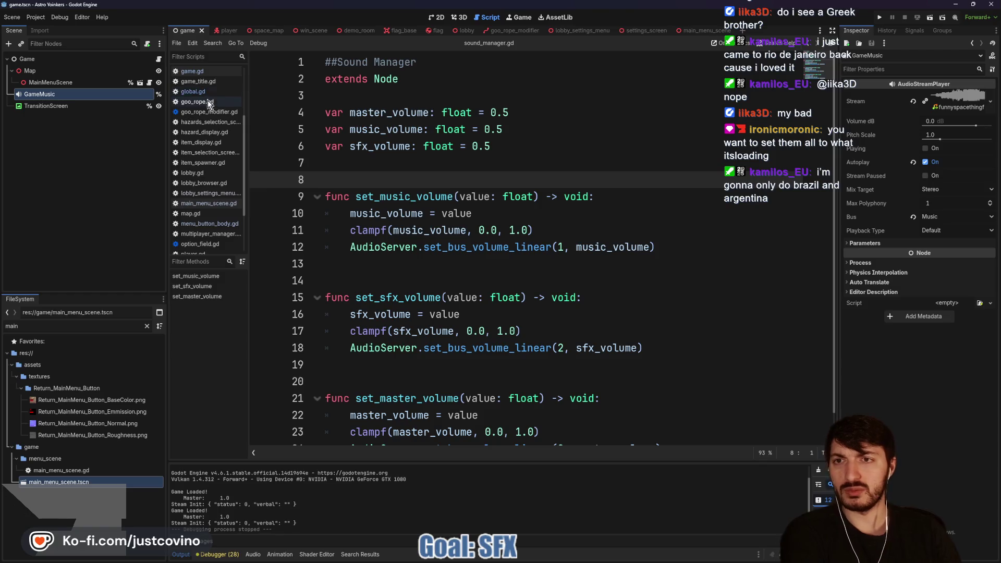
{"action": "left_click", "coordinate": [477, 230]}
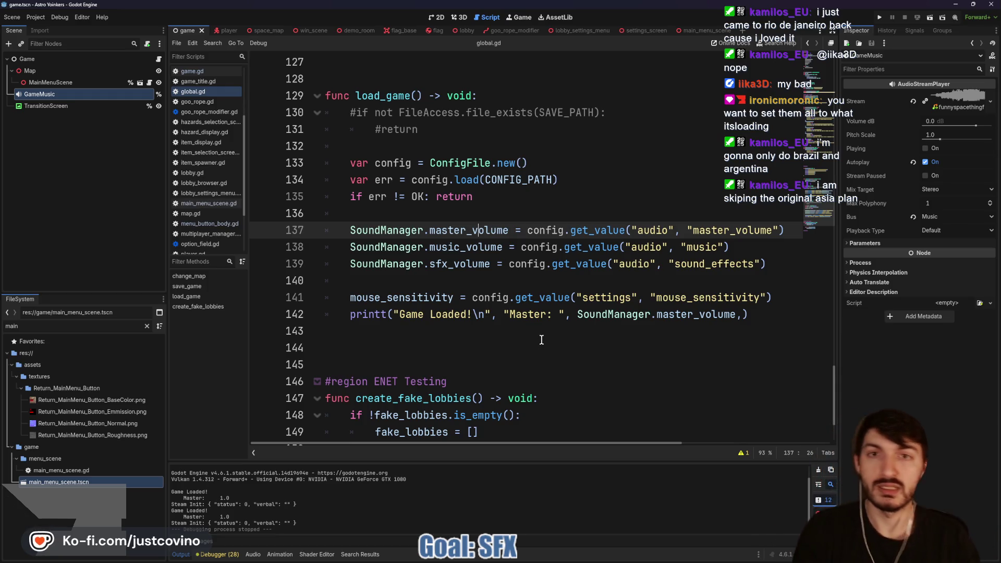
{"action": "scroll", "coordinate": [211, 103], "scroll_direction": "down", "scroll_amount": 3}
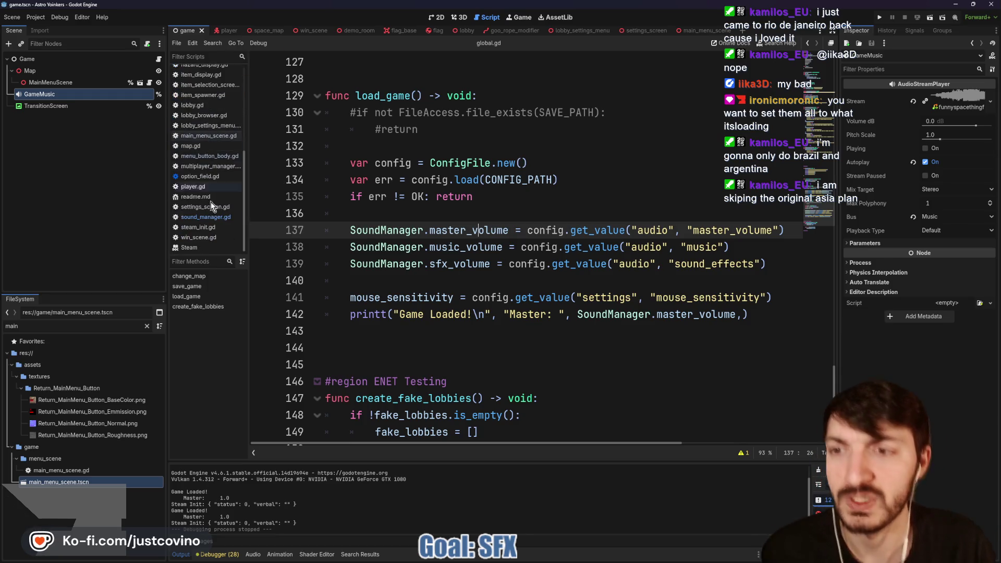
{"action": "left_click", "coordinate": [187, 218]}
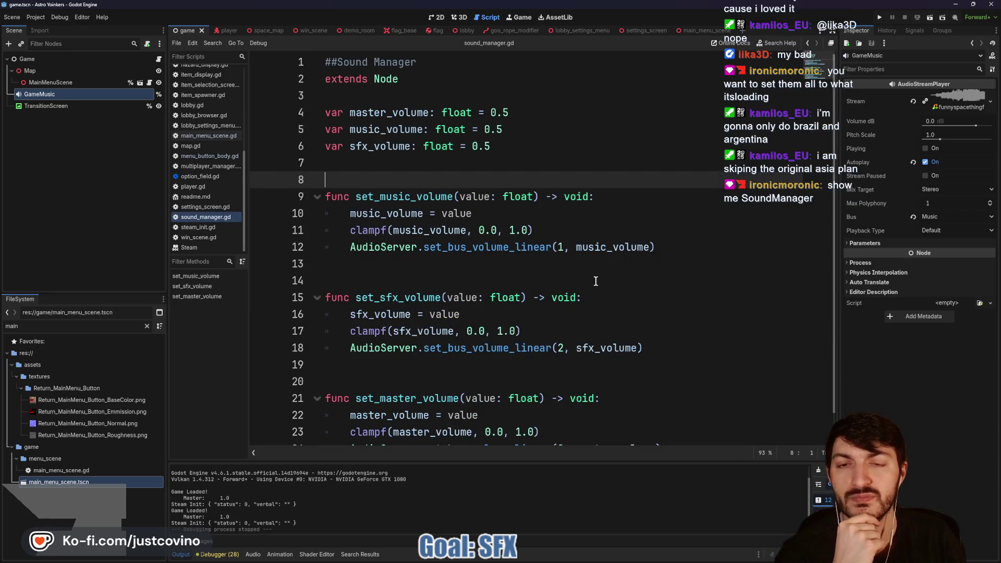
{"action": "scroll", "coordinate": [577, 280], "scroll_direction": "down", "scroll_amount": 1}
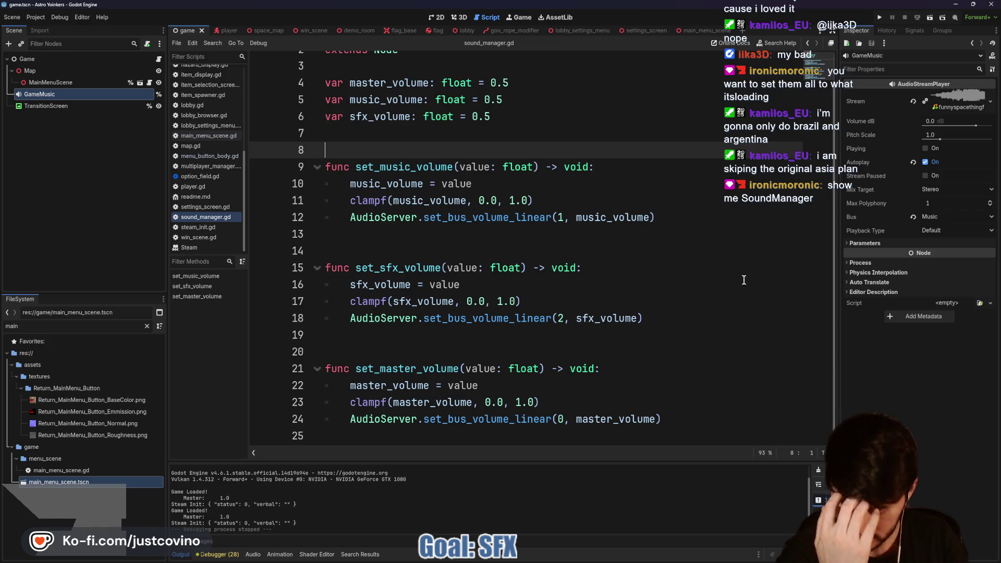
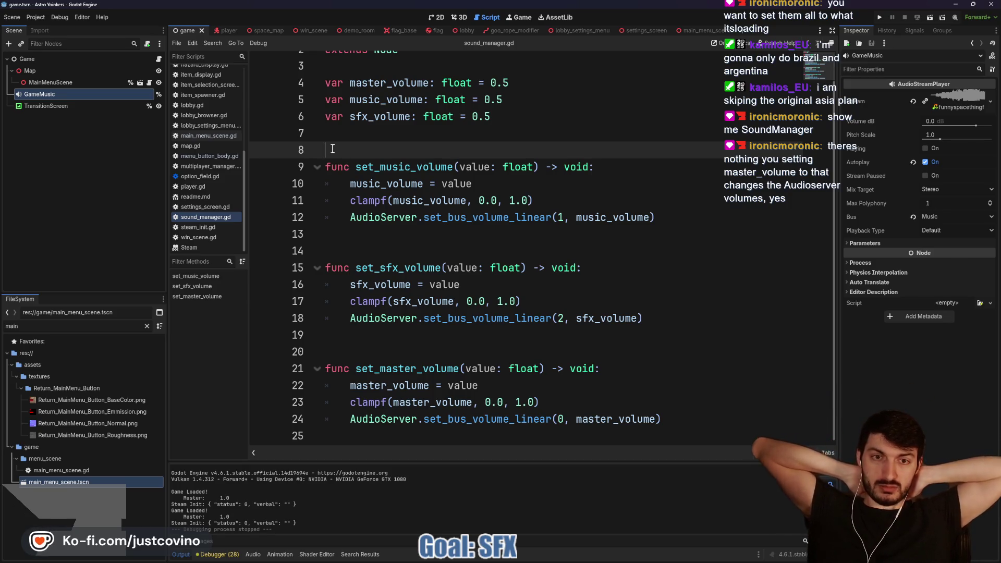
Check SoundManager's set_master_volume definition, then return to global.gd's load_game code.
{"action": "key", "text": "alt+Left"}
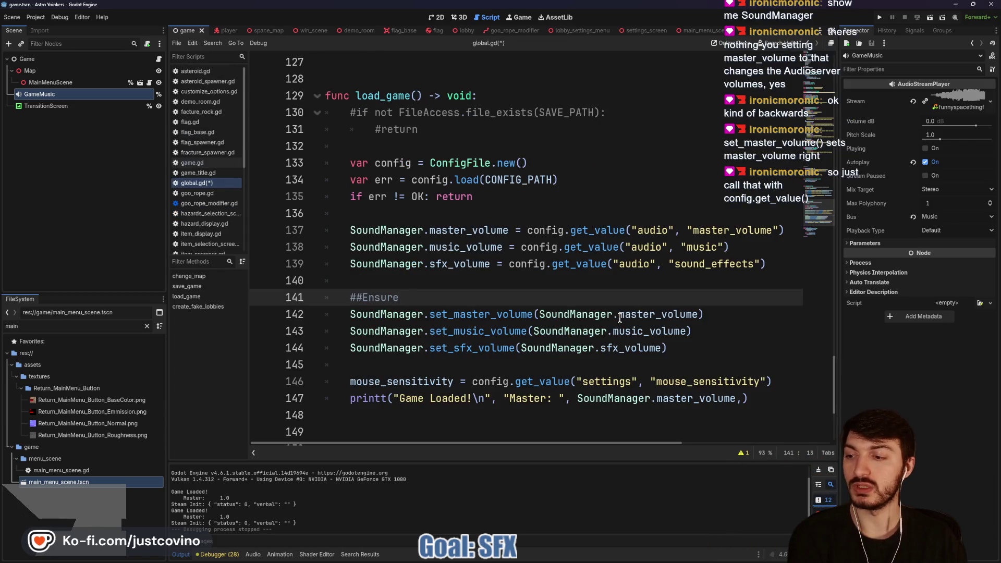
{"action": "left_click", "coordinate": [469, 315], "text": "ctrl"}
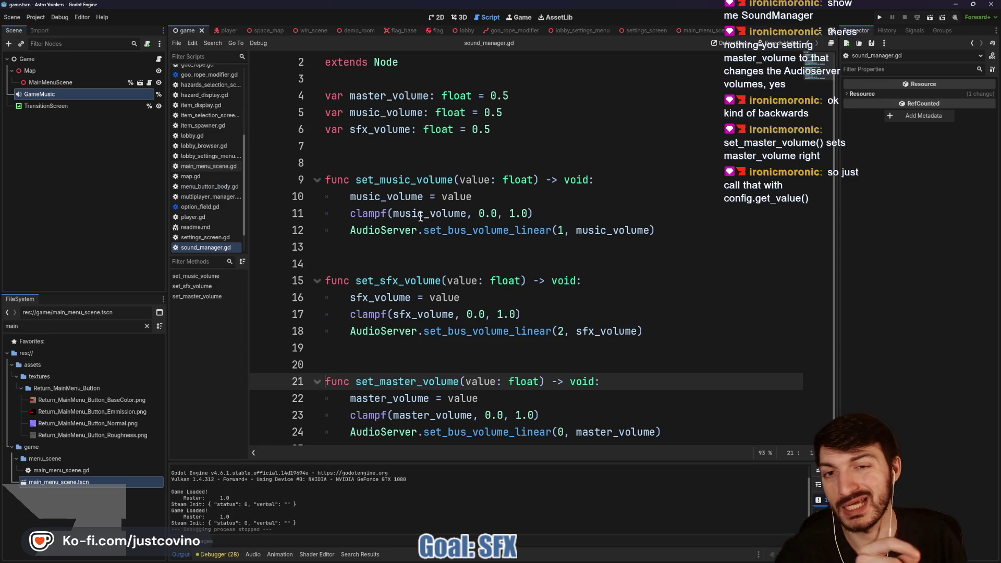
{"action": "scroll", "coordinate": [386, 297], "scroll_direction": "down", "scroll_amount": 1}
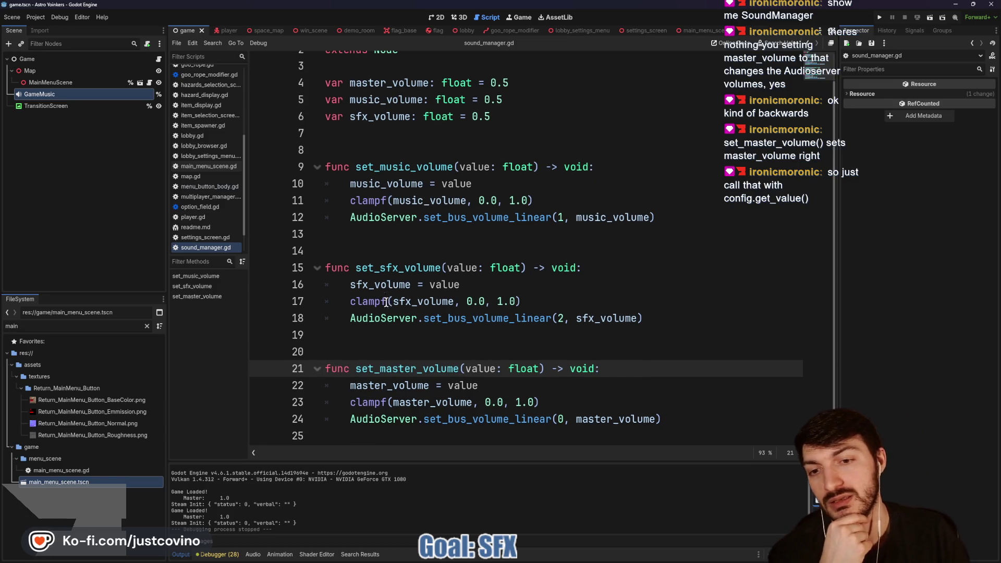
{"action": "double_click", "coordinate": [389, 385]}
{"action": "left_click", "coordinate": [409, 386]}
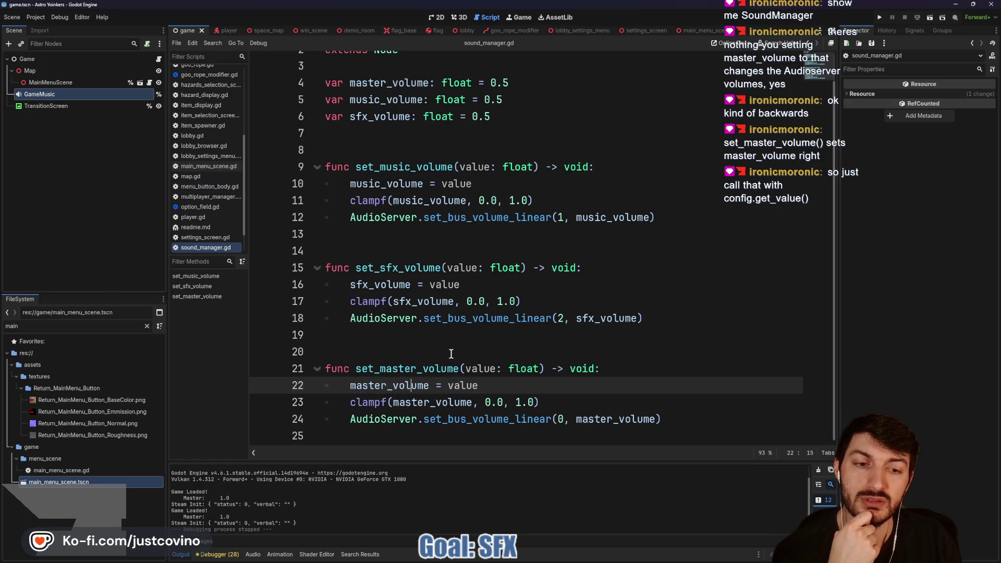
{"action": "left_click", "coordinate": [159, 59]}
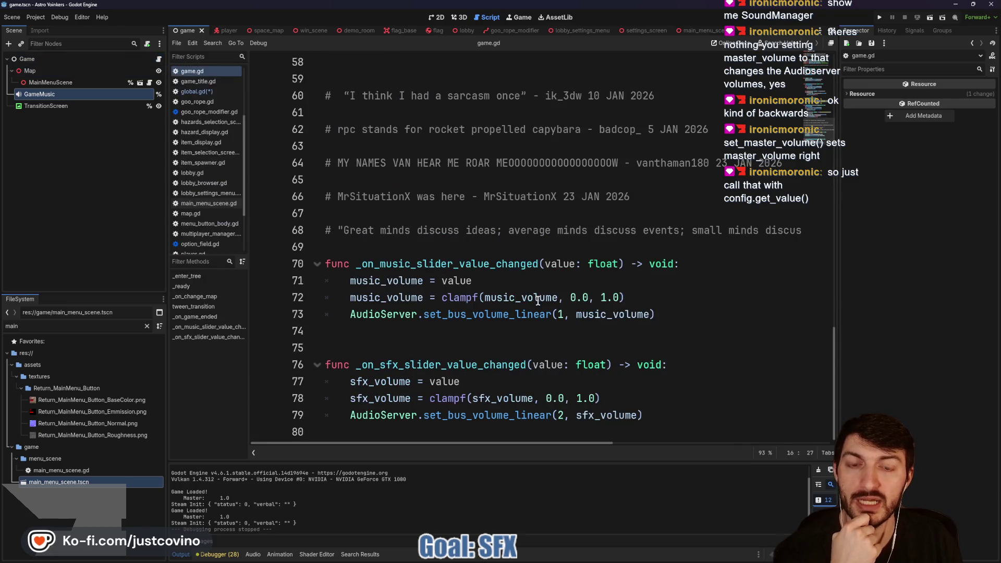
{"action": "left_click", "coordinate": [198, 92]}
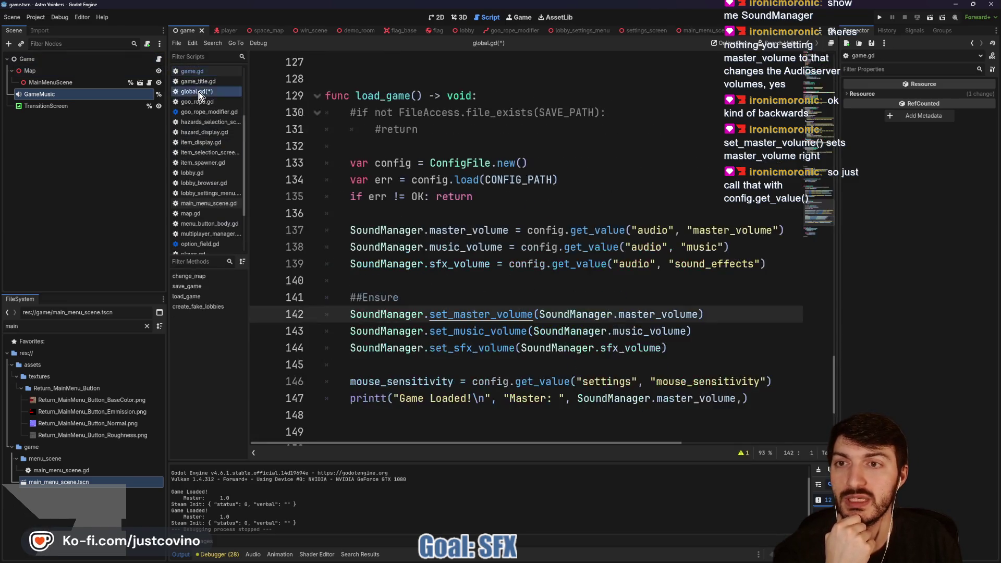
Delete the ##Ensure comment and move the master volume config lookup into set_master_volume().
{"action": "left_click_drag", "start_coordinate": [427, 290], "coordinate": [343, 294]}
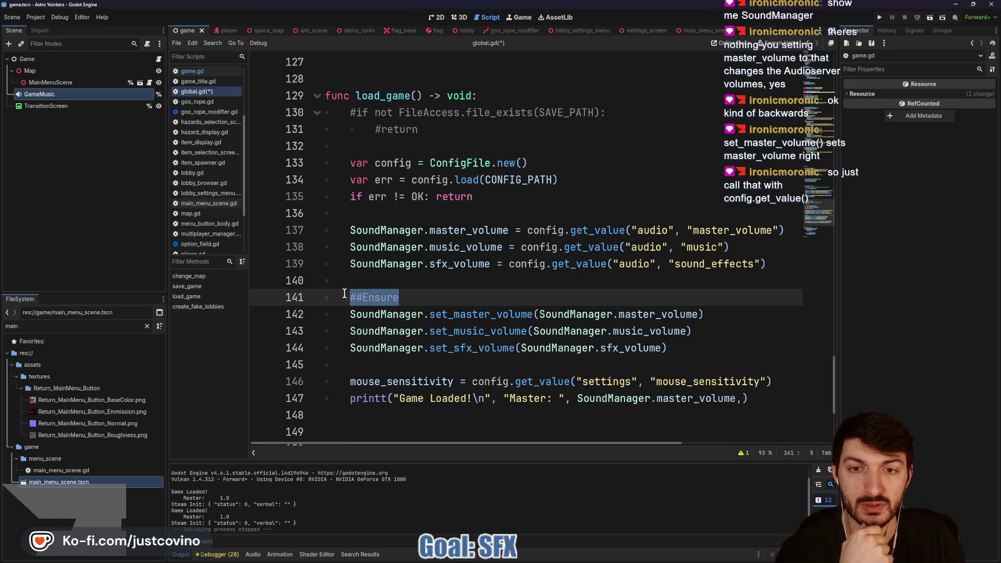
{"action": "key", "text": "BackSpace"}
{"action": "key", "text": "BackSpace"}
{"action": "key", "text": "BackSpace"}
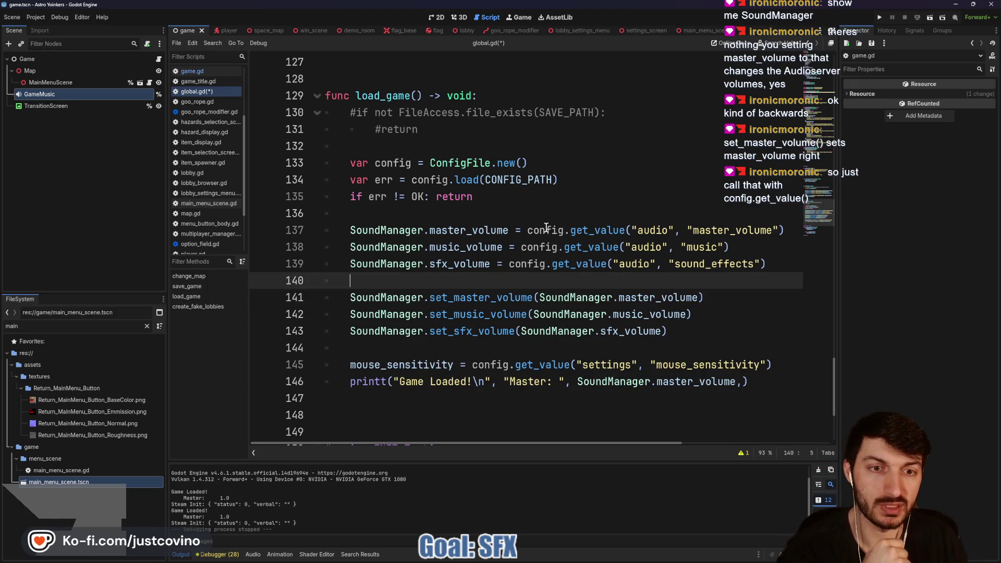
{"action": "left_click_drag", "start_coordinate": [528, 228], "coordinate": [786, 231]}
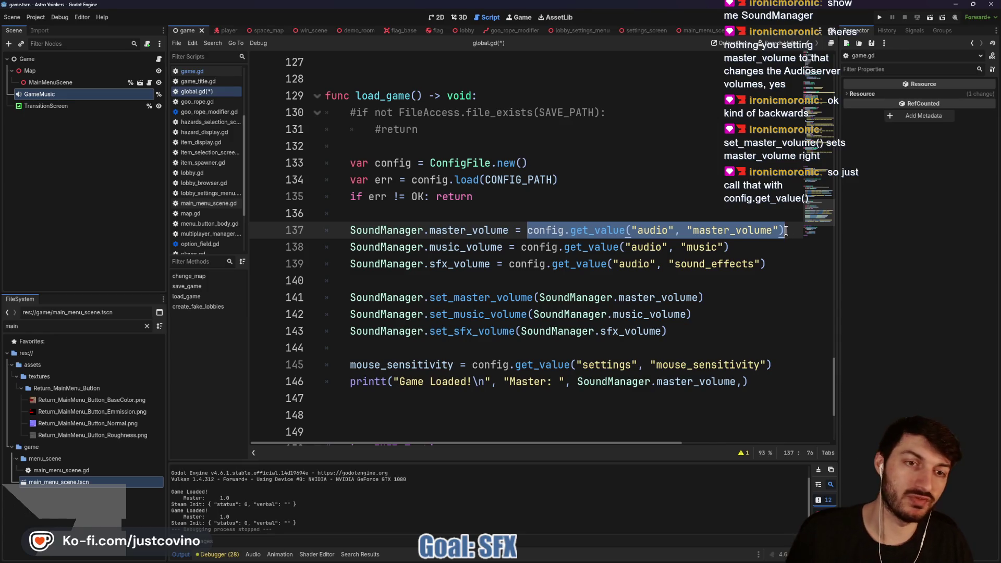
{"action": "key", "text": "ctrl+x"}
{"action": "left_click_drag", "start_coordinate": [699, 298], "coordinate": [540, 295]}
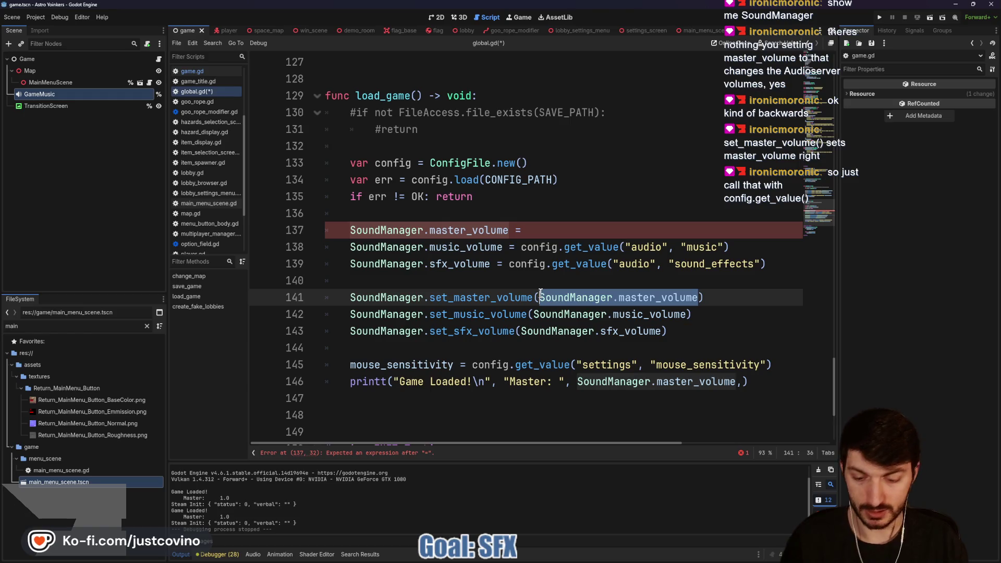
{"action": "key", "text": "ctrl+v"}
Move the music and sound_effects config lookups into set_music_volume() and set_sfx_volume().
{"action": "left_click_drag", "start_coordinate": [723, 246], "coordinate": [515, 247]}
{"action": "key", "text": "ctrl+x"}
{"action": "left_click_drag", "start_coordinate": [683, 315], "coordinate": [522, 315]}
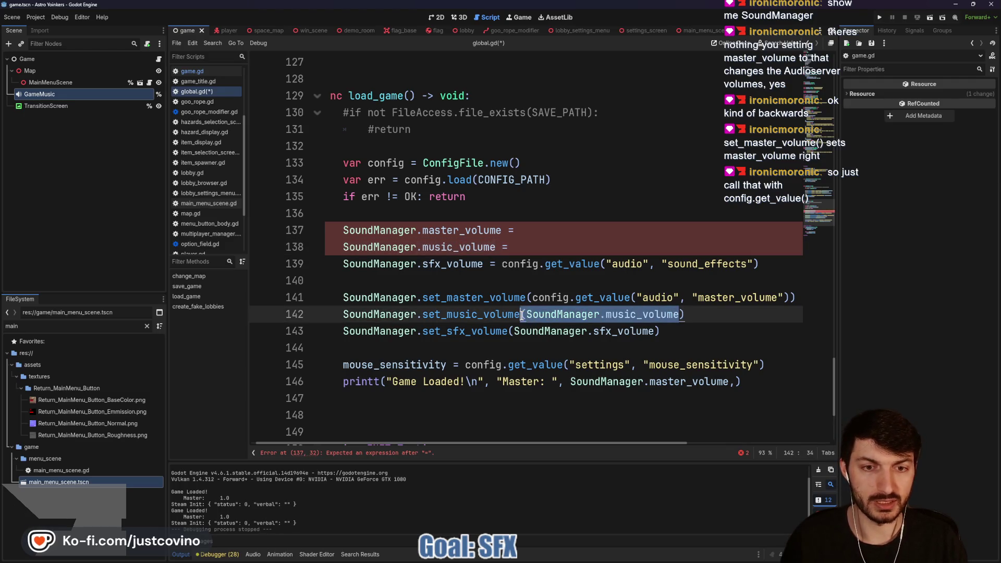
{"action": "key", "text": "ctrl+v"}
{"action": "left_click_drag", "start_coordinate": [778, 271], "coordinate": [503, 264]}
{"action": "key", "text": "ctrl+x"}
{"action": "left_click_drag", "start_coordinate": [655, 331], "coordinate": [513, 331]}
{"action": "key", "text": "ctrl+v"}
Remove the leftover assignment lines 137–140 and save global.gd.
{"action": "left_click_drag", "start_coordinate": [398, 282], "coordinate": [318, 232]}
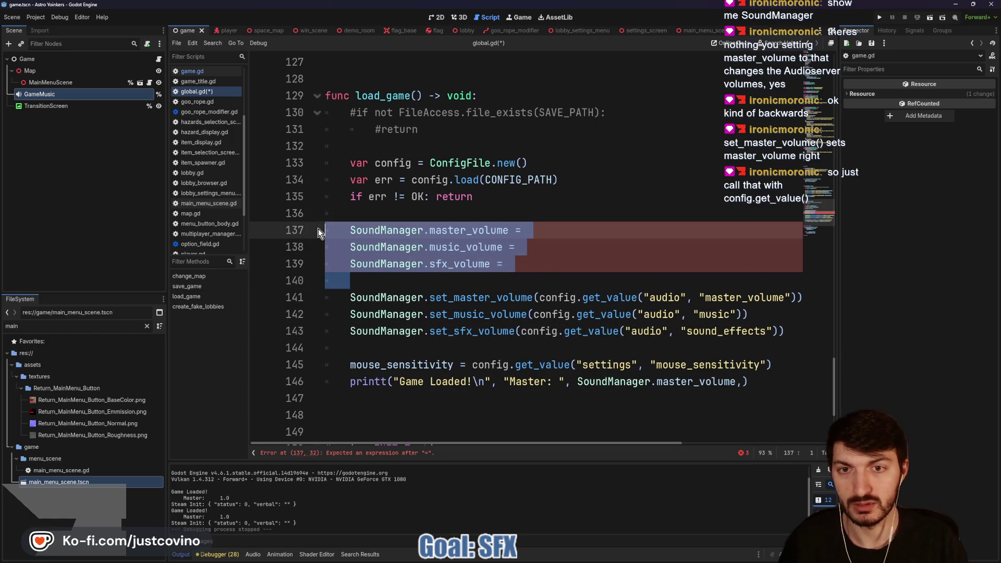
{"action": "key", "text": "BackSpace"}
{"action": "key", "text": "BackSpace"}
{"action": "key", "text": "ctrl+s"}
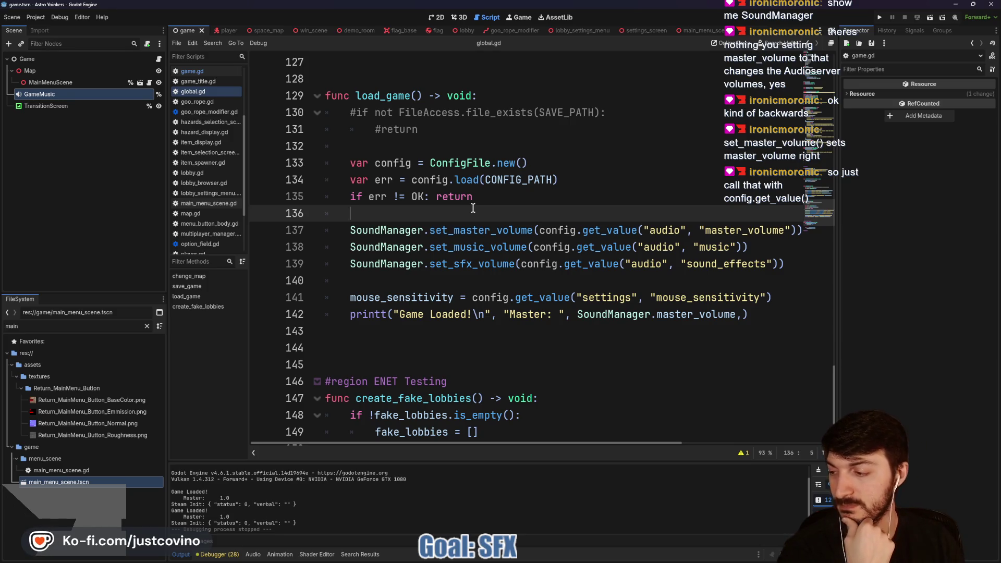
{"action": "left_click", "coordinate": [598, 147]}
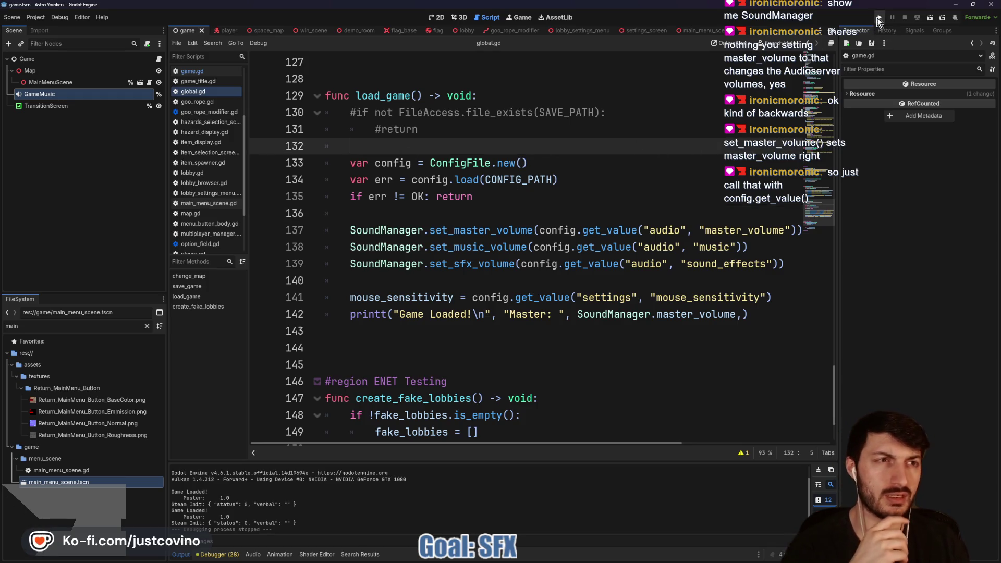
Test-run the game through Host Lobby, Settings and Join Lobby, hitting the null sfx_player error on line 48.
{"action": "key", "text": "F5"}
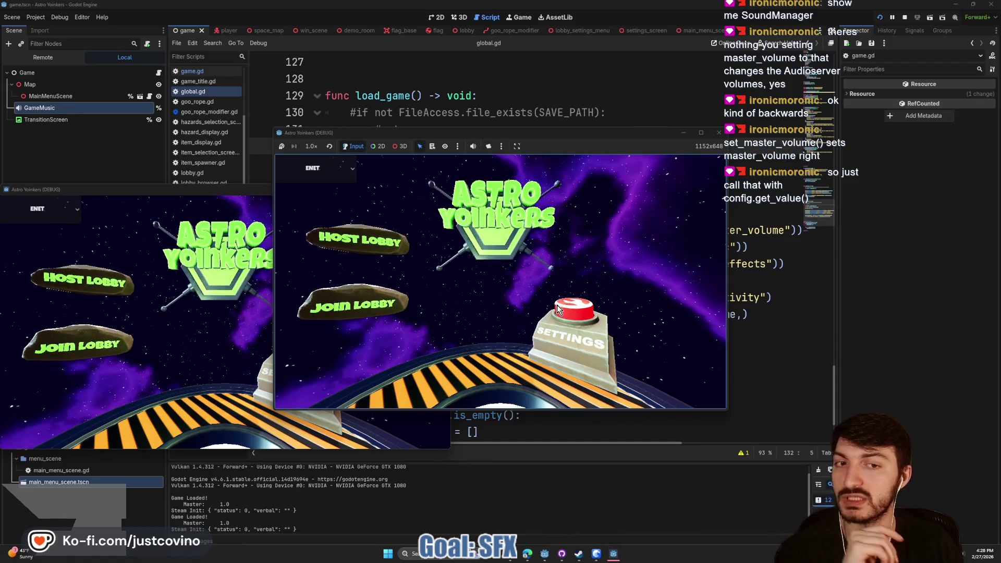
{"action": "left_click", "coordinate": [357, 244]}
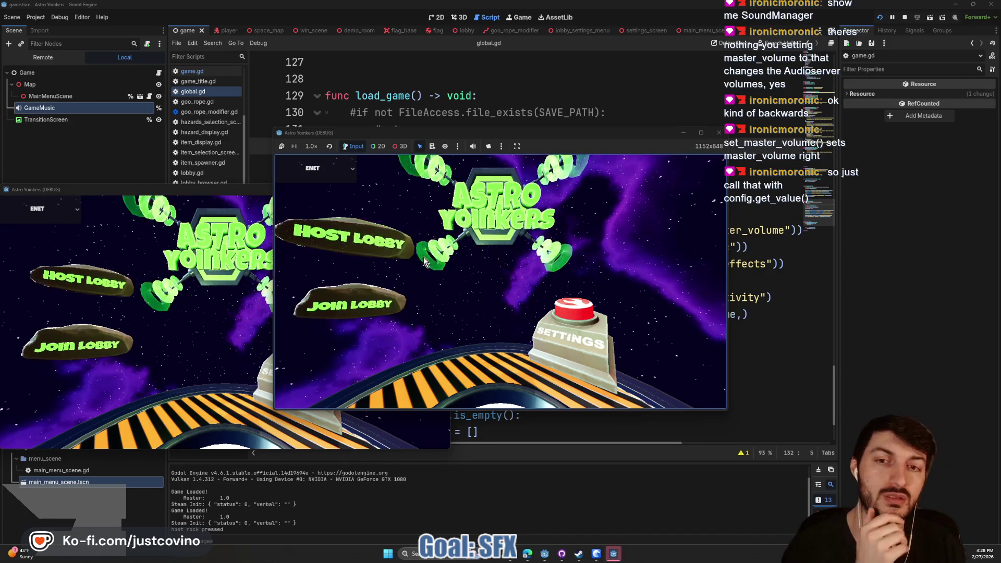
{"action": "left_click", "coordinate": [572, 336]}
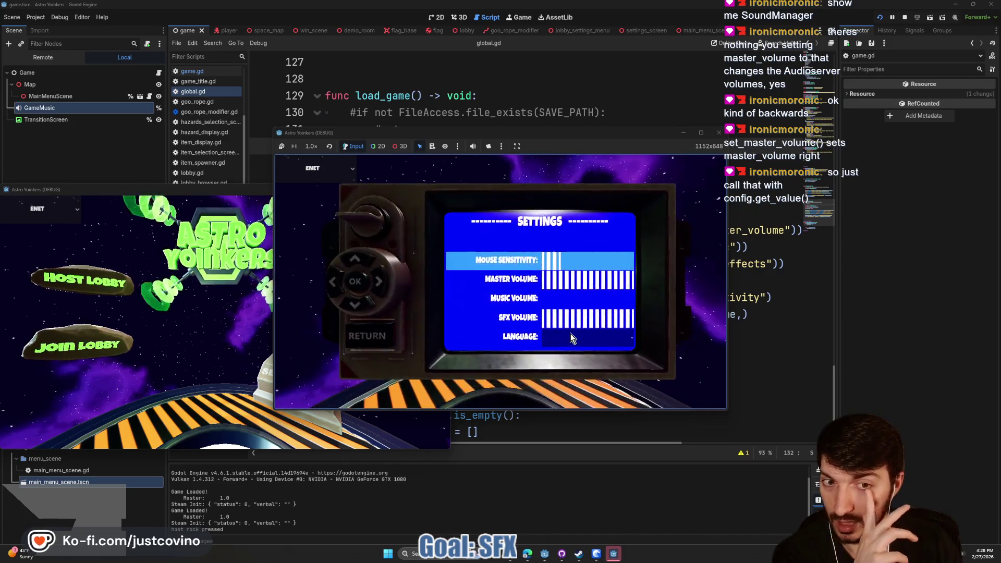
{"action": "key", "text": "Down"}
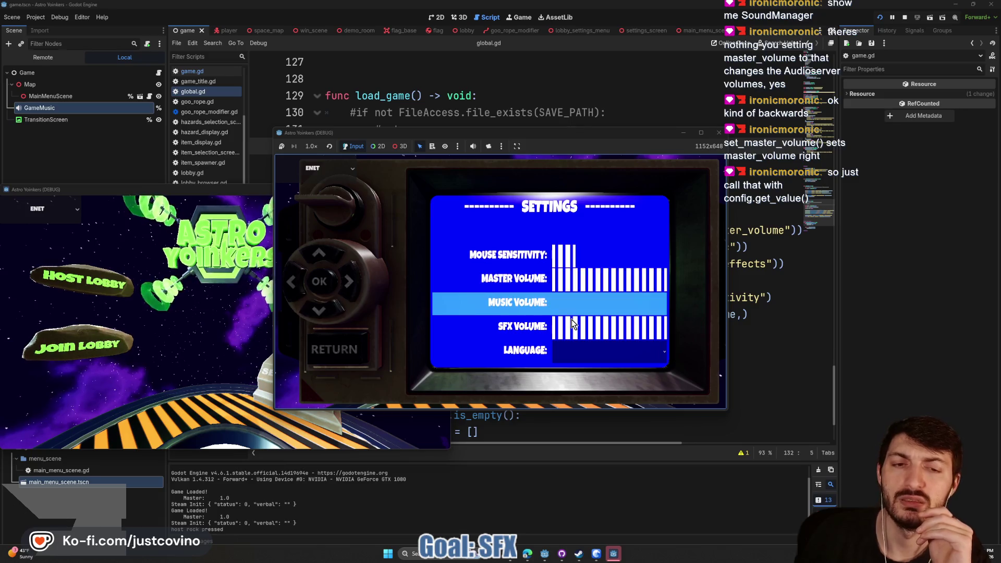
{"action": "key", "text": "Up"}
{"action": "key", "text": "Escape"}
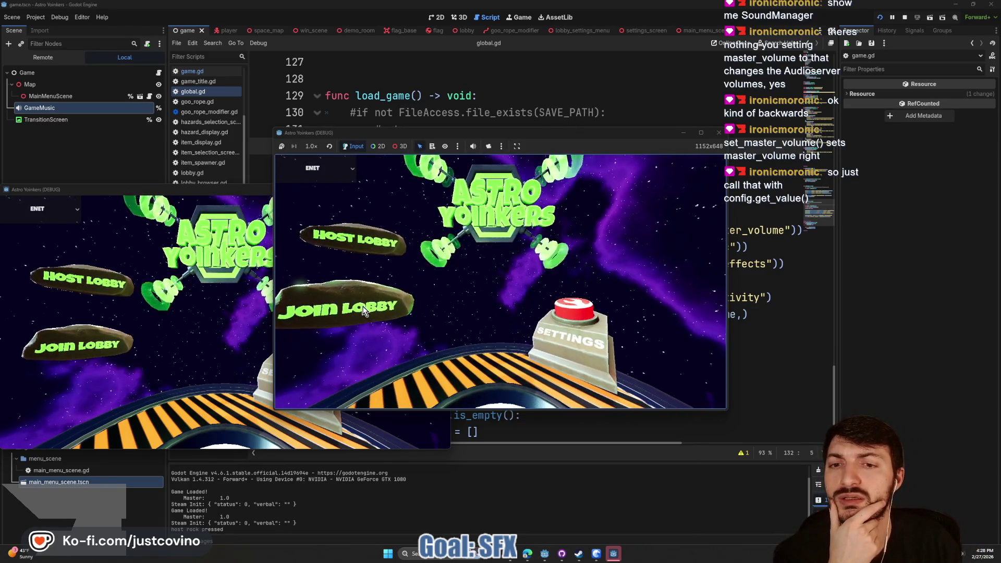
{"action": "left_click", "coordinate": [363, 311]}
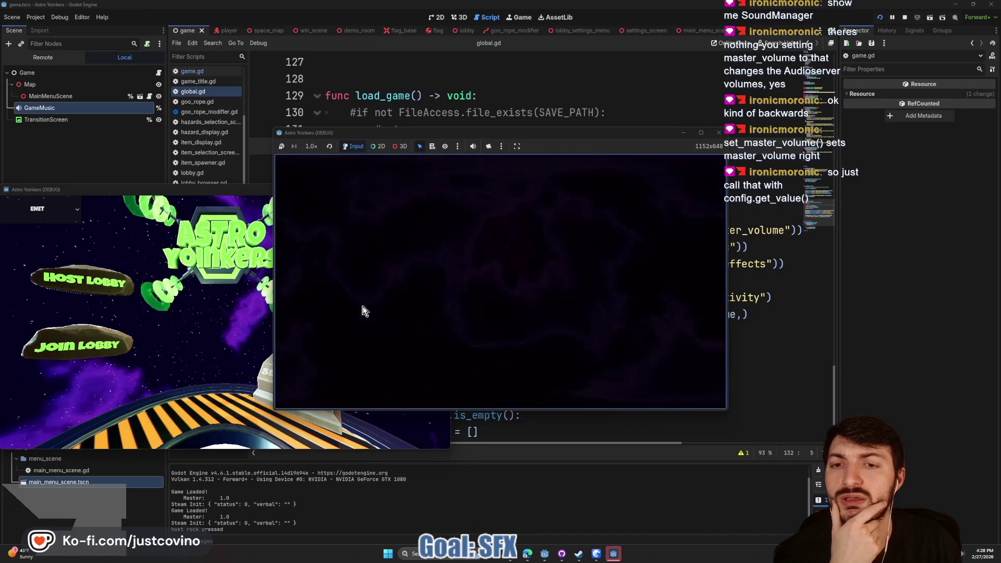
{"action": "key", "text": "Escape"}
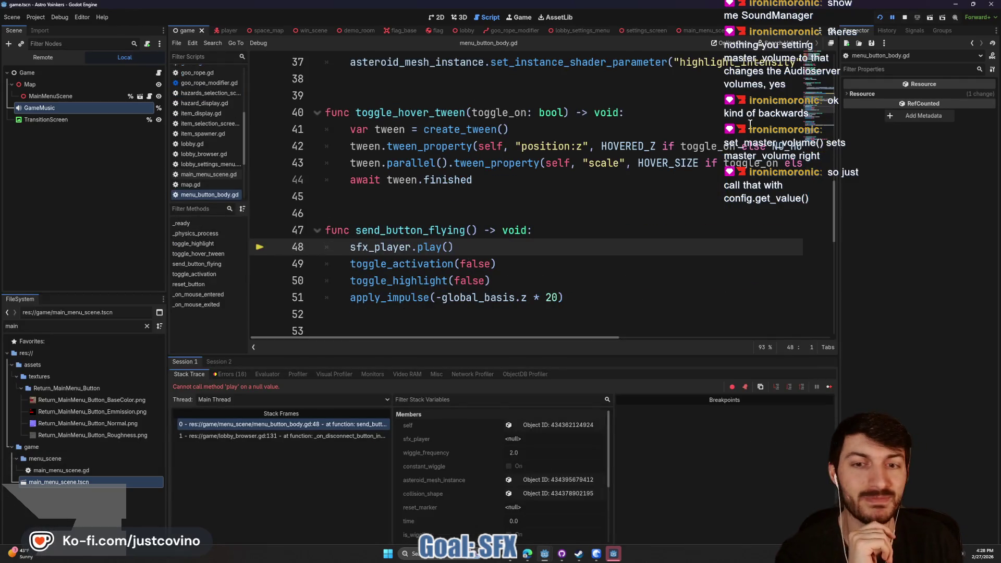
Stop the debug session and bring up main_menu_scene's script at the host rock handler.
{"action": "left_click", "coordinate": [906, 20]}
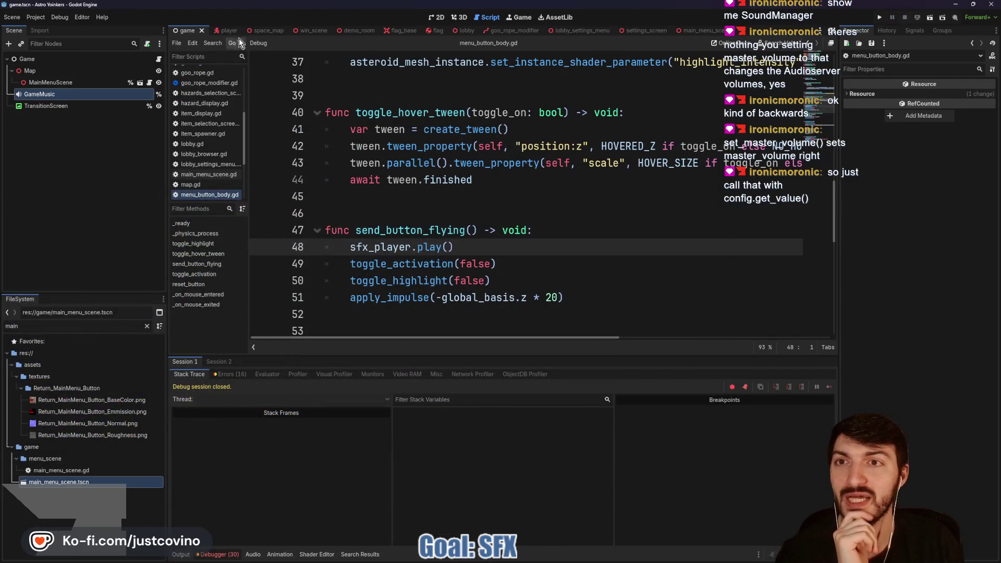
{"action": "left_click", "coordinate": [275, 33]}
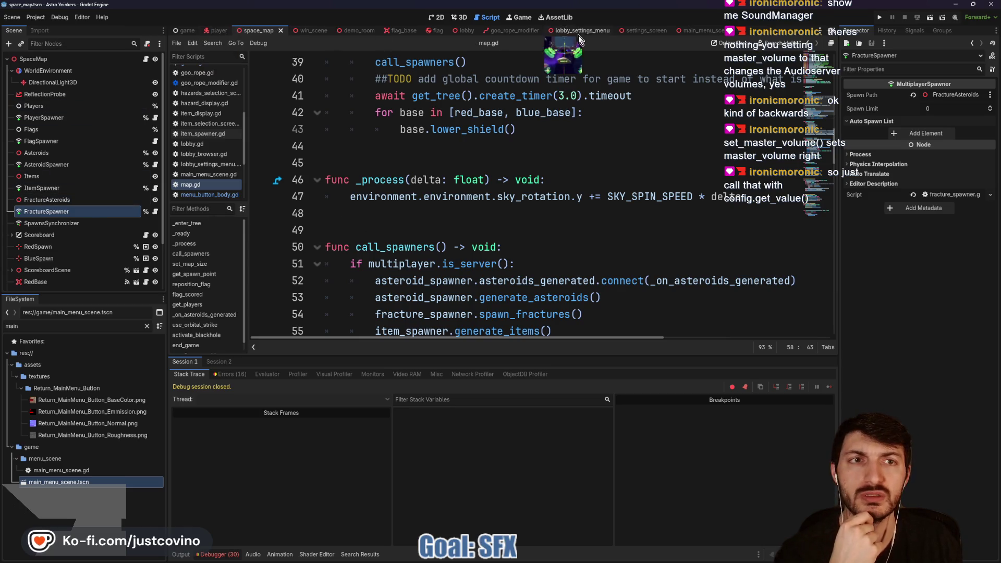
{"action": "left_click", "coordinate": [688, 31]}
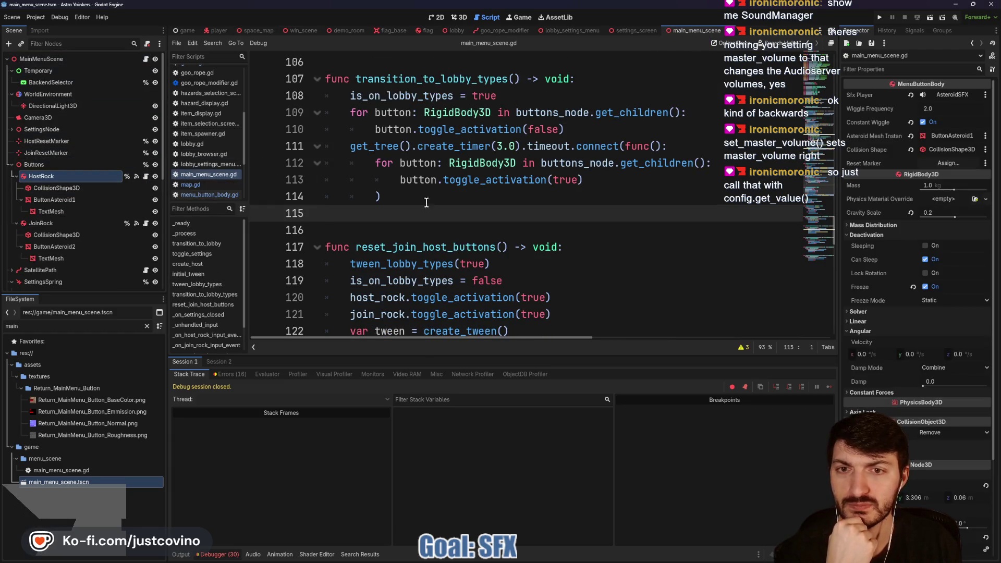
{"action": "scroll", "coordinate": [504, 218], "scroll_direction": "up", "scroll_amount": 1}
{"action": "scroll", "coordinate": [518, 219], "scroll_direction": "down", "scroll_amount": 9}
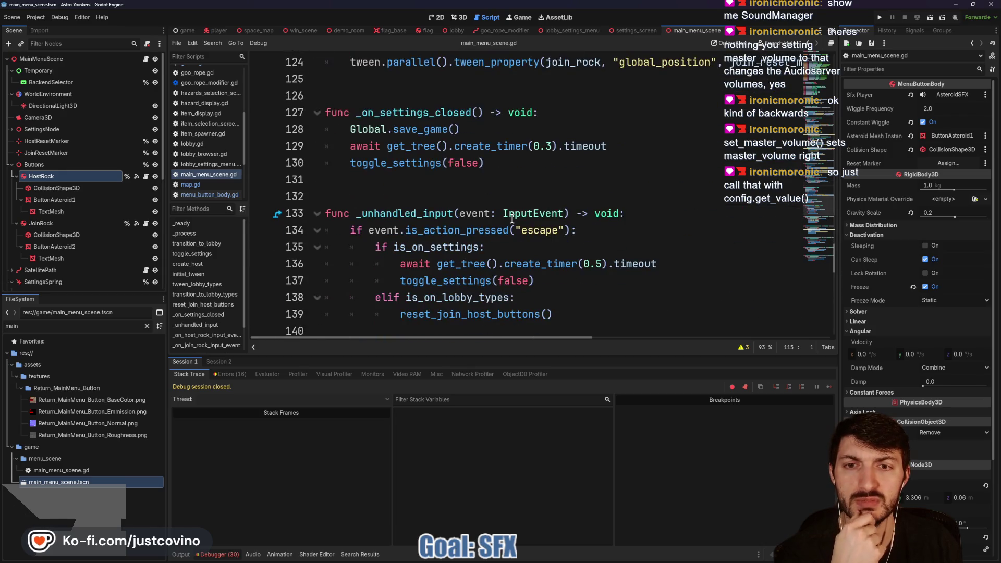
{"action": "scroll", "coordinate": [511, 219], "scroll_direction": "down", "scroll_amount": 4}
{"action": "scroll", "coordinate": [488, 202], "scroll_direction": "up", "scroll_amount": 2}
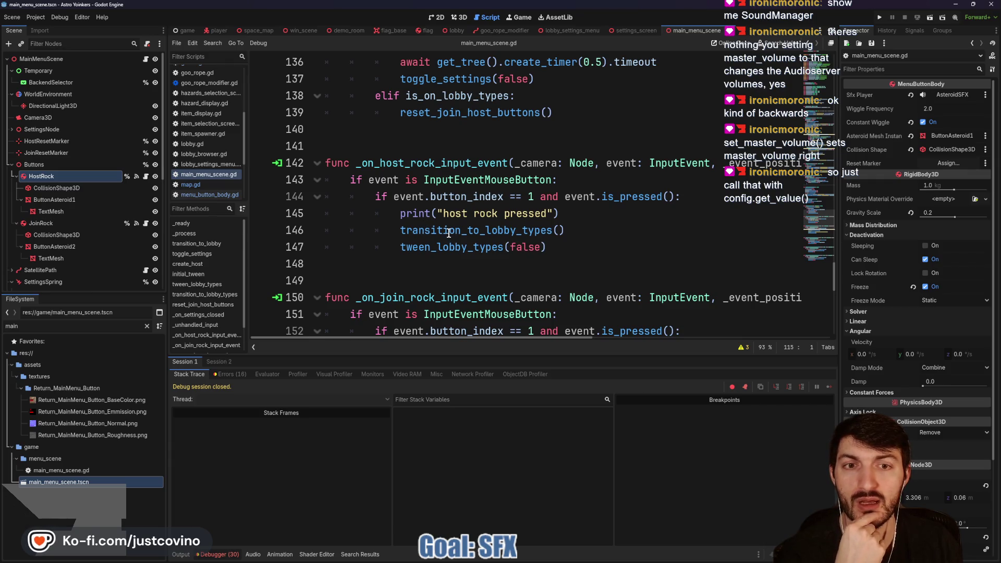
{"action": "scroll", "coordinate": [443, 229], "scroll_direction": "down", "scroll_amount": 2}
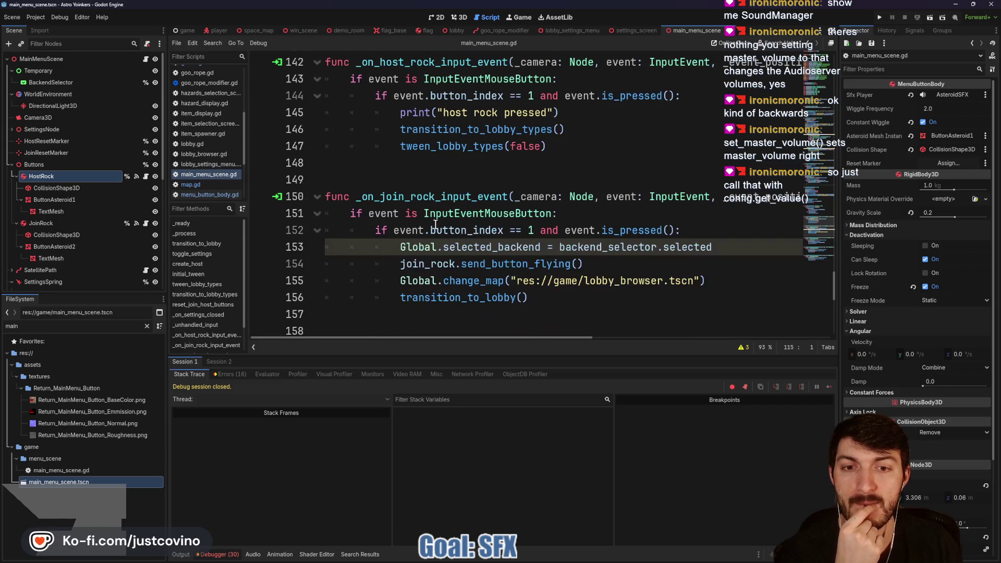
{"action": "scroll", "coordinate": [574, 153], "scroll_direction": "up", "scroll_amount": 1}
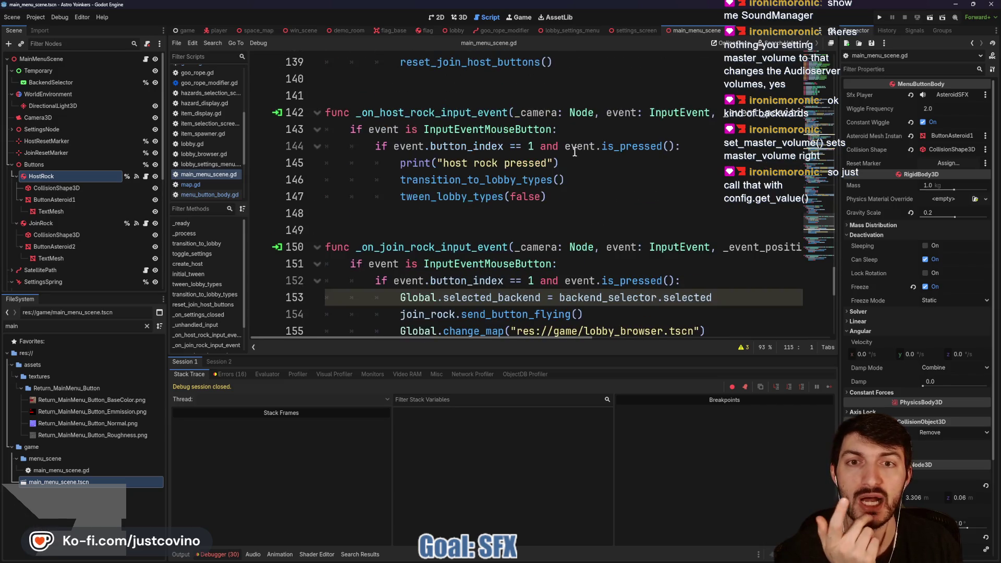
Replace the host rock print statement with host_rock.send_button_flying(), save, and run the game.
{"action": "left_click_drag", "start_coordinate": [572, 157], "coordinate": [399, 156]}
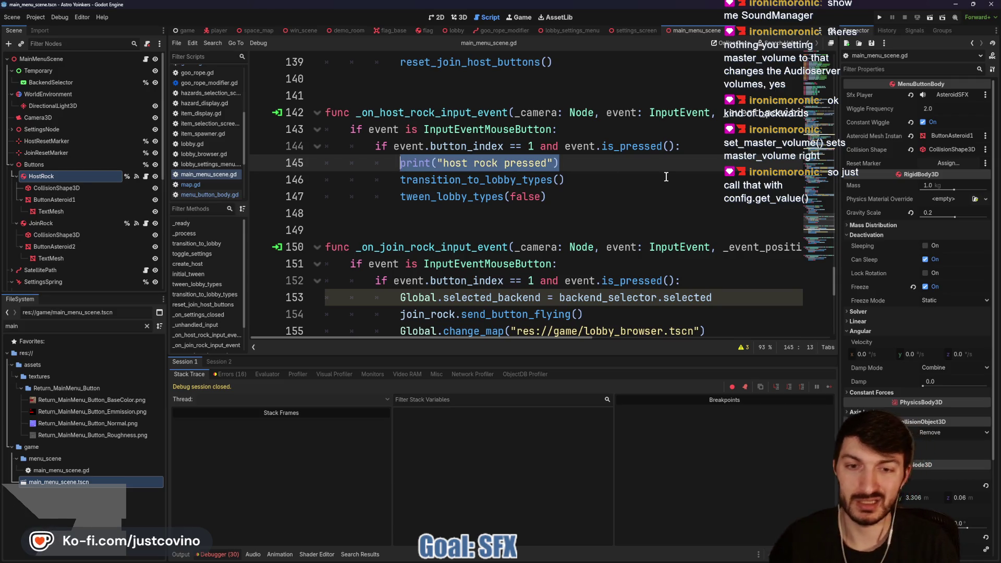
{"action": "type", "text": "host"}
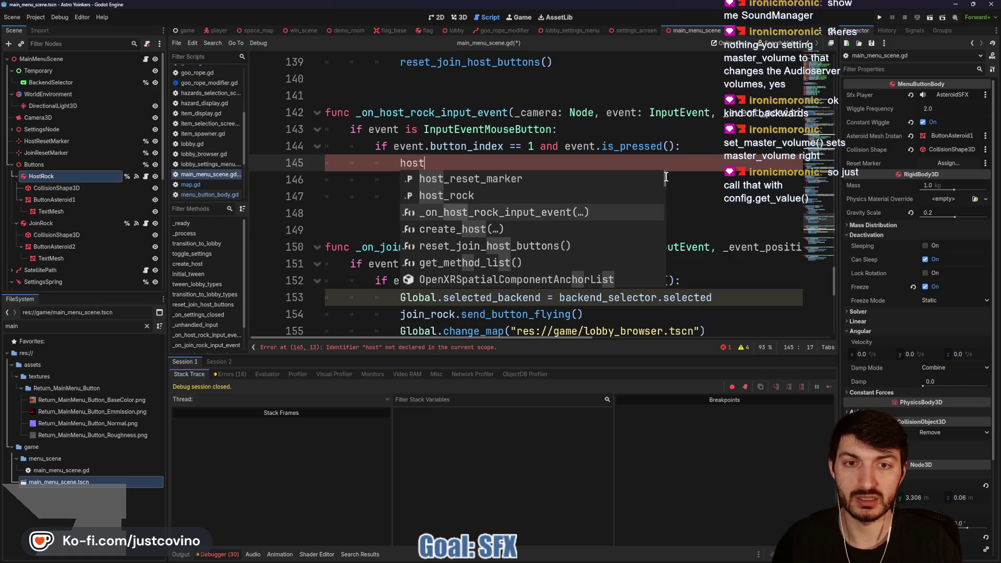
{"action": "key", "text": "Return"}
{"action": "type", "text": ".se"}
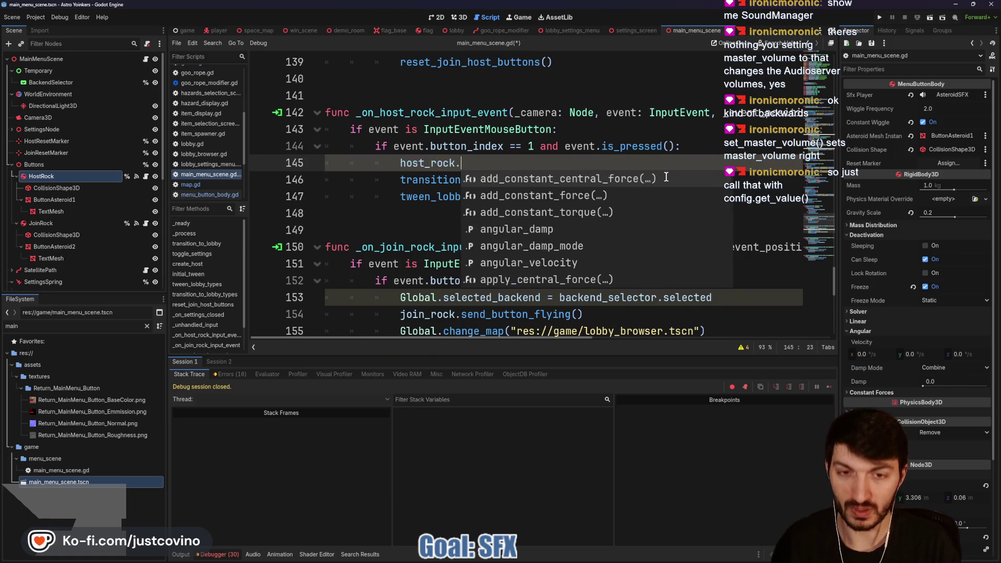
{"action": "type", "text": "nd_button_flyin"}
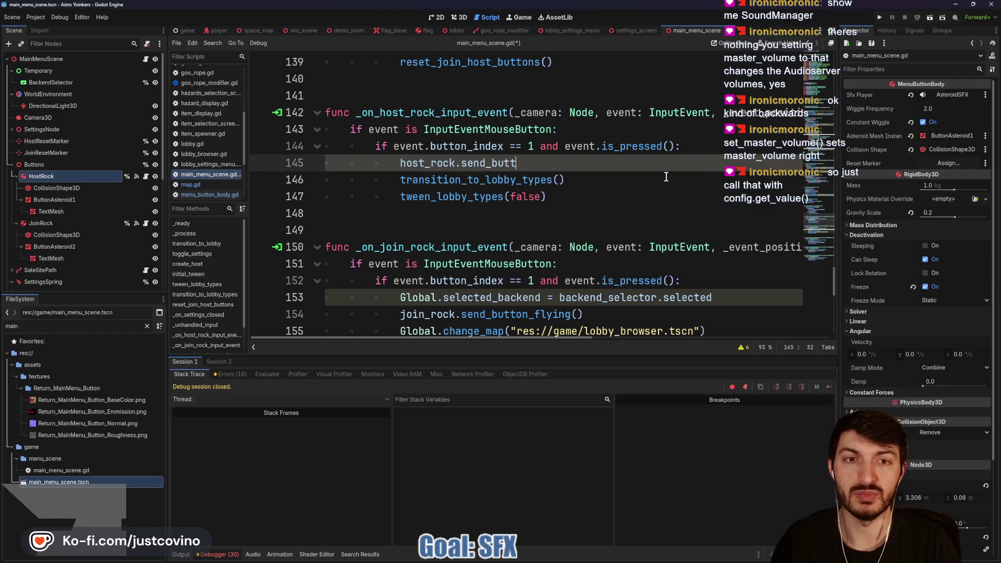
{"action": "type", "text": "g()"}
{"action": "key", "text": "ctrl+s"}
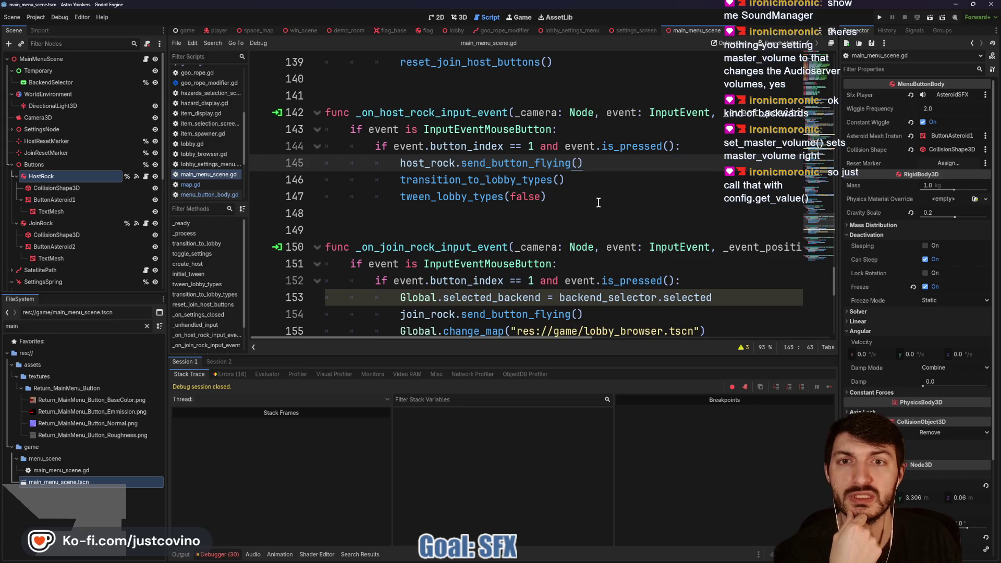
{"action": "left_click", "coordinate": [878, 17]}
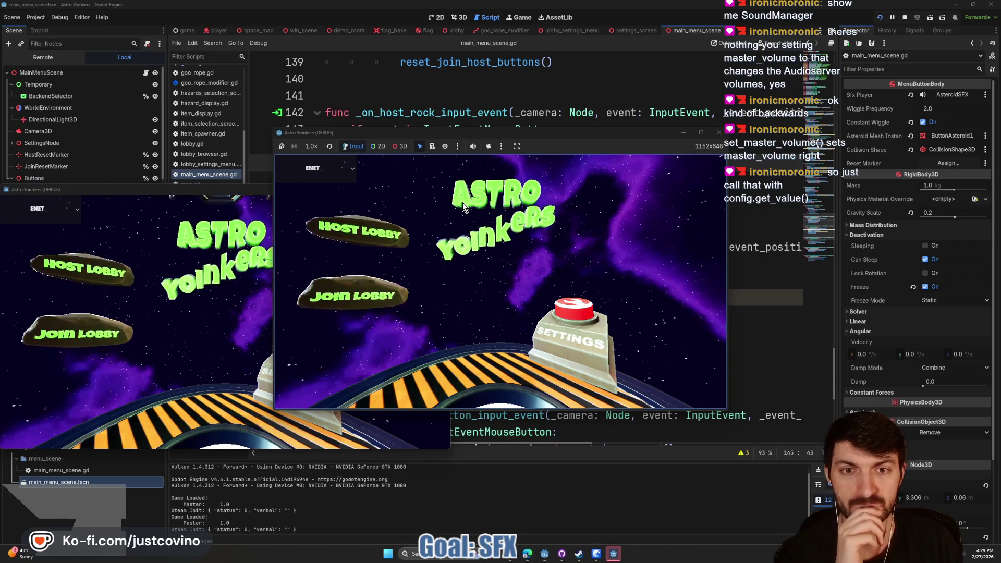
Click the Host Lobby rock to reveal the Private and Public rocks, then stop the game.
{"action": "left_click", "coordinate": [365, 250]}
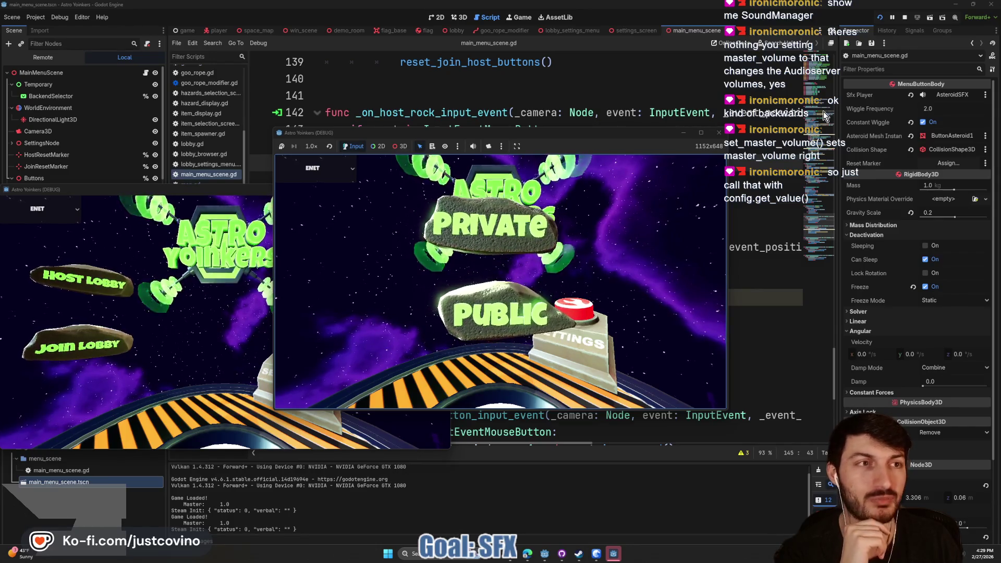
{"action": "left_click", "coordinate": [905, 18]}
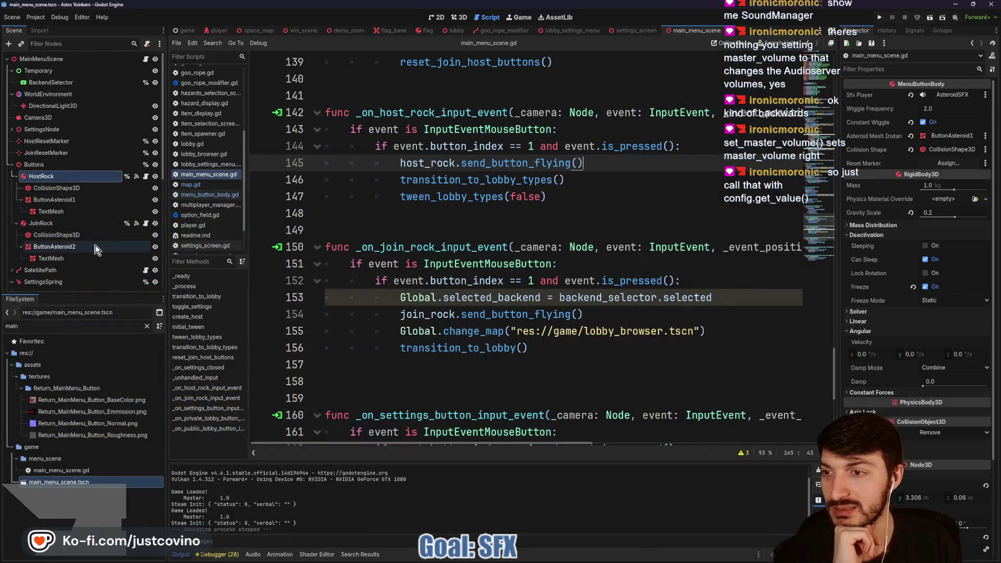
Inspect the PrivateLobbyButton and PublicLobbyButton nodes, then relaunch the game.
{"action": "scroll", "coordinate": [61, 249], "scroll_direction": "down", "scroll_amount": 5}
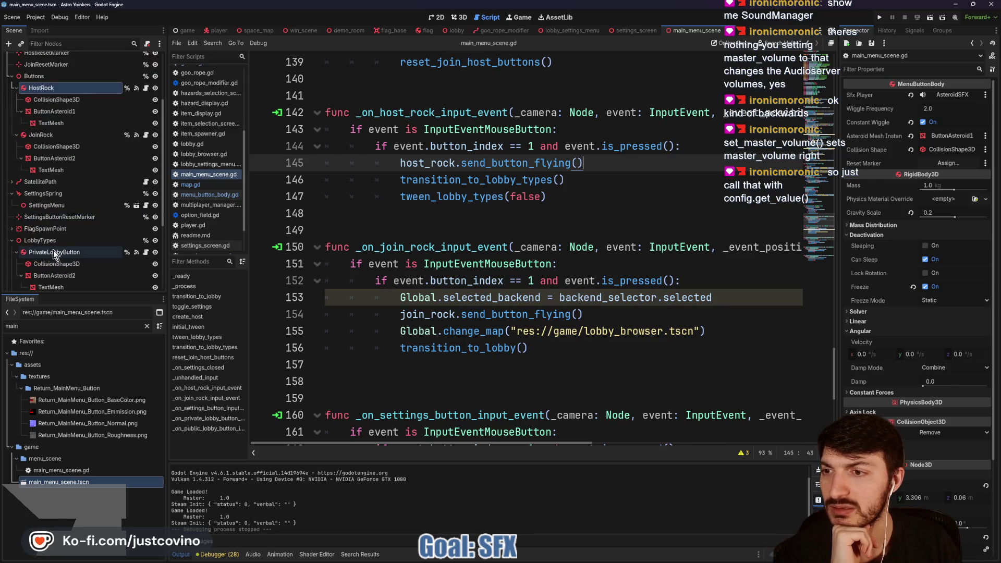
{"action": "left_click", "coordinate": [55, 252]}
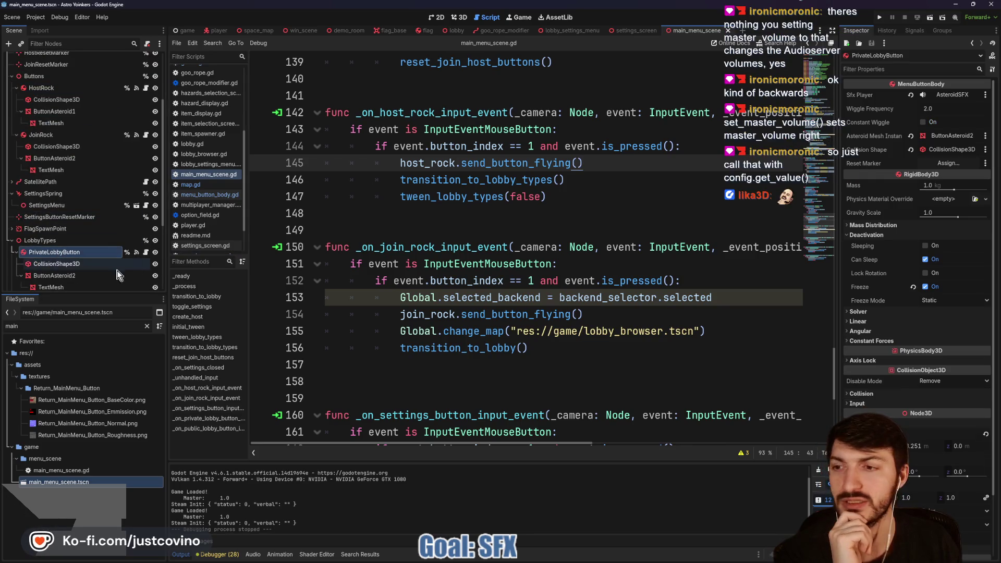
{"action": "scroll", "coordinate": [73, 250], "scroll_direction": "down", "scroll_amount": 3}
{"action": "left_click", "coordinate": [54, 211]}
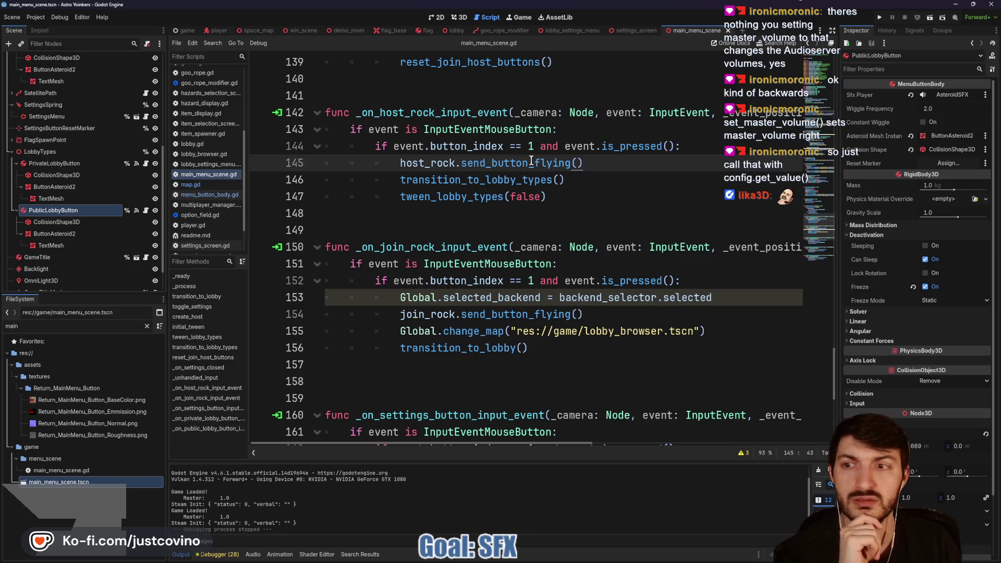
{"action": "left_click", "coordinate": [882, 17]}
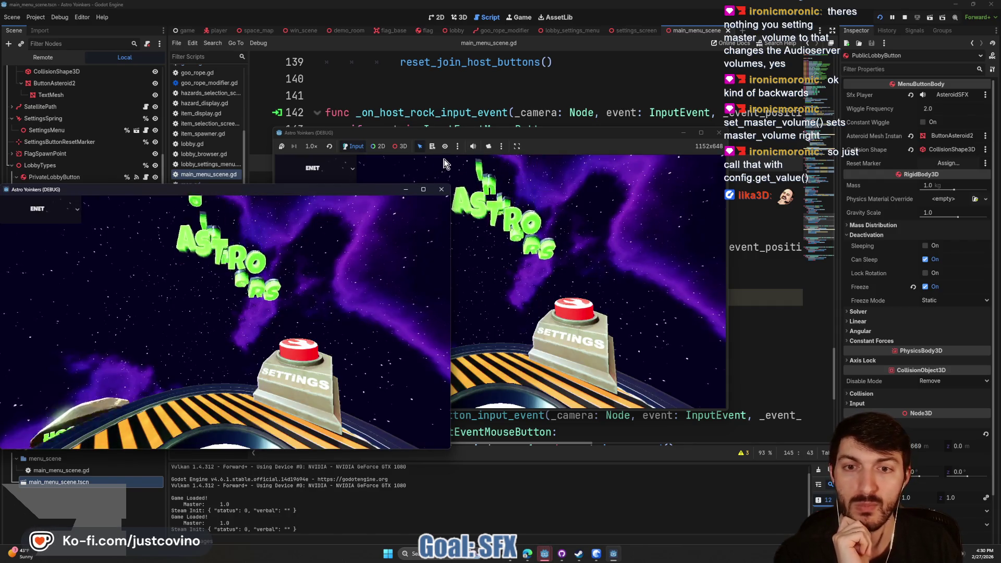
Host a Private lobby in the game, stop it with F8, and switch to the lobby scene.
{"action": "left_click", "coordinate": [105, 279]}
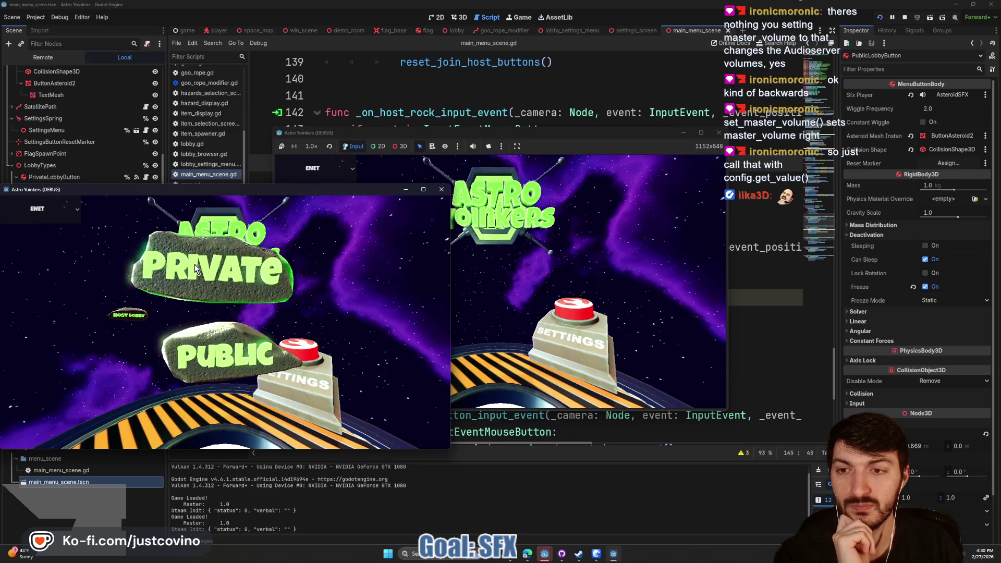
{"action": "left_click", "coordinate": [195, 265]}
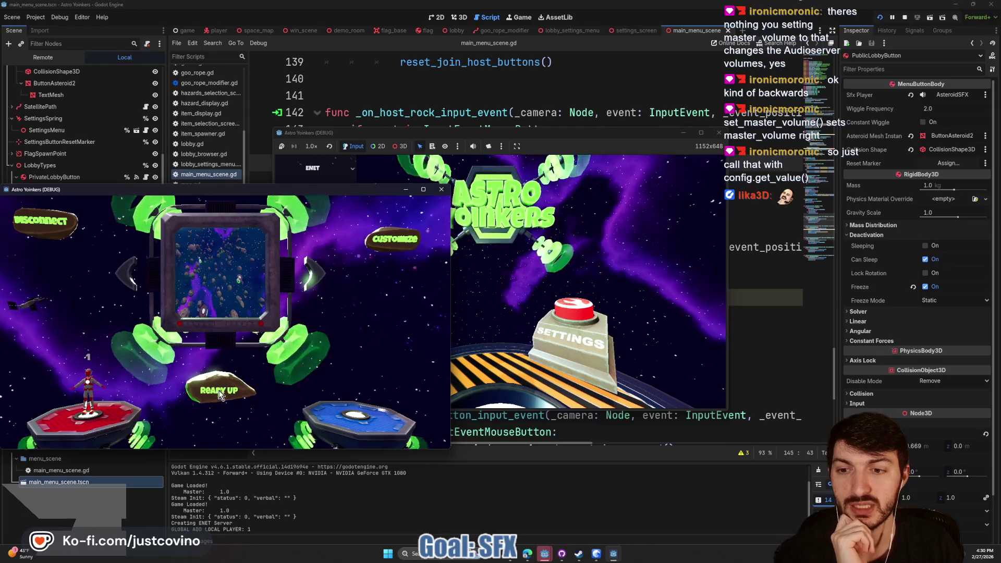
{"action": "key", "text": "F8"}
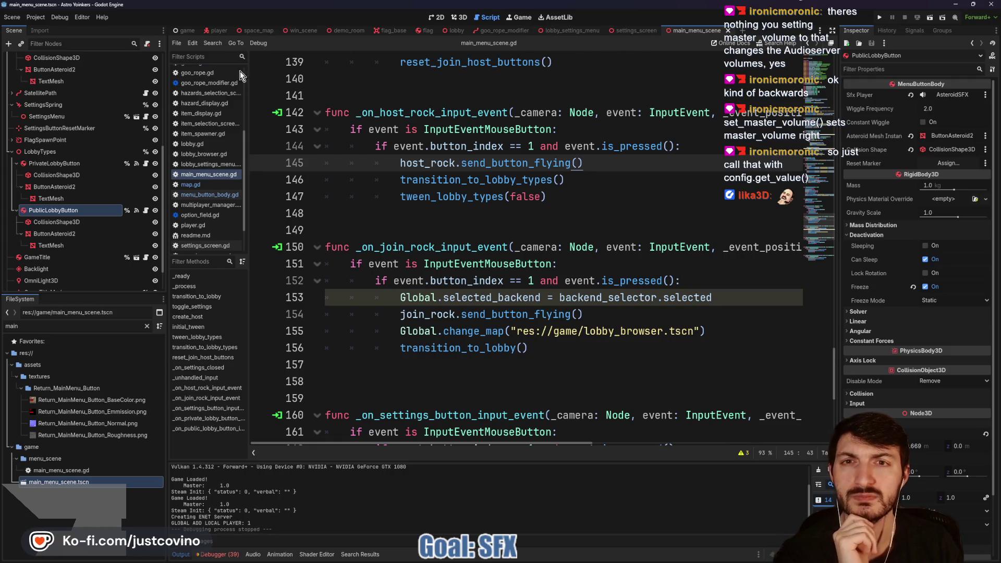
{"action": "left_click", "coordinate": [454, 32]}
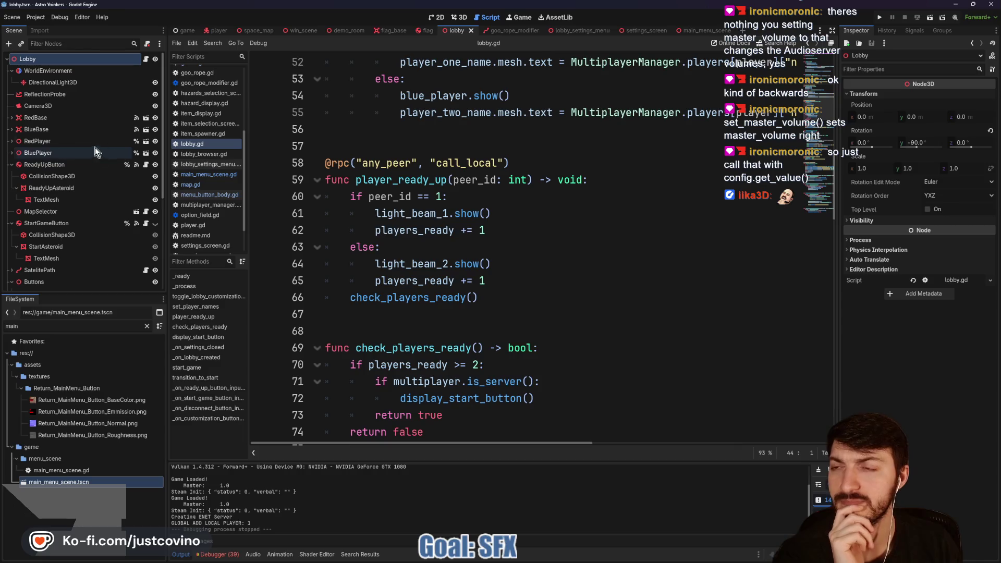
{"action": "scroll", "coordinate": [67, 208], "scroll_direction": "down", "scroll_amount": 5}
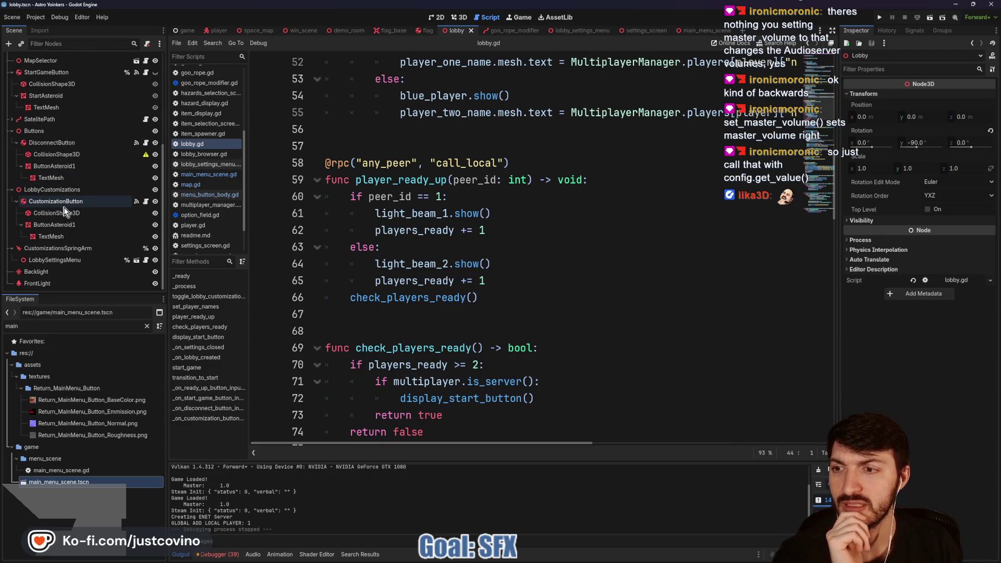
{"action": "scroll", "coordinate": [67, 210], "scroll_direction": "up", "scroll_amount": 5}
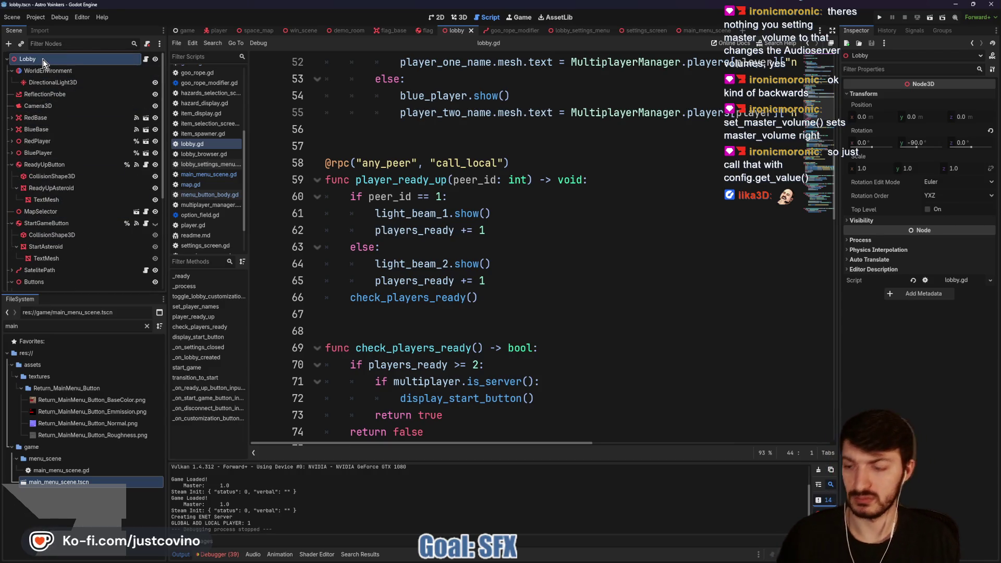
Add an AudioStreamPlayer node to the Lobby scene and rename it AsteroidSFX.
{"action": "key", "text": "ctrl+a"}
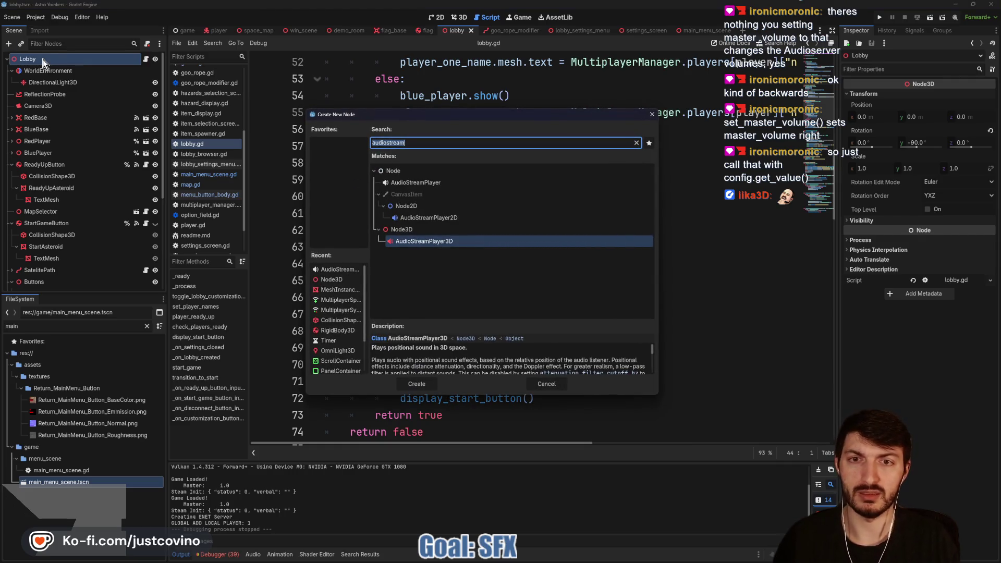
{"action": "left_click", "coordinate": [428, 185]}
{"action": "left_click", "coordinate": [424, 384]}
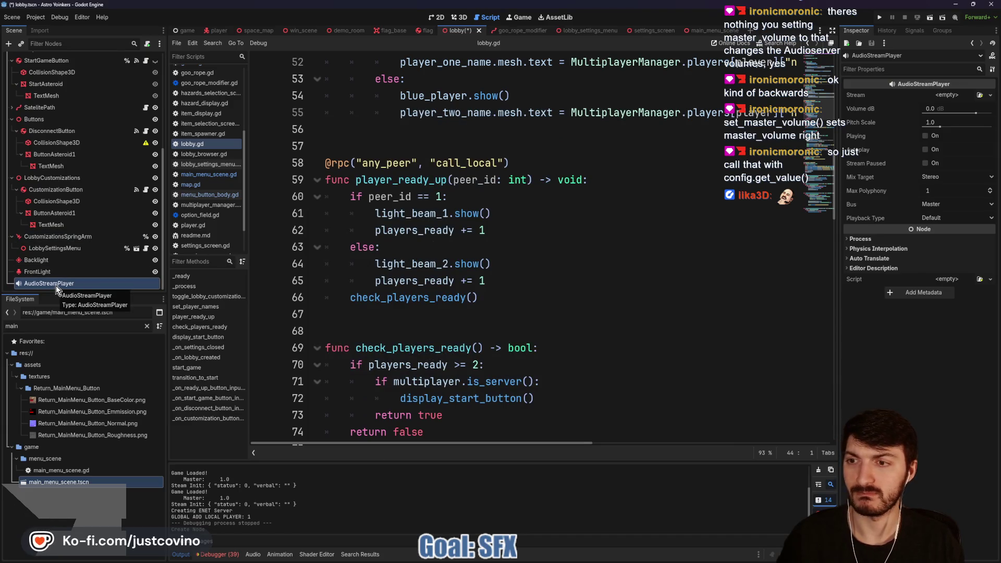
{"action": "right_click", "coordinate": [55, 285]}
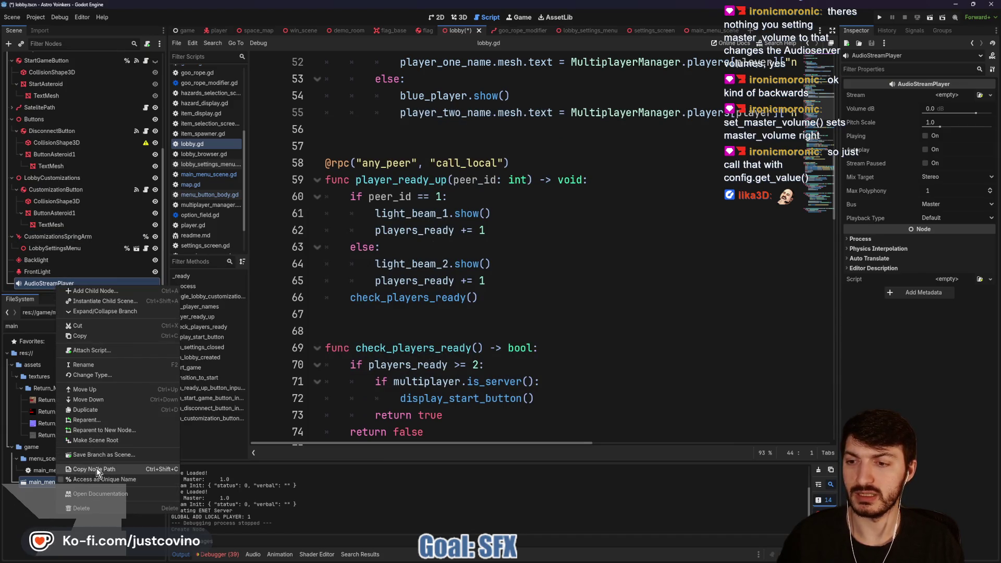
{"action": "left_click", "coordinate": [96, 364]}
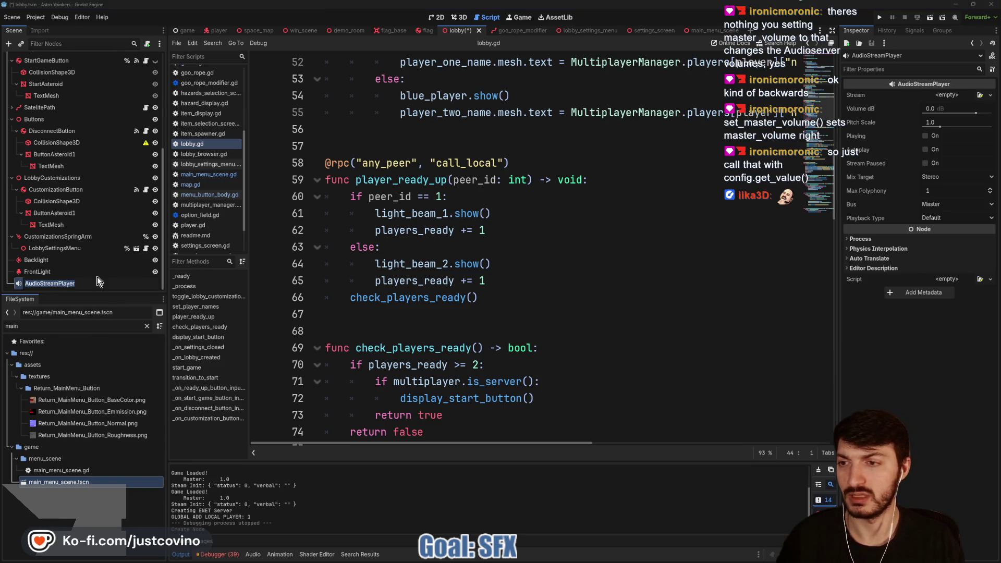
{"action": "type", "text": "AsteroidSFX"}
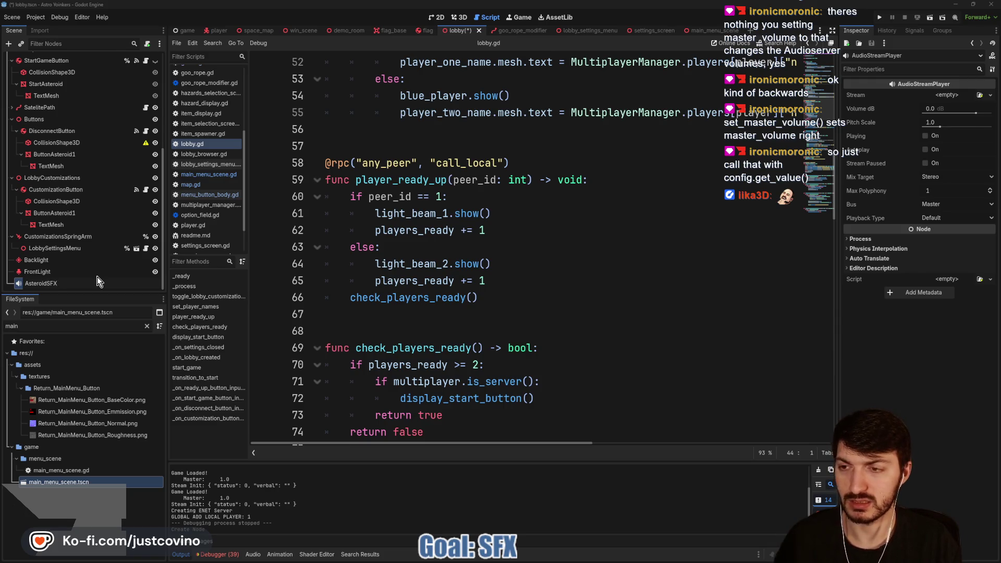
{"action": "key", "text": "Return"}
Load asteroid_click.wav as AsteroidSFX's stream and set its pitch scale to 0.5.
{"action": "left_click", "coordinate": [938, 100]}
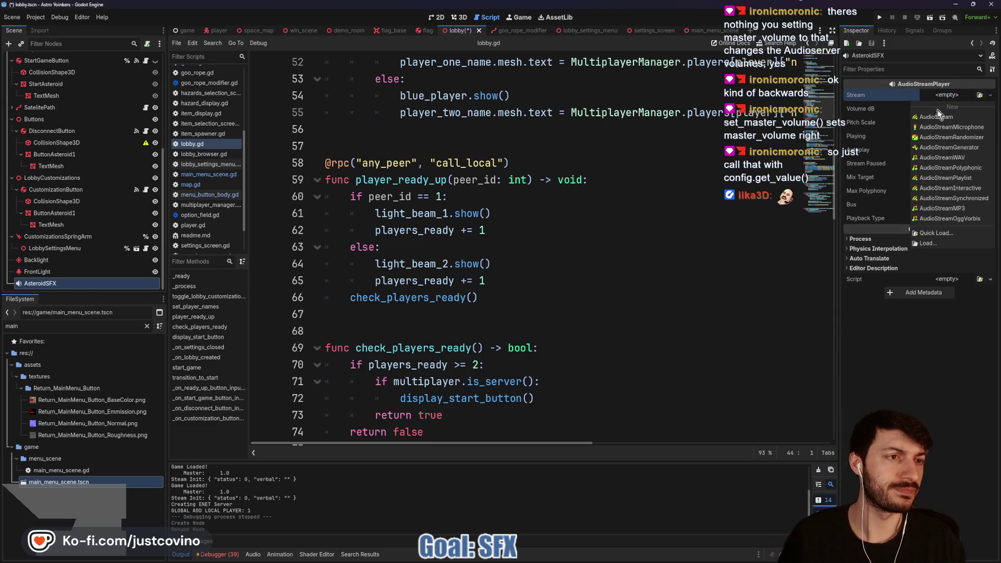
{"action": "left_click", "coordinate": [947, 234]}
{"action": "double_click", "coordinate": [437, 205]}
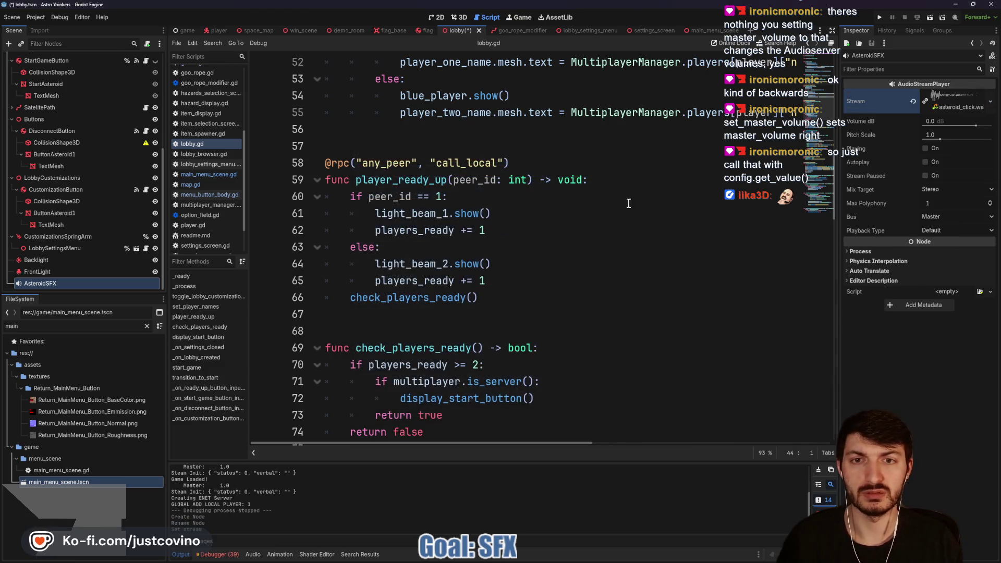
{"action": "left_click", "coordinate": [937, 136]}
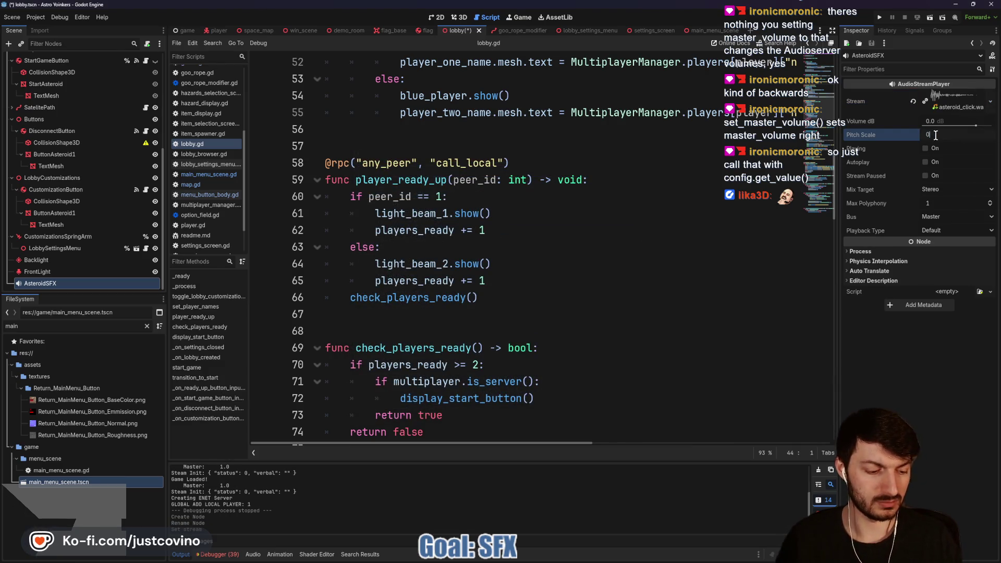
{"action": "key", "text": "Return"}
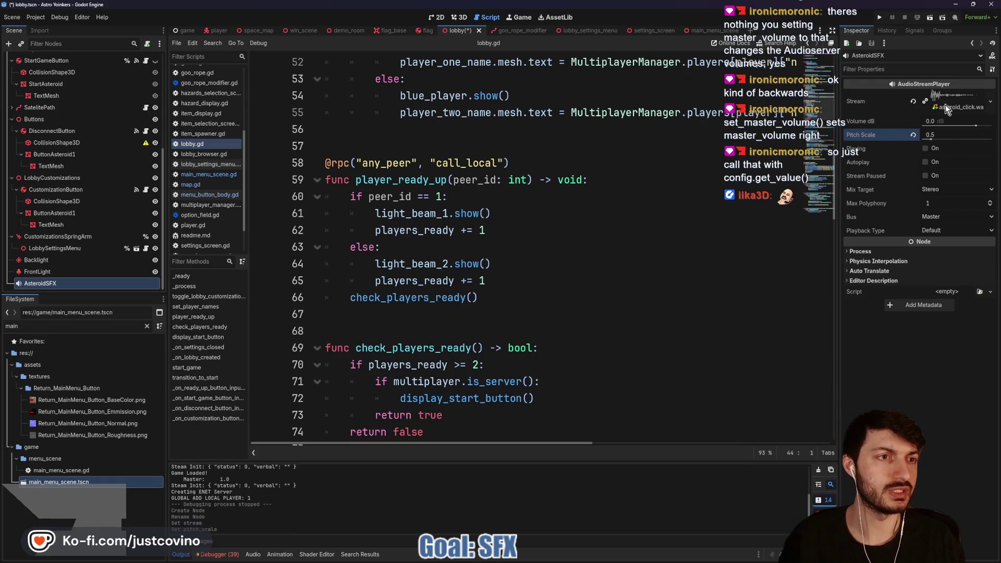
Make the stream a randomizer containing asteroid_click.wav with random pitch 1.1, then save.
{"action": "left_click", "coordinate": [912, 103]}
{"action": "left_click", "coordinate": [947, 95]}
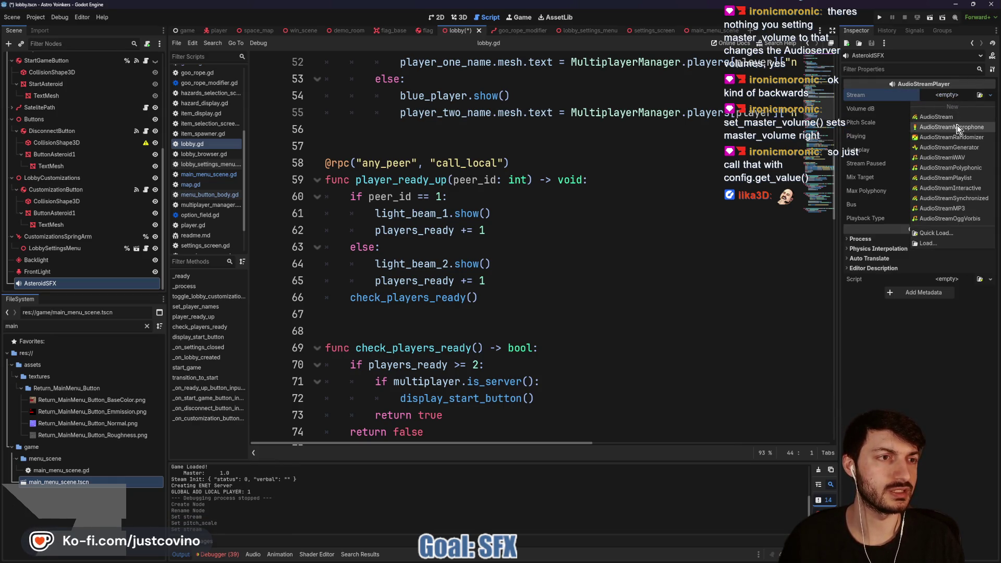
{"action": "left_click", "coordinate": [934, 137]}
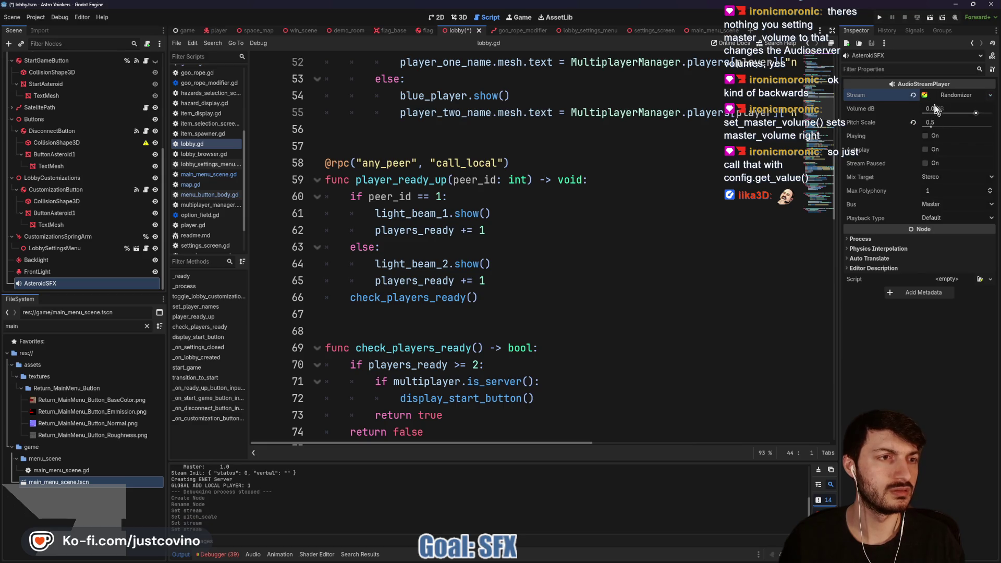
{"action": "left_click", "coordinate": [863, 149]}
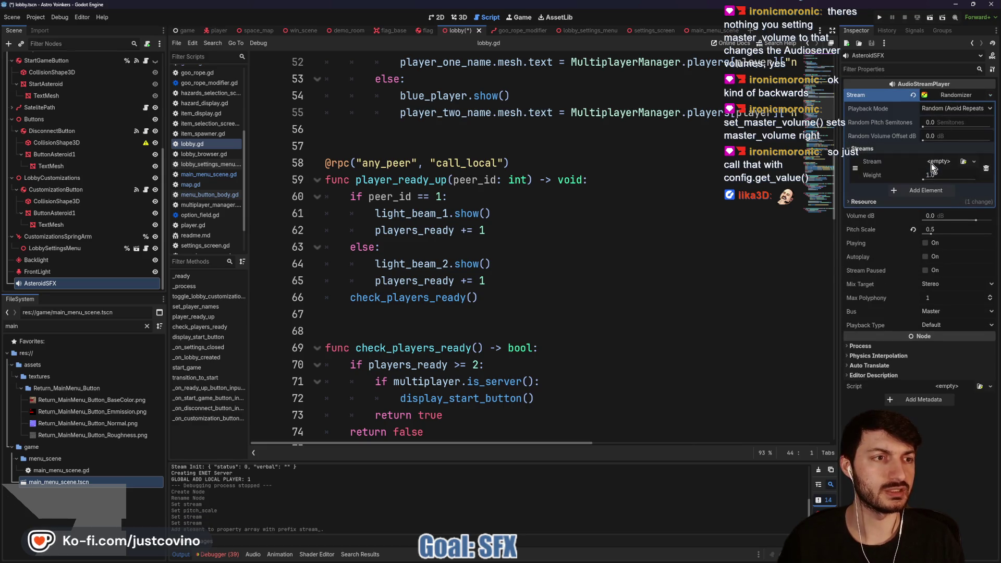
{"action": "left_click", "coordinate": [932, 165]}
{"action": "left_click", "coordinate": [934, 163]}
{"action": "left_click", "coordinate": [938, 291]}
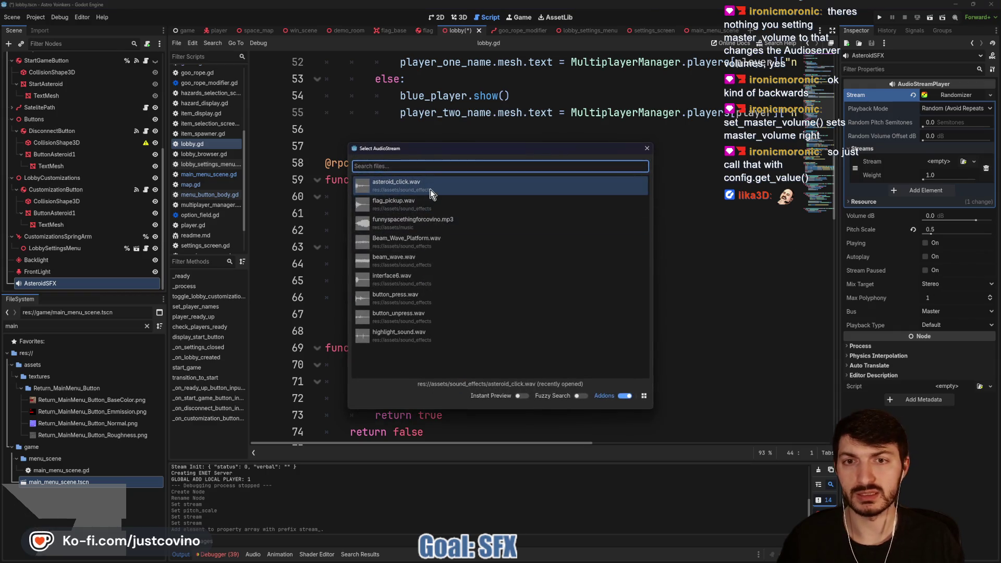
{"action": "left_click", "coordinate": [431, 188]}
{"action": "left_click", "coordinate": [939, 124]}
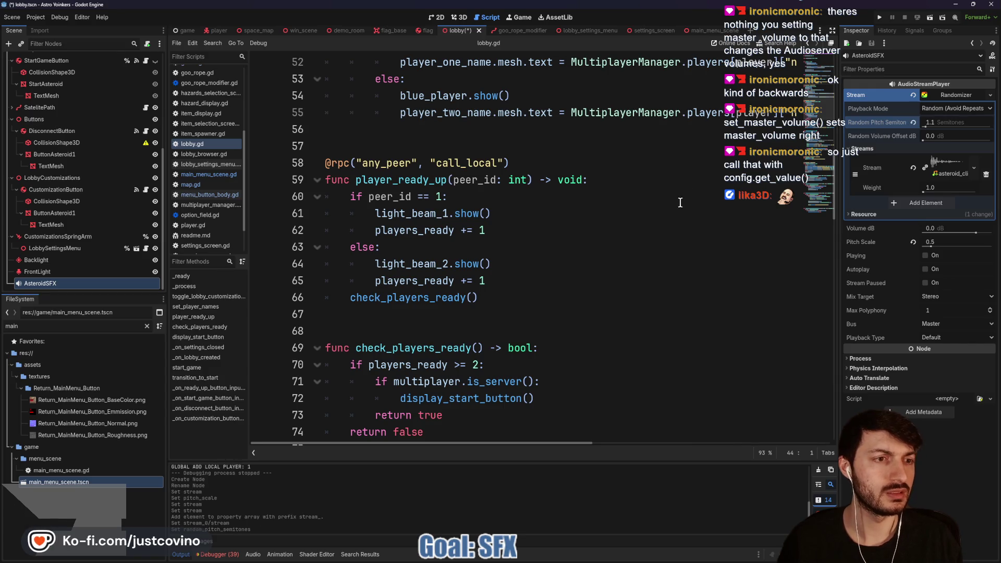
{"action": "left_click", "coordinate": [676, 229]}
{"action": "key", "text": "ctrl+s"}
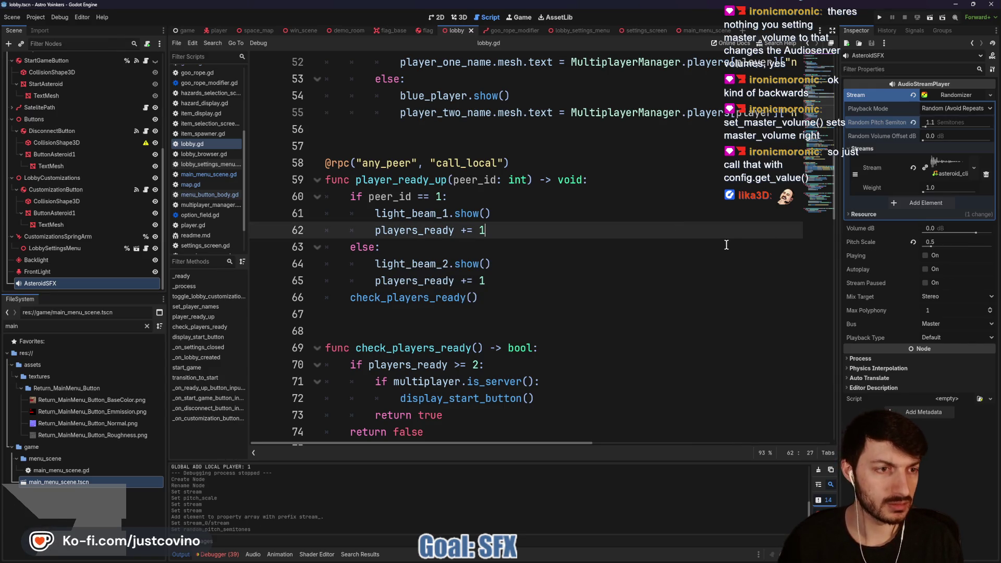
Route AsteroidSFX to the SoundEffects bus and save the lobby scene.
{"action": "left_click", "coordinate": [939, 324]}
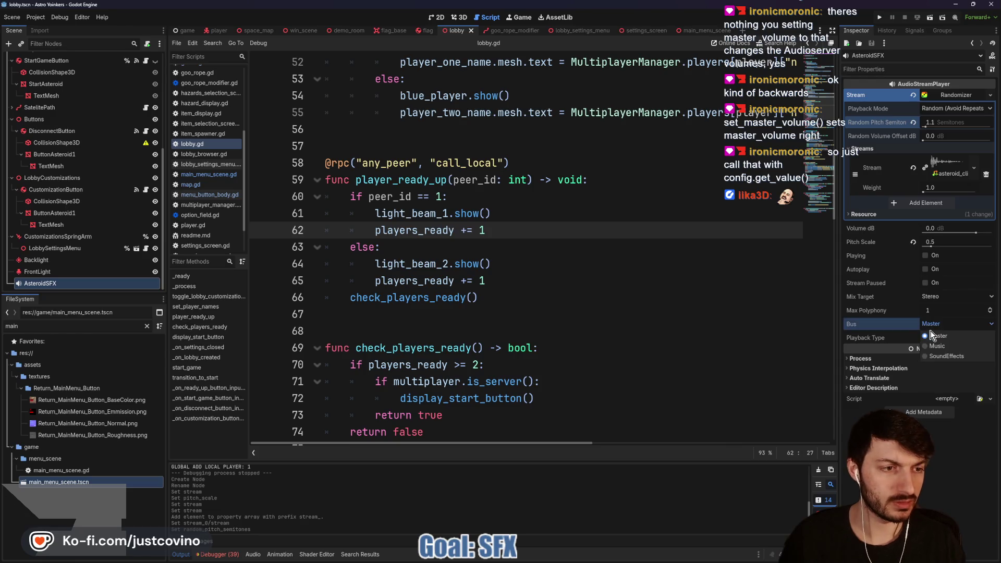
{"action": "left_click", "coordinate": [936, 355]}
{"action": "left_click", "coordinate": [643, 326]}
{"action": "key", "text": "ctrl+s"}
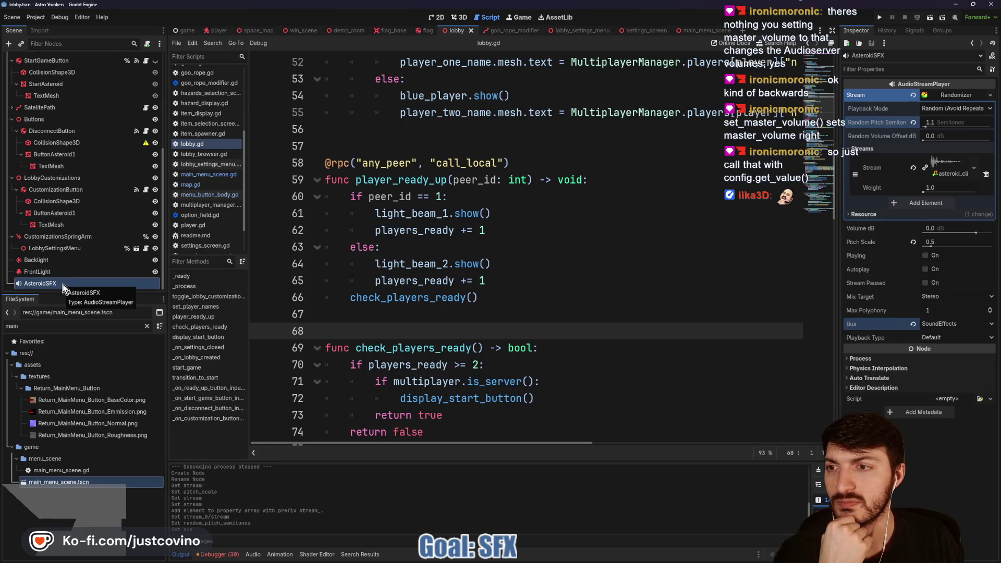
{"action": "left_click", "coordinate": [83, 130]}
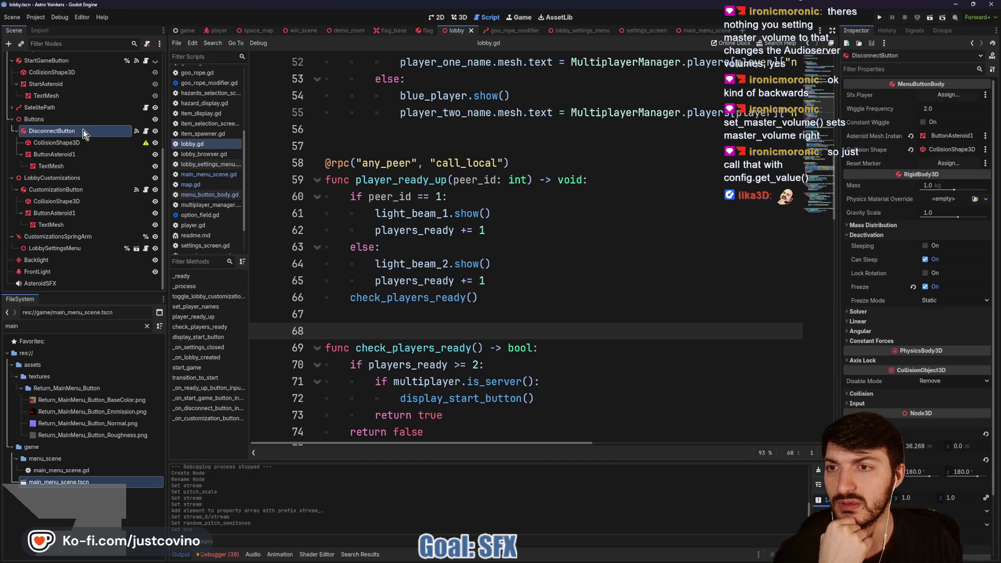
Assign AsteroidSFX as the Sfx Player of DisconnectButton and CustomizationButton.
{"action": "left_click", "coordinate": [946, 94]}
{"action": "left_click", "coordinate": [463, 197]}
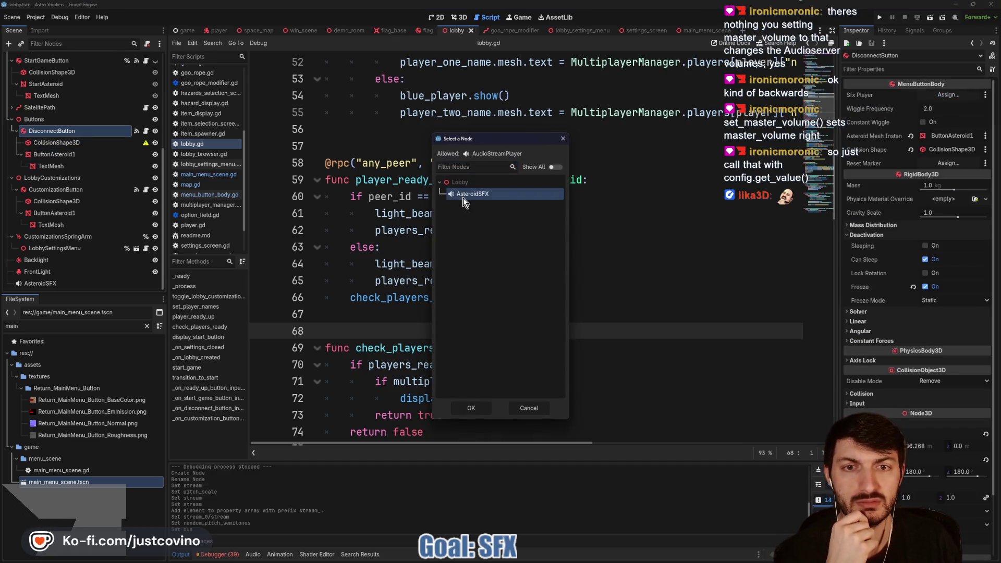
{"action": "left_click", "coordinate": [473, 407]}
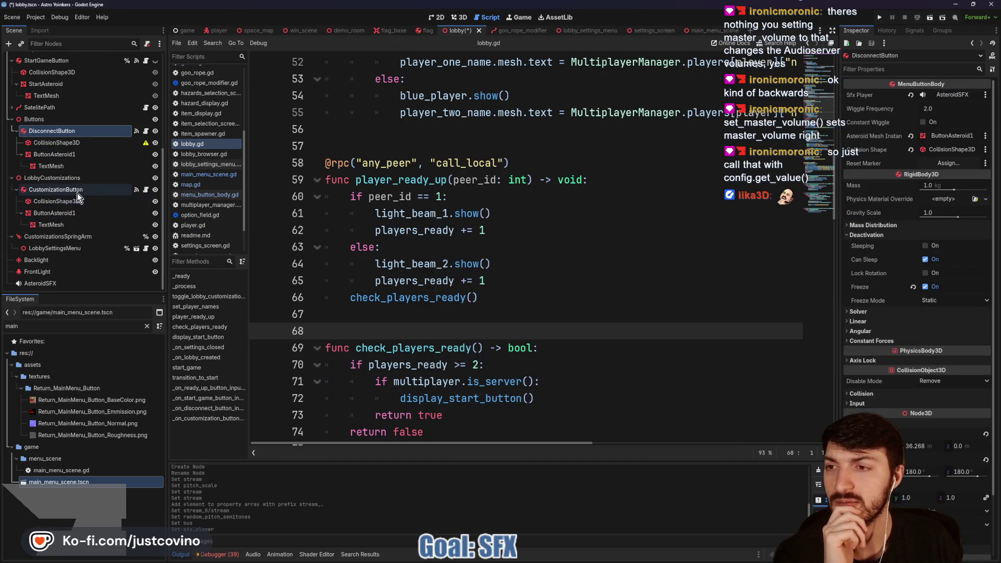
{"action": "left_click", "coordinate": [71, 191]}
{"action": "left_click", "coordinate": [963, 95]}
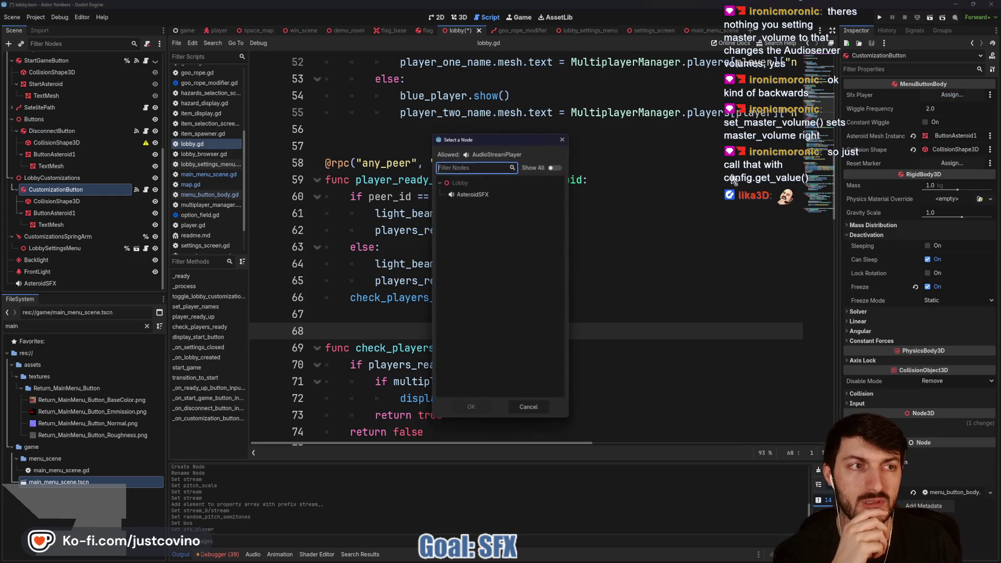
{"action": "left_click", "coordinate": [470, 193]}
{"action": "left_click", "coordinate": [468, 408]}
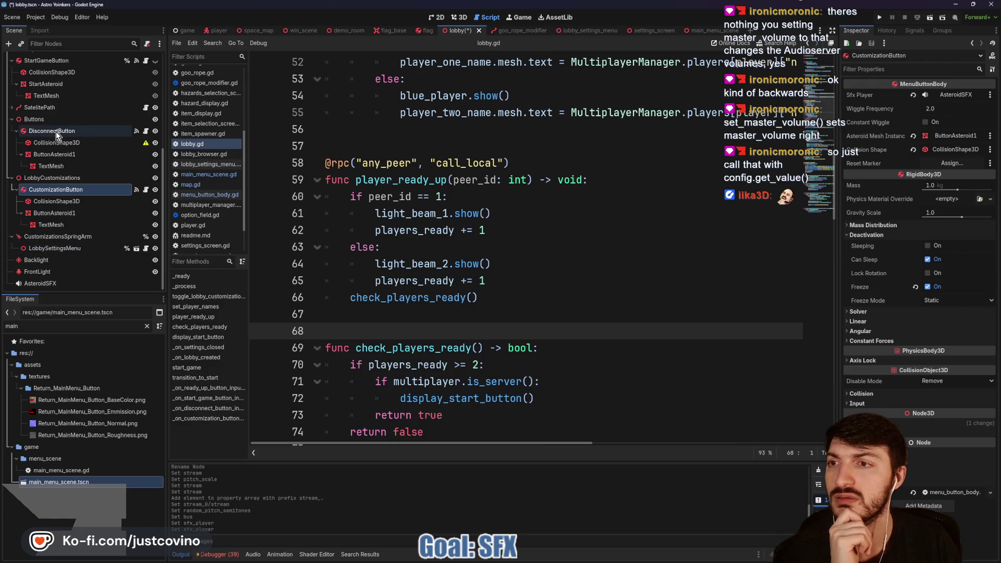
Assign AsteroidSFX as the Sfx Player of StartGameButton and ReadyUpButton.
{"action": "scroll", "coordinate": [55, 132], "scroll_direction": "up", "scroll_amount": 3}
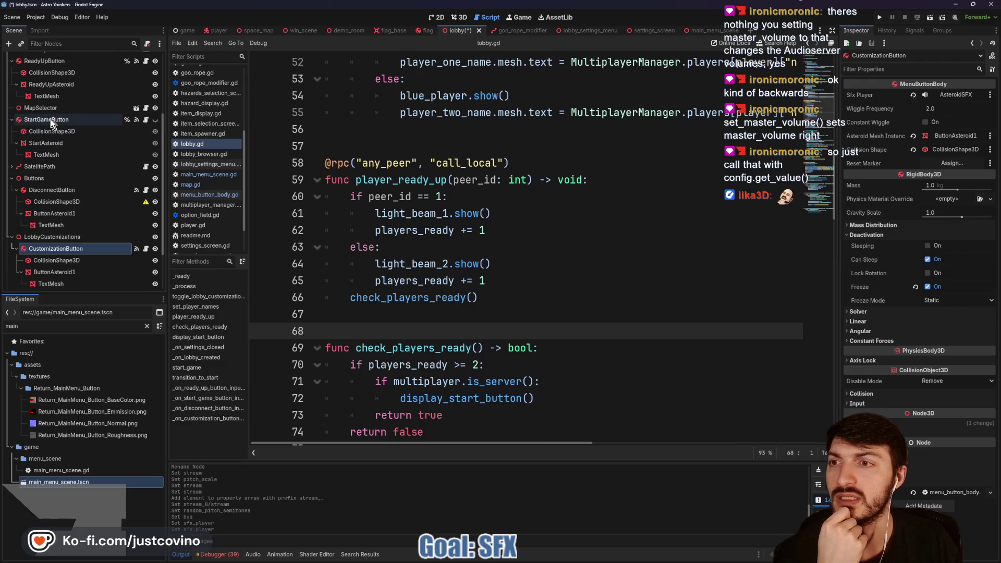
{"action": "left_click", "coordinate": [51, 119]}
{"action": "left_click", "coordinate": [949, 94]}
{"action": "left_click", "coordinate": [489, 193]}
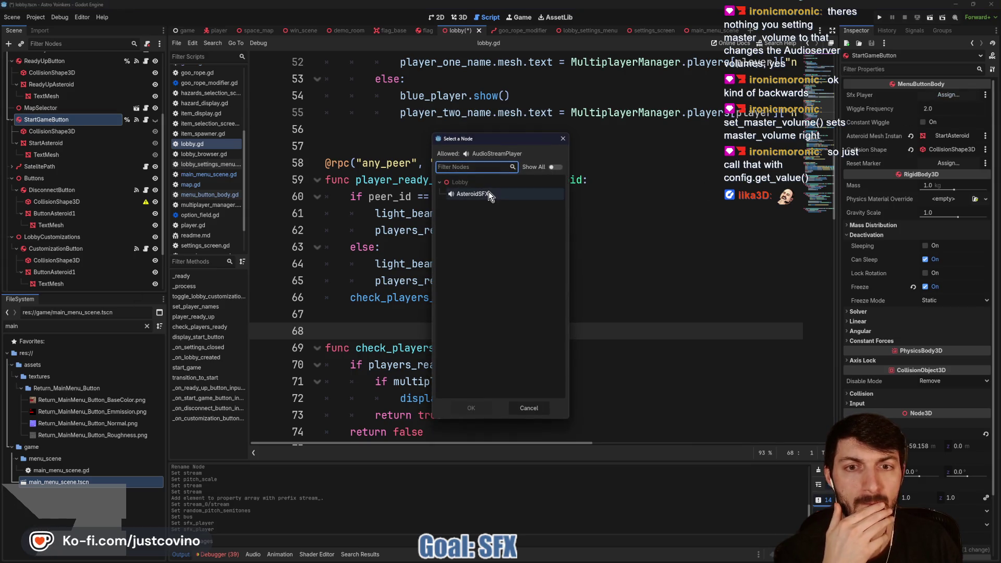
{"action": "left_click", "coordinate": [484, 408]}
{"action": "scroll", "coordinate": [98, 170], "scroll_direction": "up", "scroll_amount": 3}
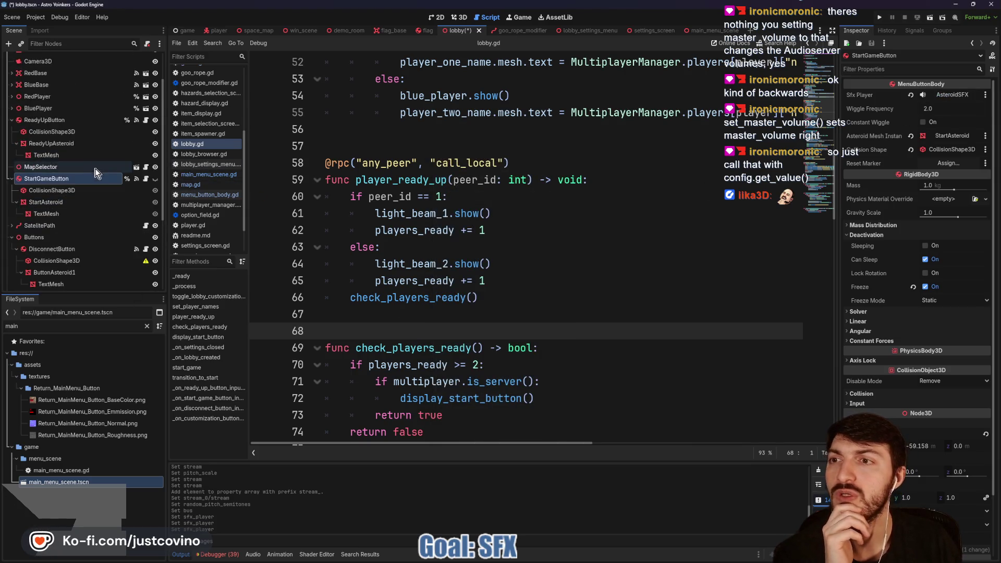
{"action": "left_click", "coordinate": [57, 122]}
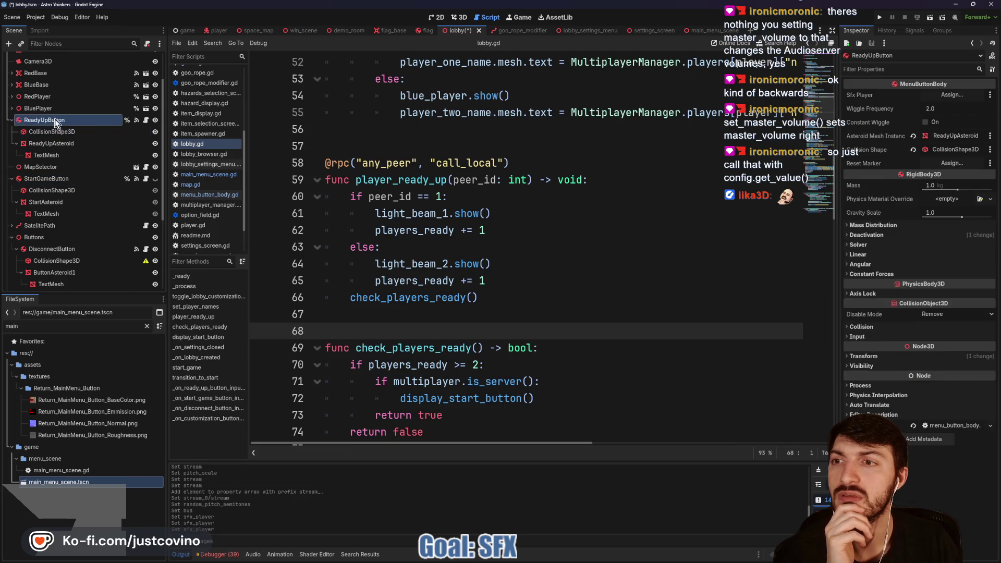
{"action": "left_click", "coordinate": [951, 94]}
{"action": "left_click", "coordinate": [479, 194]}
{"action": "left_click", "coordinate": [466, 412]}
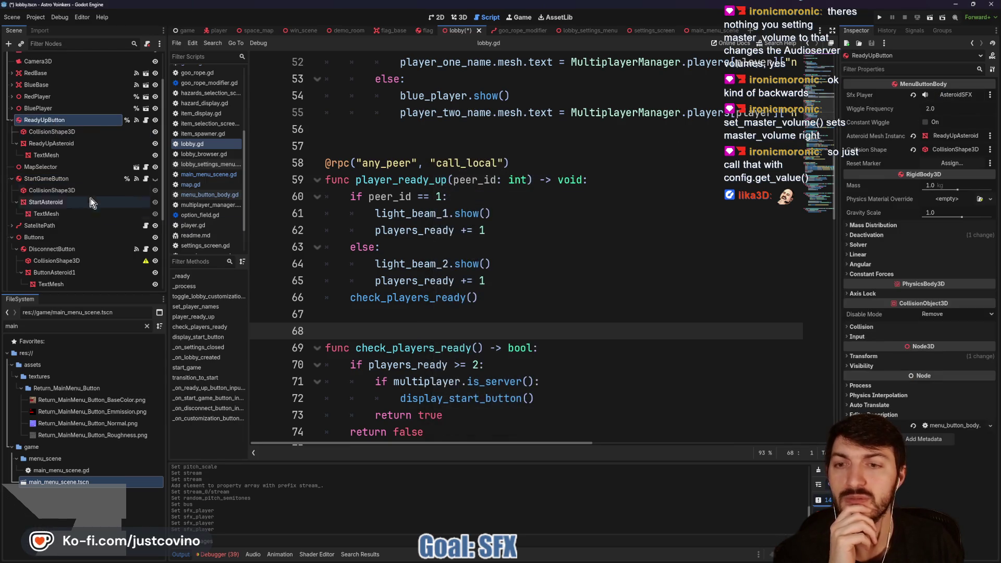
Save the lobby scene and script, then run the game.
{"action": "scroll", "coordinate": [78, 198], "scroll_direction": "up", "scroll_amount": 3}
{"action": "left_click", "coordinate": [565, 235]}
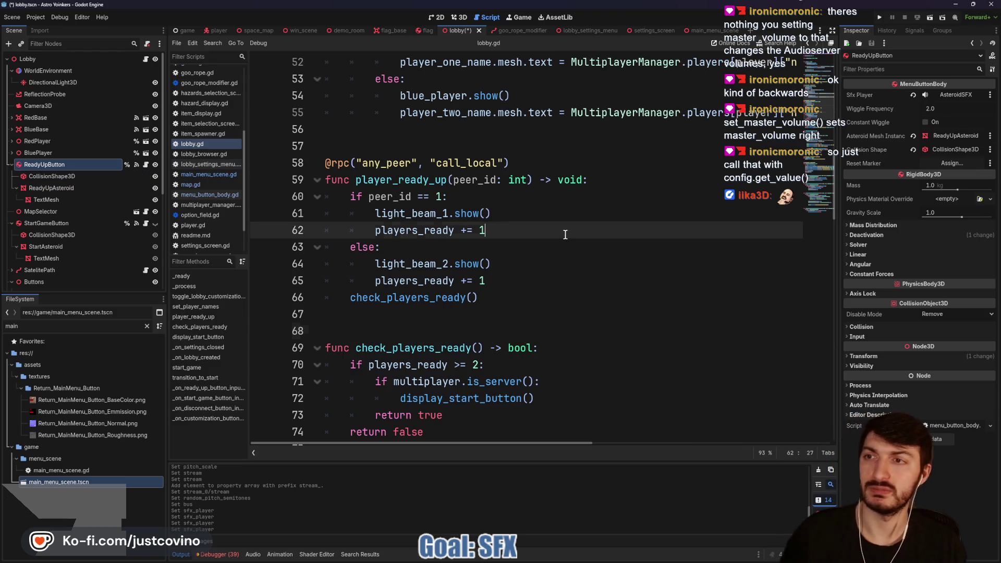
{"action": "key", "text": "ctrl+s"}
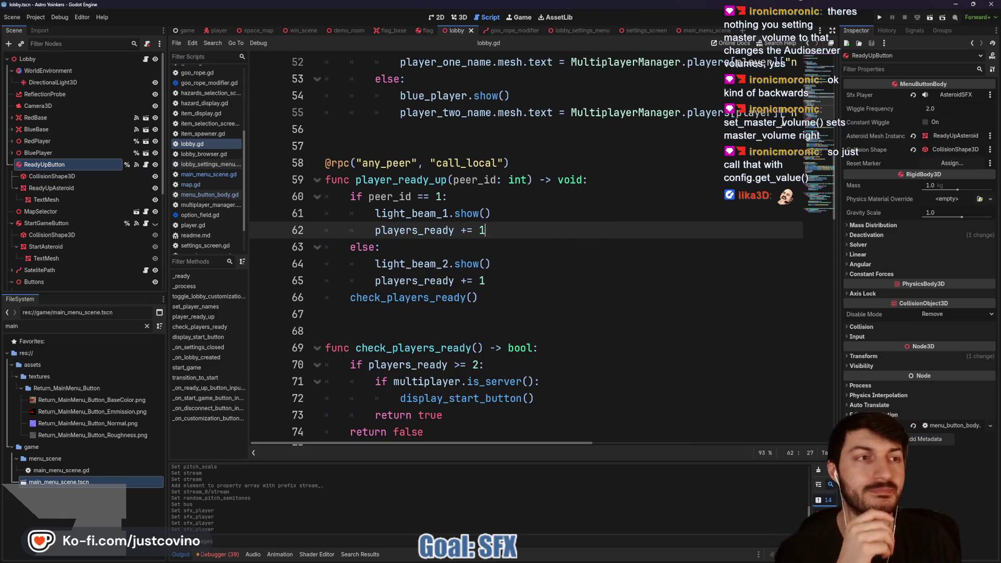
{"action": "left_click", "coordinate": [877, 16]}
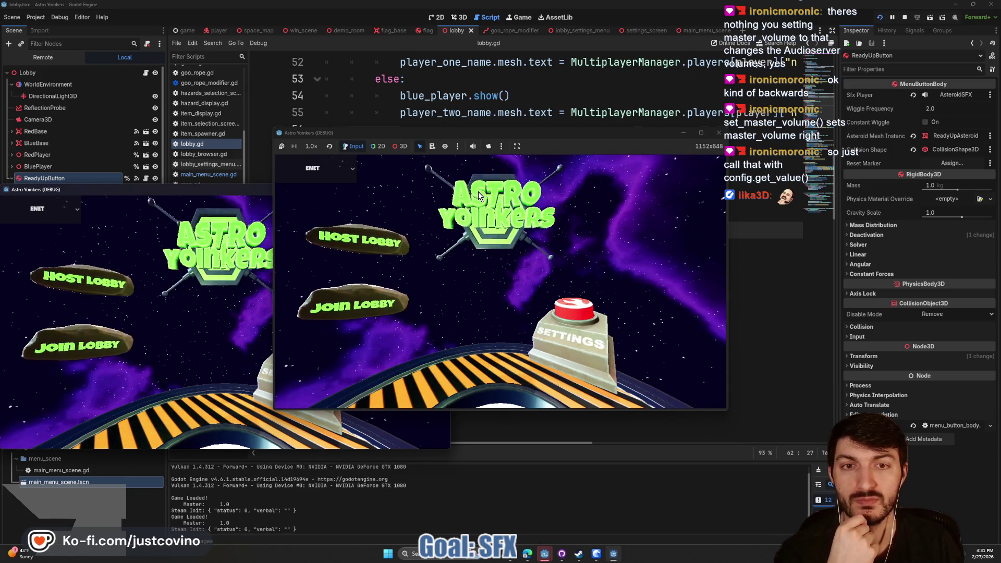
Host a Public lobby, toggle Game Customizations, and ready up player one.
{"action": "left_click", "coordinate": [334, 239]}
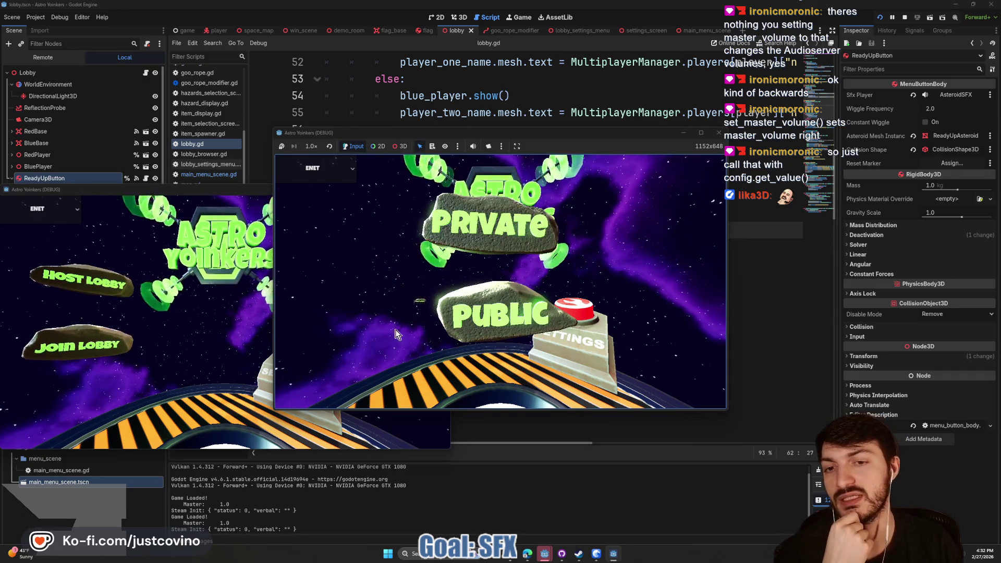
{"action": "left_click", "coordinate": [505, 312]}
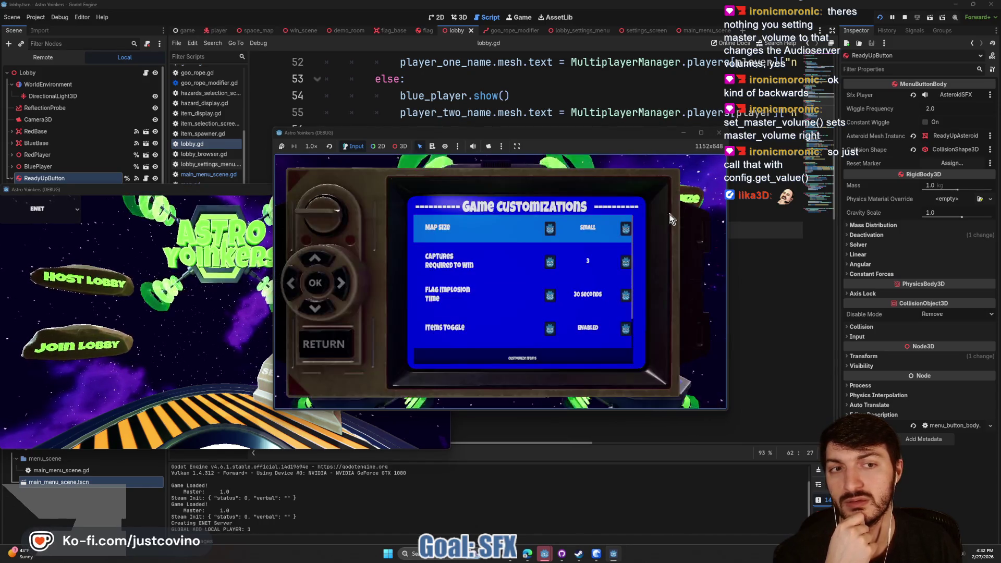
{"action": "left_click", "coordinate": [319, 358]}
{"action": "left_click", "coordinate": [664, 195]}
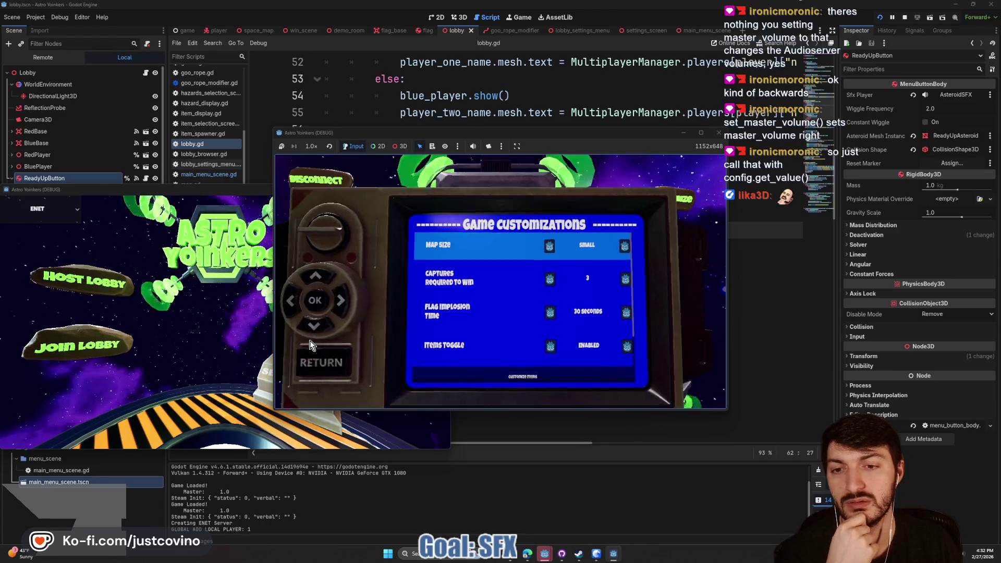
{"action": "left_click", "coordinate": [309, 340]}
{"action": "left_click", "coordinate": [485, 350]}
Open and close the customizations screen several times, then stop the game.
{"action": "left_click", "coordinate": [665, 197]}
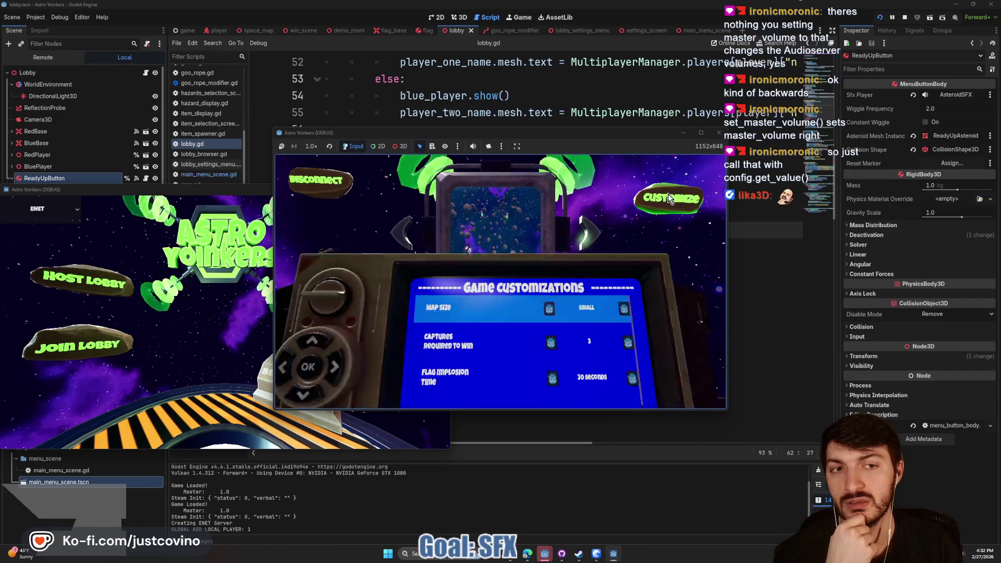
{"action": "left_click", "coordinate": [343, 348]}
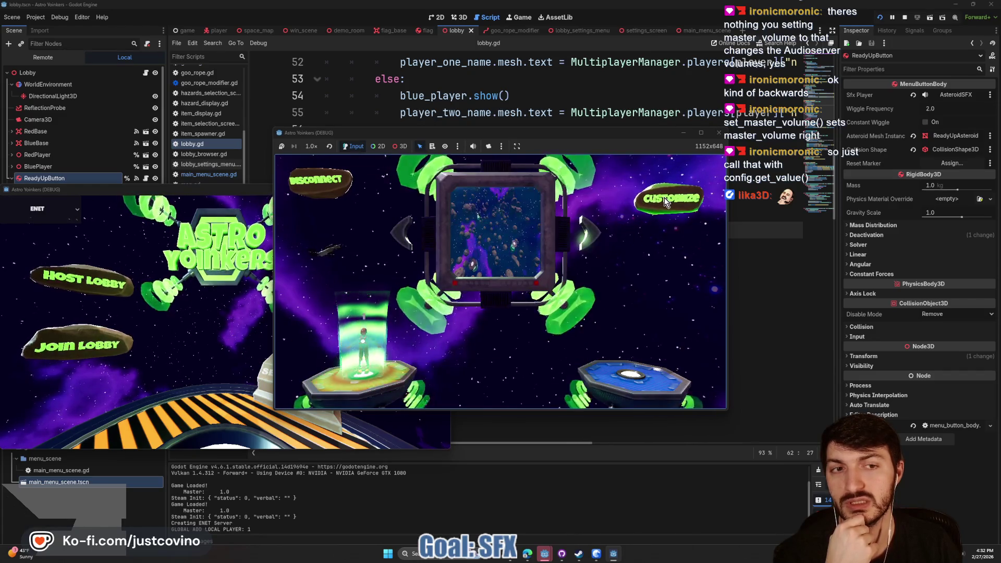
{"action": "left_click", "coordinate": [661, 201]}
{"action": "left_click", "coordinate": [327, 349]}
{"action": "left_click", "coordinate": [670, 199]}
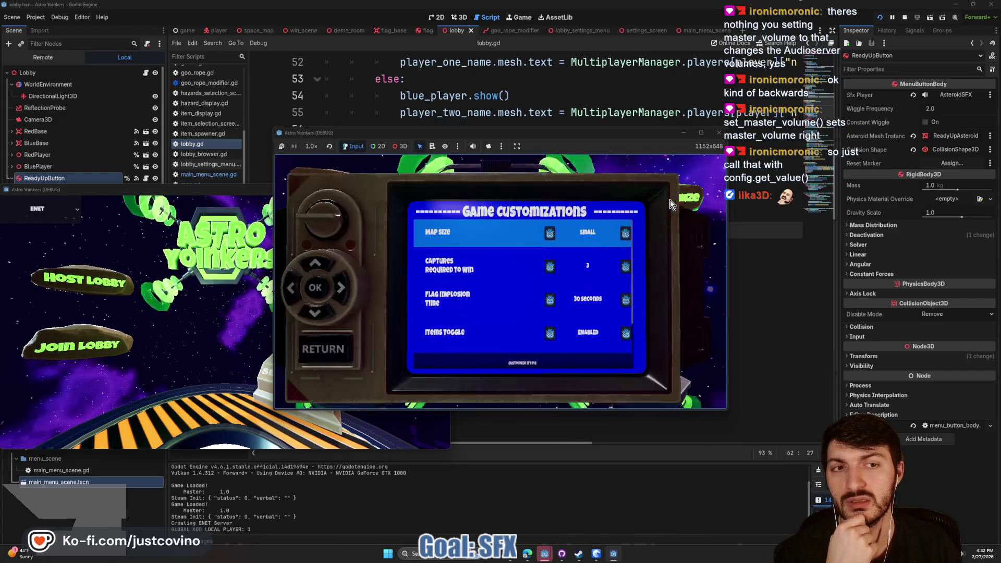
{"action": "left_click", "coordinate": [327, 344]}
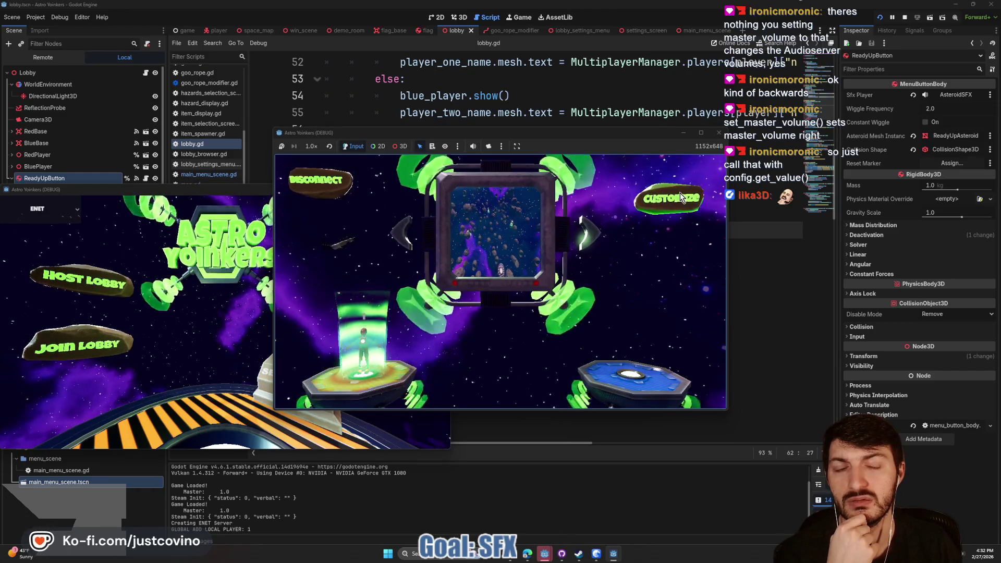
{"action": "left_click", "coordinate": [667, 199]}
{"action": "left_click", "coordinate": [331, 344]}
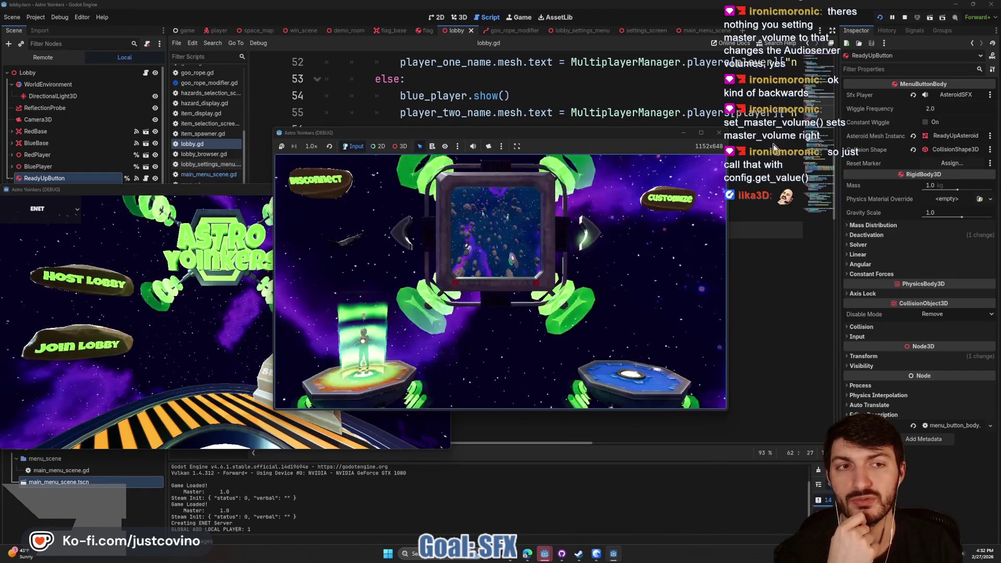
{"action": "left_click", "coordinate": [904, 17]}
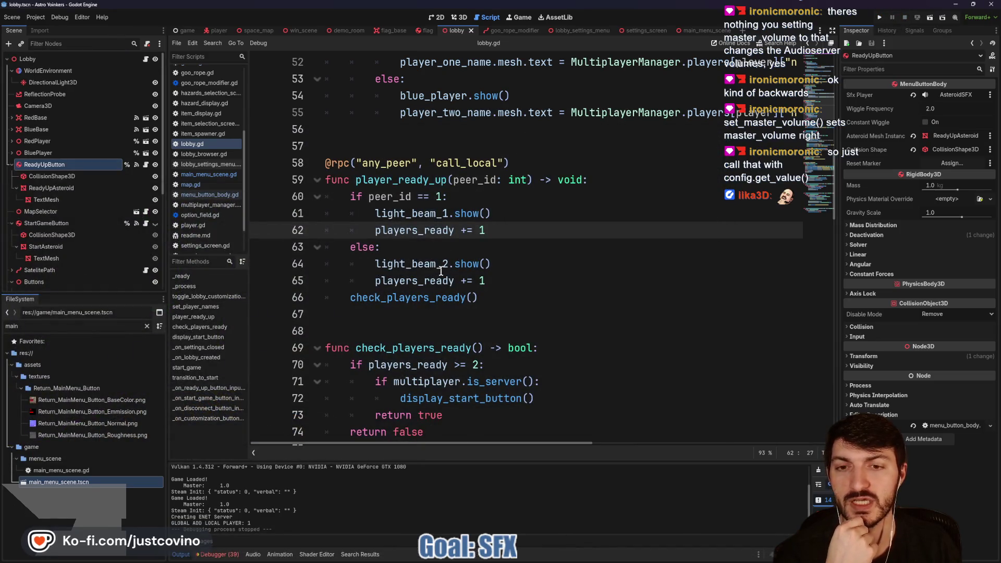
{"action": "scroll", "coordinate": [95, 225], "scroll_direction": "down", "scroll_amount": 5}
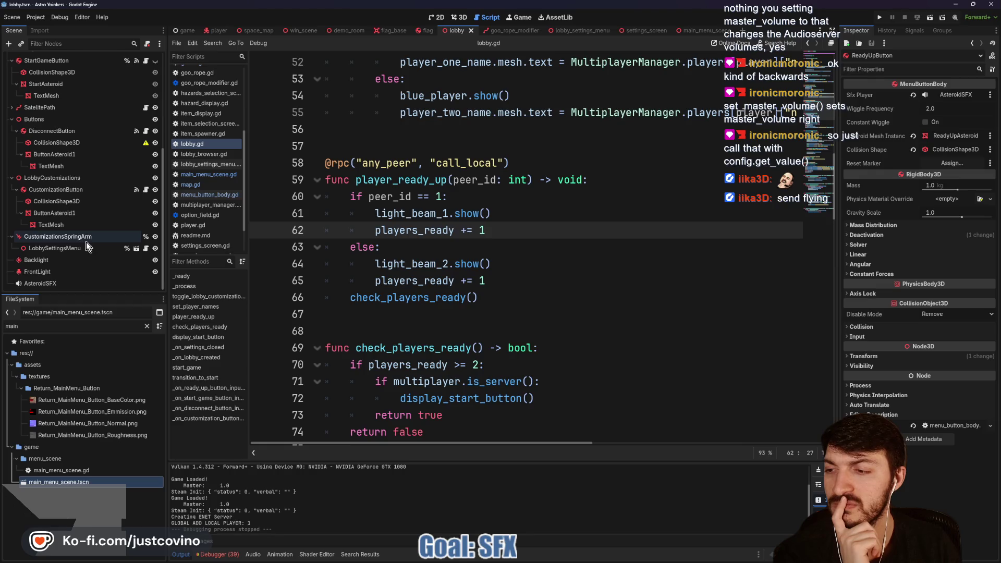
{"action": "scroll", "coordinate": [72, 248], "scroll_direction": "up", "scroll_amount": 4}
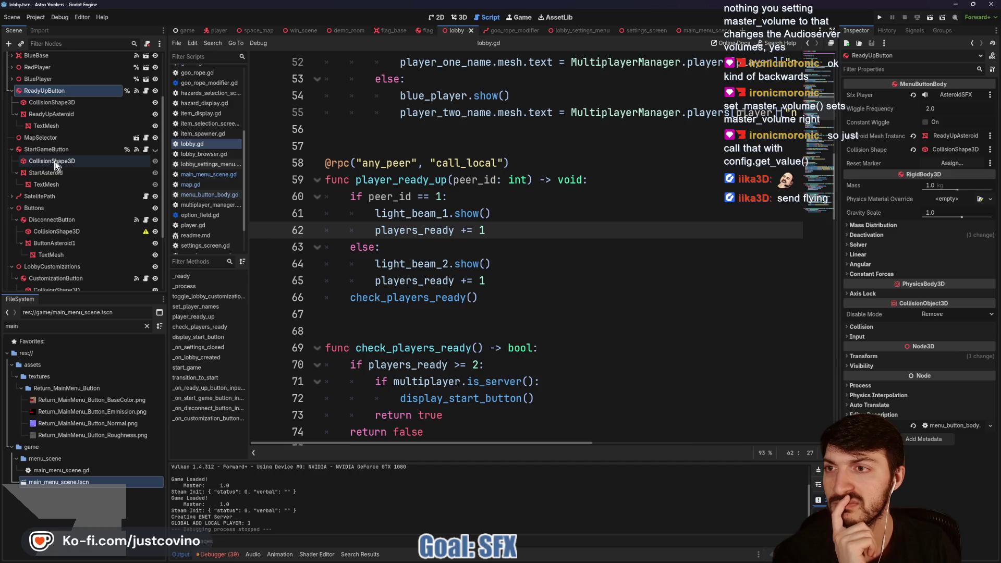
{"action": "scroll", "coordinate": [55, 161], "scroll_direction": "up", "scroll_amount": 3}
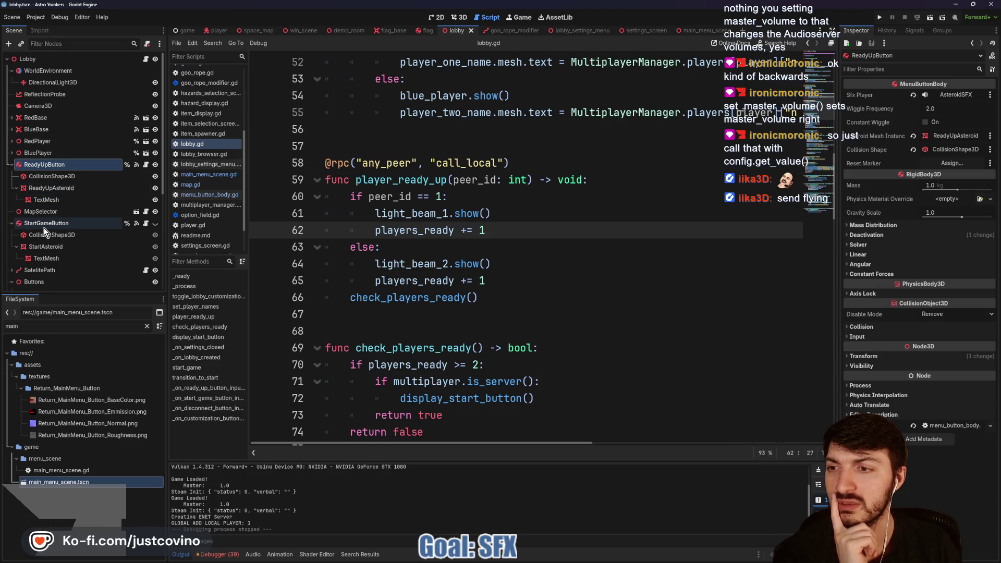
{"action": "scroll", "coordinate": [44, 227], "scroll_direction": "down", "scroll_amount": 2}
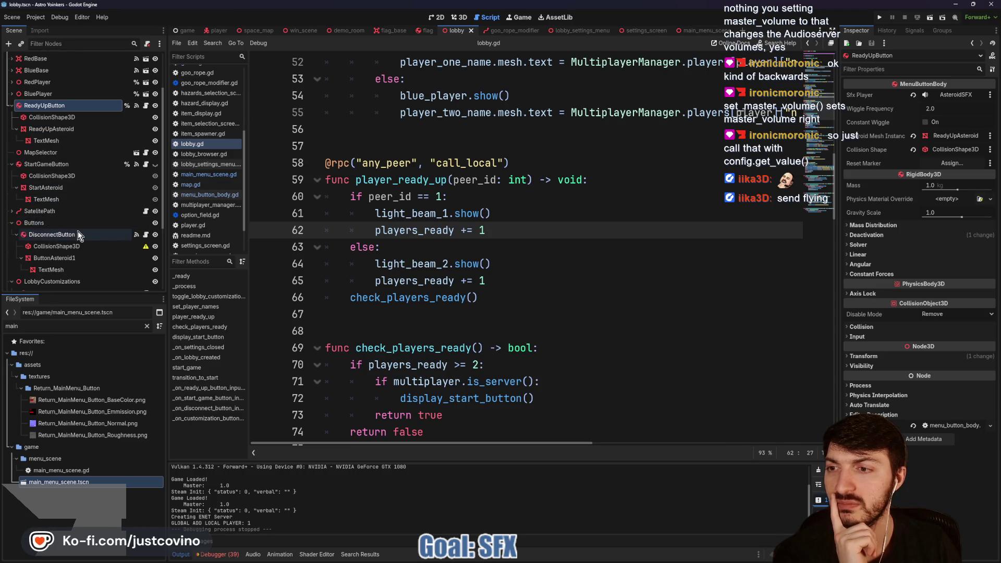
{"action": "scroll", "coordinate": [77, 231], "scroll_direction": "down", "scroll_amount": 2}
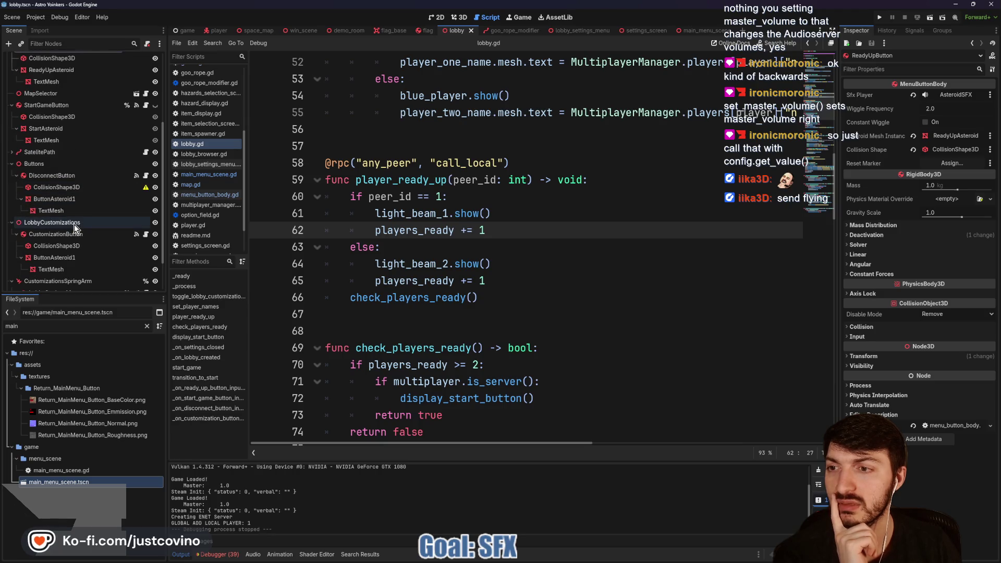
{"action": "left_click", "coordinate": [74, 224]}
{"action": "left_click", "coordinate": [71, 235]}
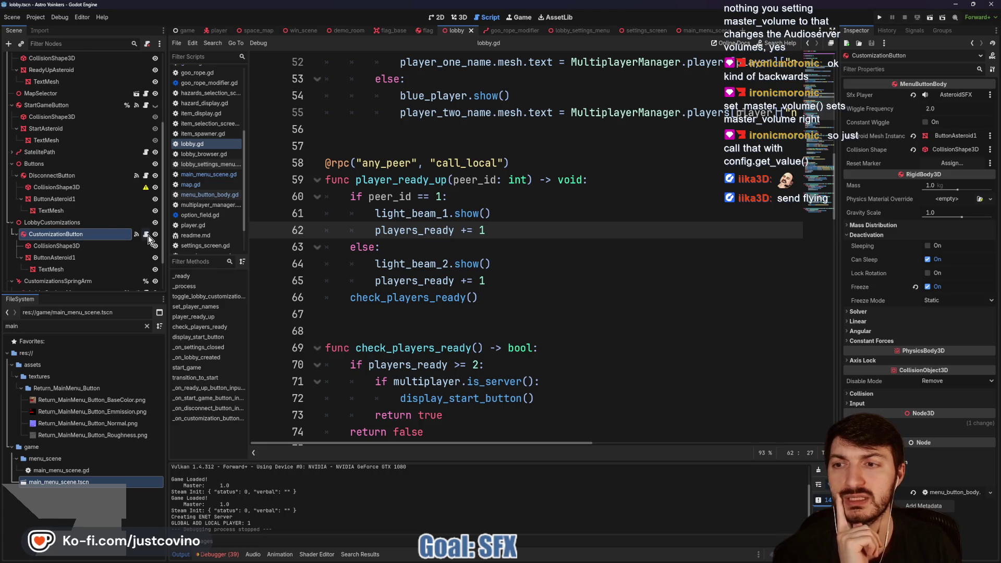
{"action": "scroll", "coordinate": [77, 230], "scroll_direction": "up", "scroll_amount": 5}
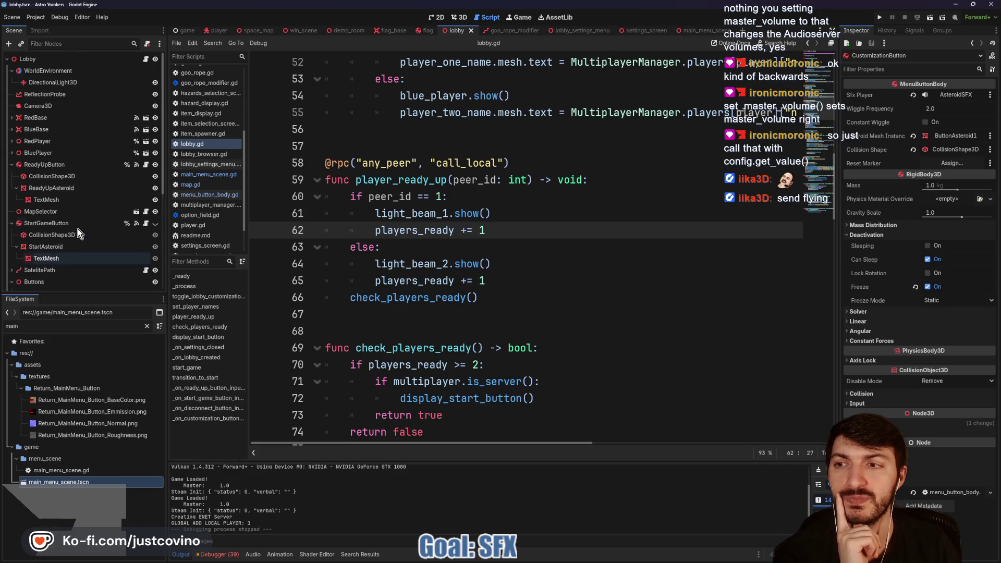
{"action": "scroll", "coordinate": [474, 234], "scroll_direction": "down", "scroll_amount": 8}
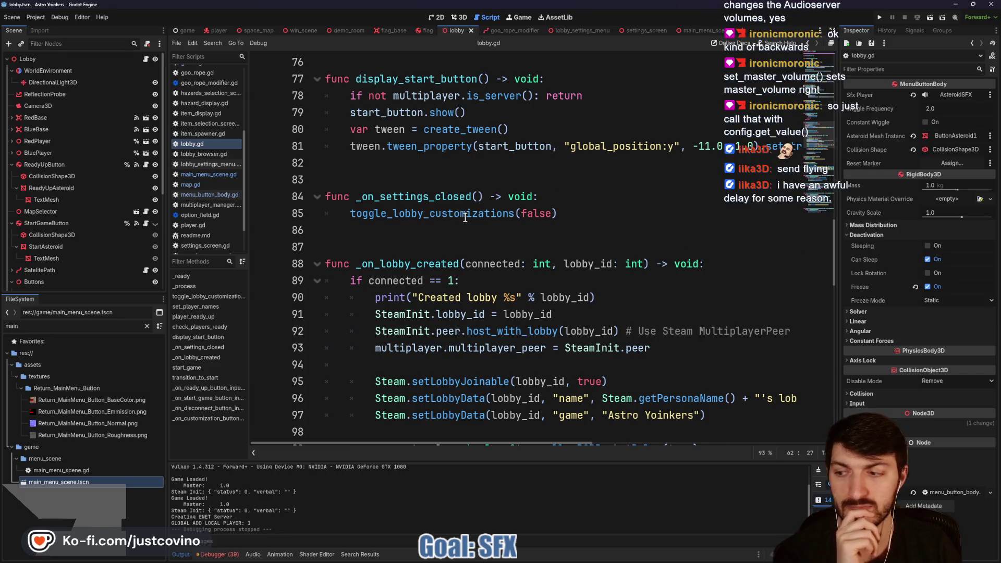
{"action": "mouse_move", "coordinate": [465, 217]}
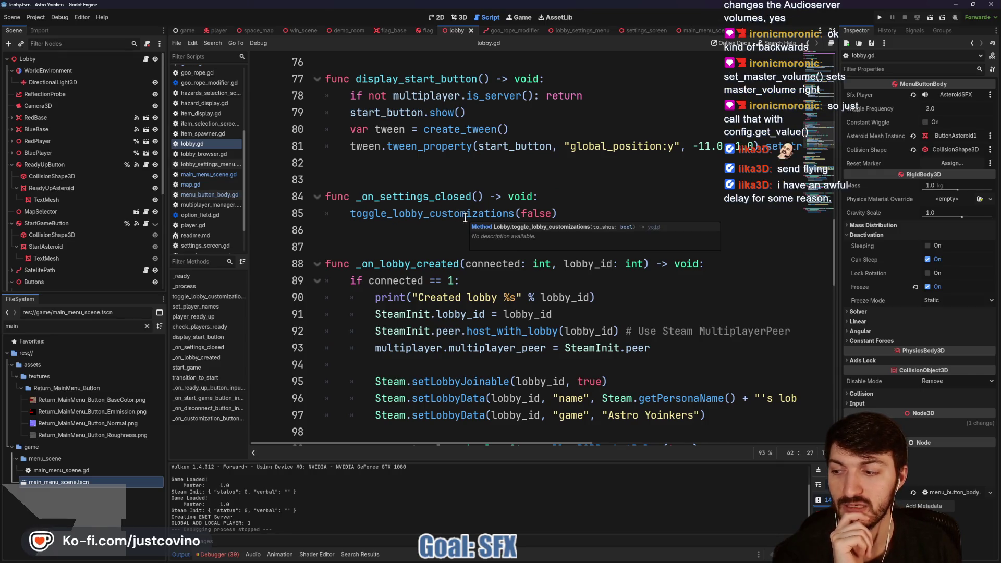
{"action": "scroll", "coordinate": [465, 218], "scroll_direction": "down", "scroll_amount": 3}
{"action": "scroll", "coordinate": [465, 217], "scroll_direction": "down", "scroll_amount": 3}
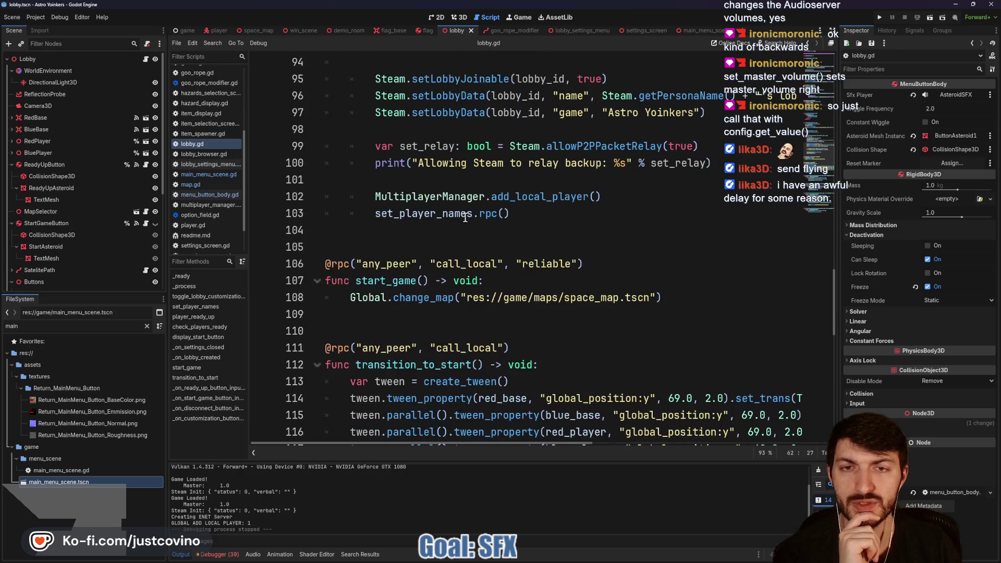
{"action": "scroll", "coordinate": [465, 218], "scroll_direction": "down", "scroll_amount": 6}
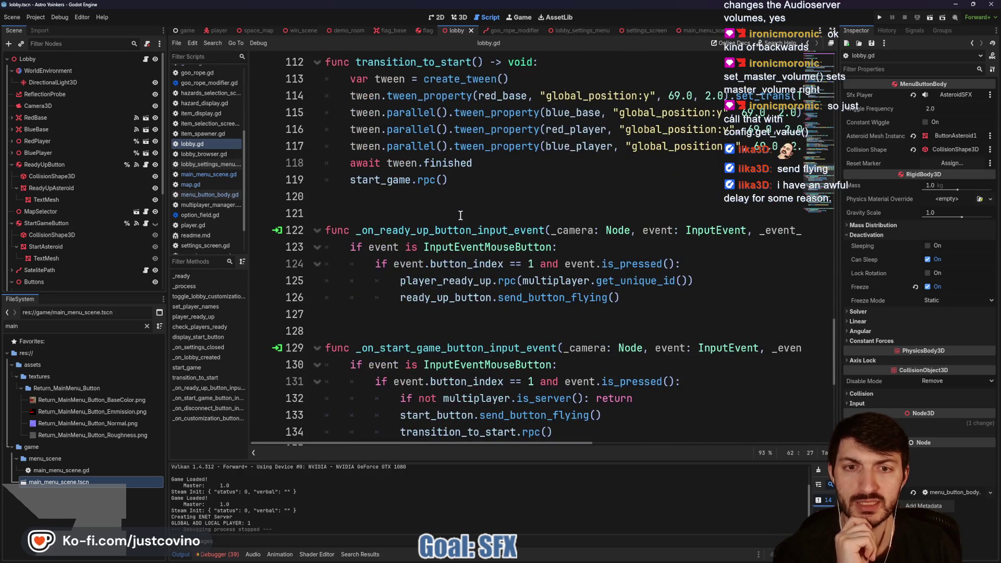
{"action": "scroll", "coordinate": [461, 215], "scroll_direction": "down", "scroll_amount": 3}
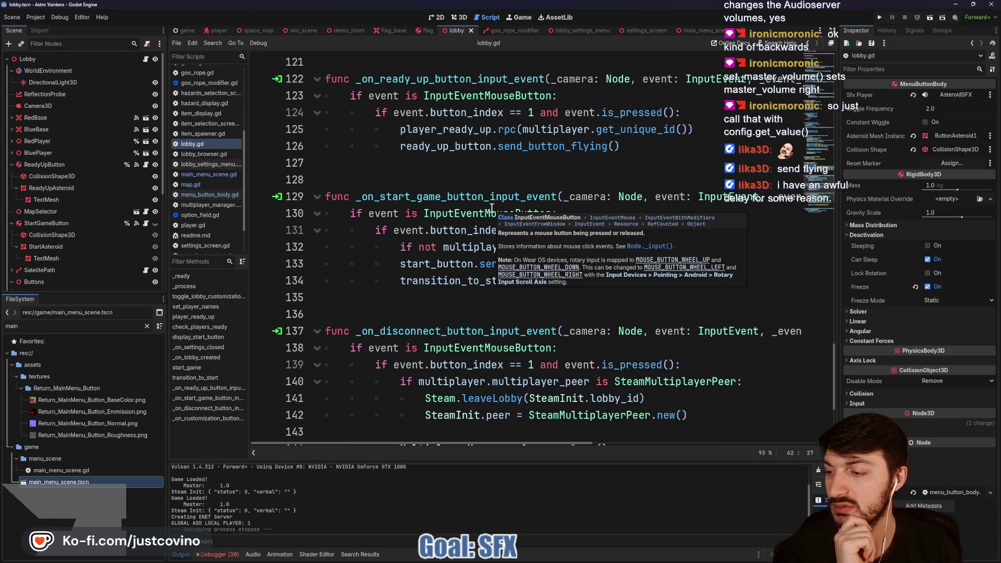
{"action": "scroll", "coordinate": [447, 218], "scroll_direction": "down", "scroll_amount": 4}
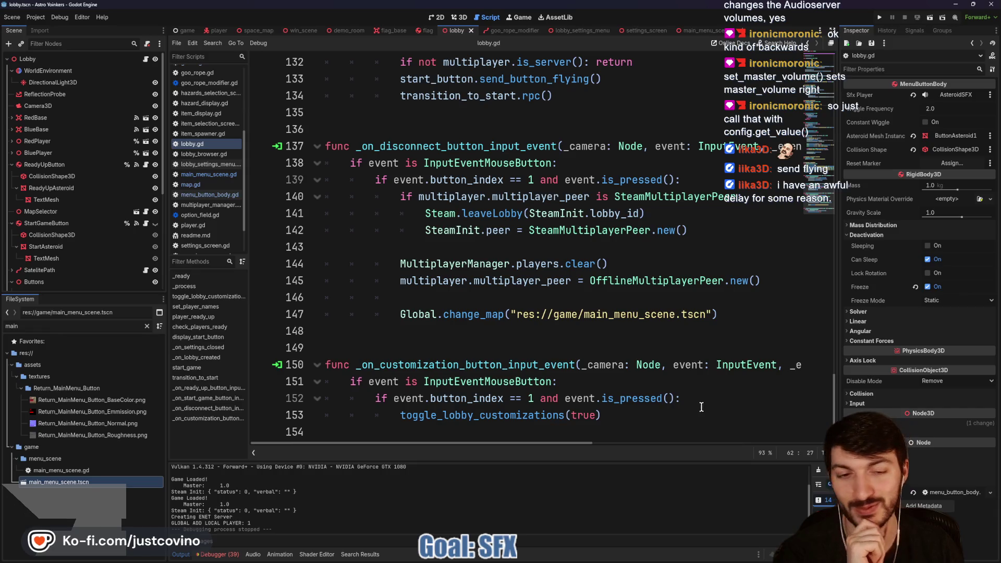
{"action": "left_click", "coordinate": [622, 415]}
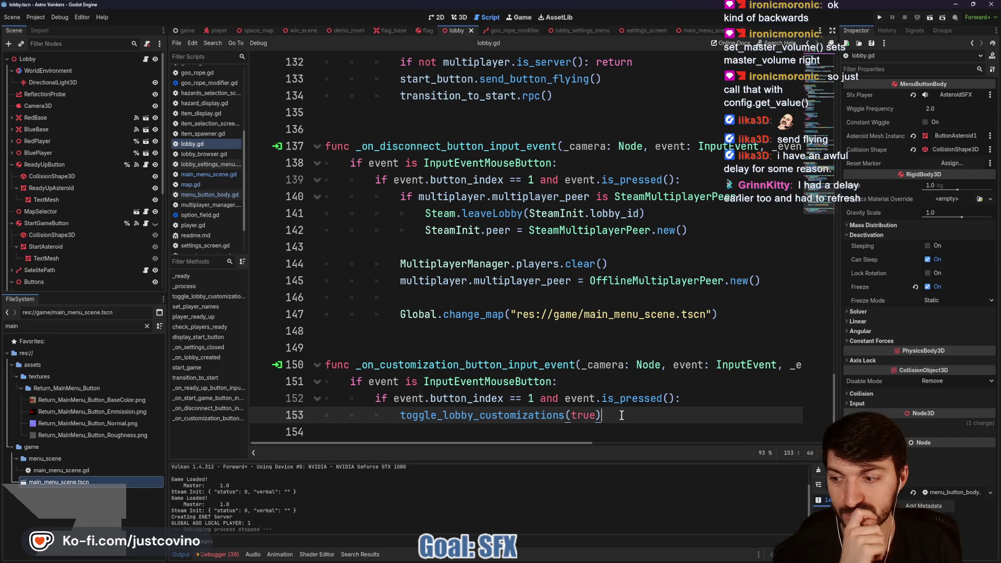
Insert customization_button.send_button_flying() on new line 153 above toggle_lobby_customizations(true) and save lobby.gd.
{"action": "left_click", "coordinate": [709, 400]}
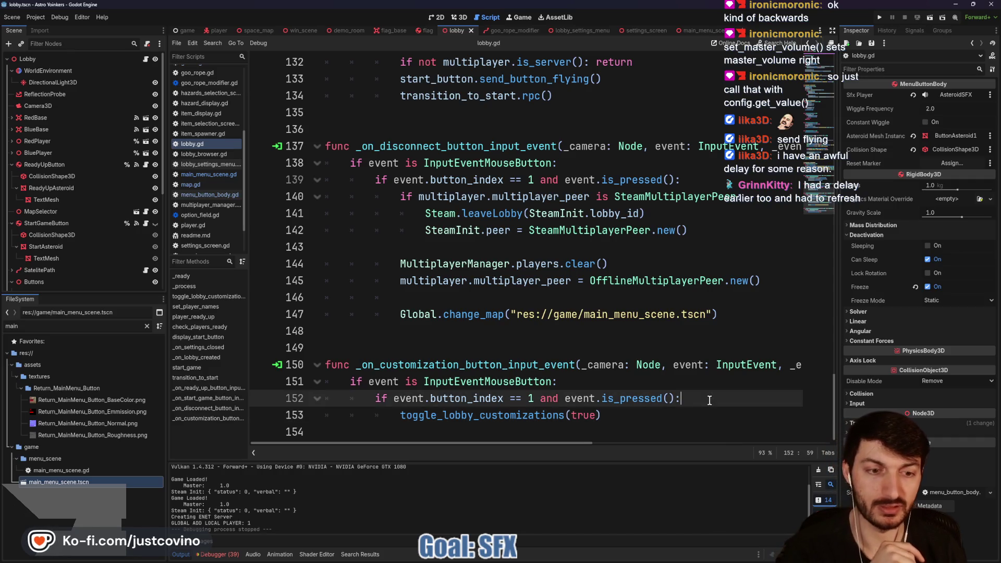
{"action": "key", "text": "Return"}
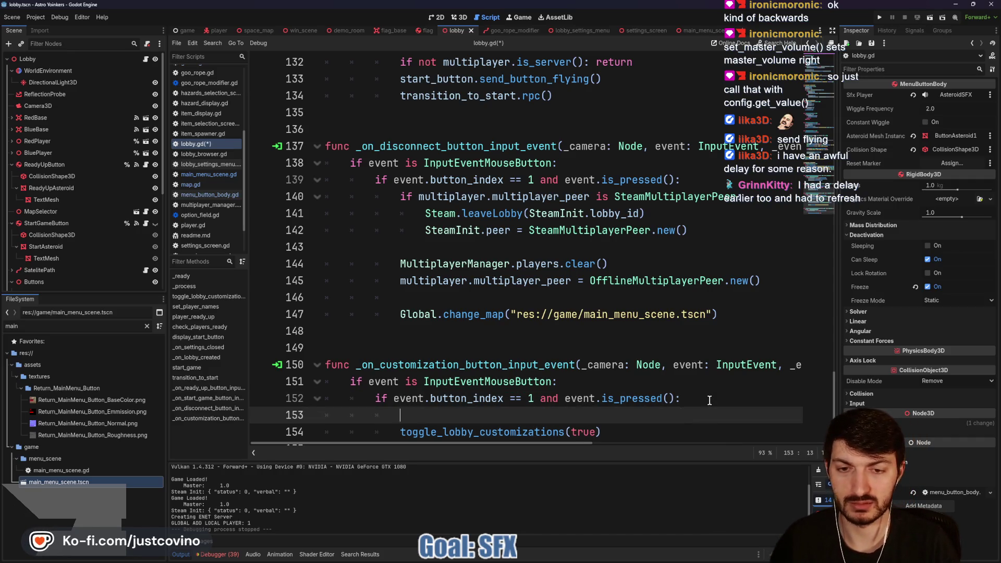
{"action": "type", "text": "customization_button."}
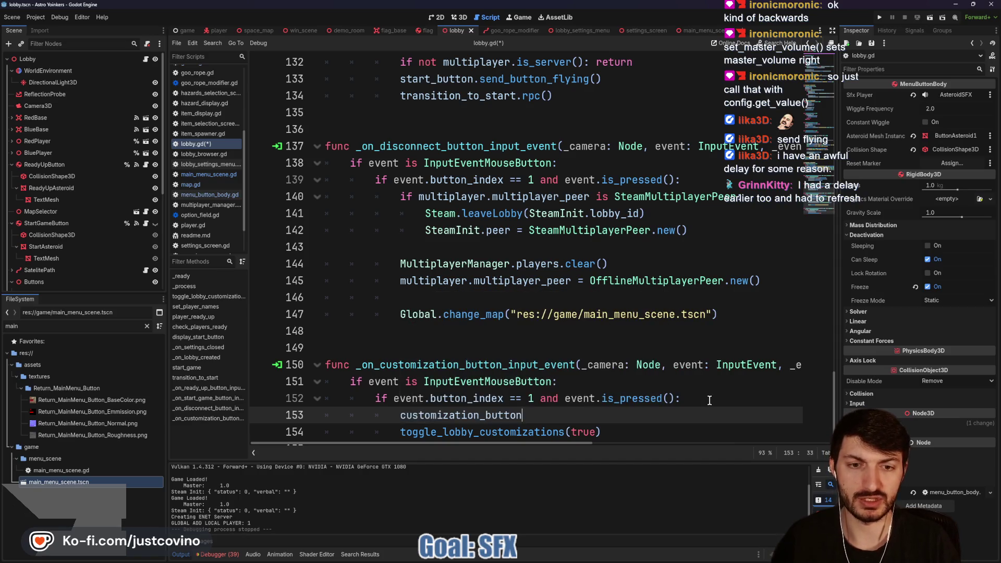
{"action": "type", "text": "send_butt"}
{"action": "key", "text": "Return"}
{"action": "key", "text": "ctrl+s"}
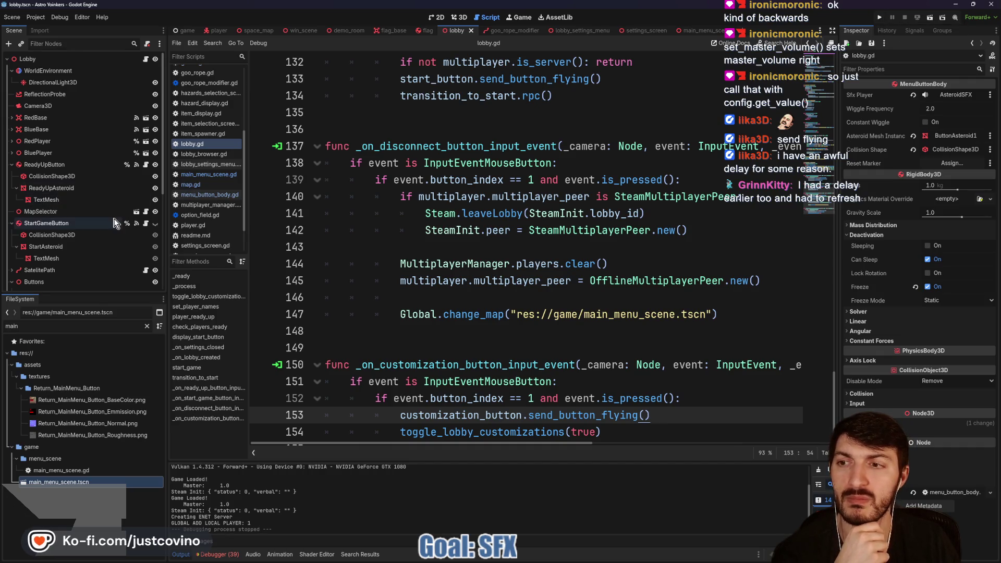
{"action": "scroll", "coordinate": [104, 222], "scroll_direction": "down", "scroll_amount": 2}
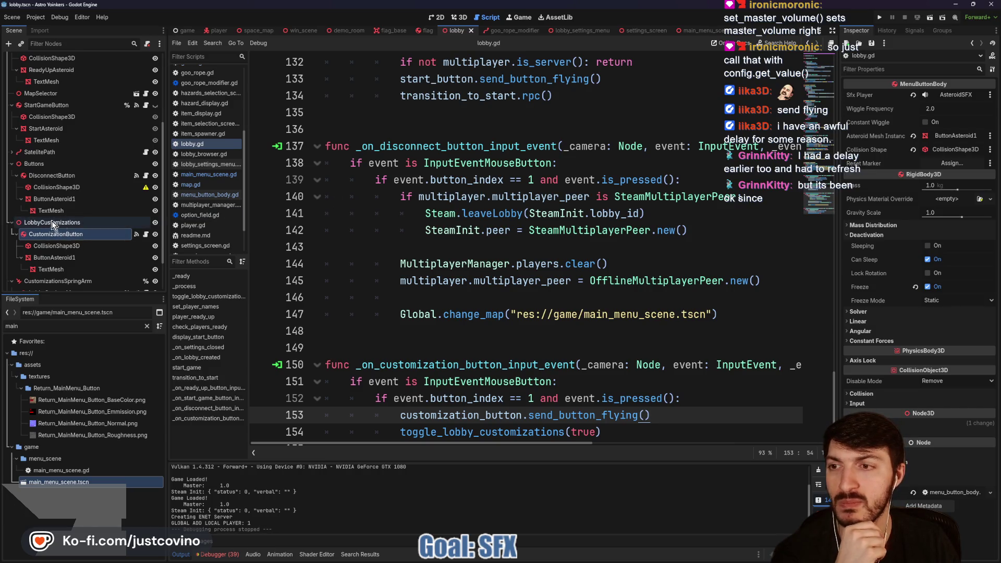
Add a Marker3D named CustomizationReset at the customize button and move it to the scene's top level.
{"action": "left_click", "coordinate": [462, 17]}
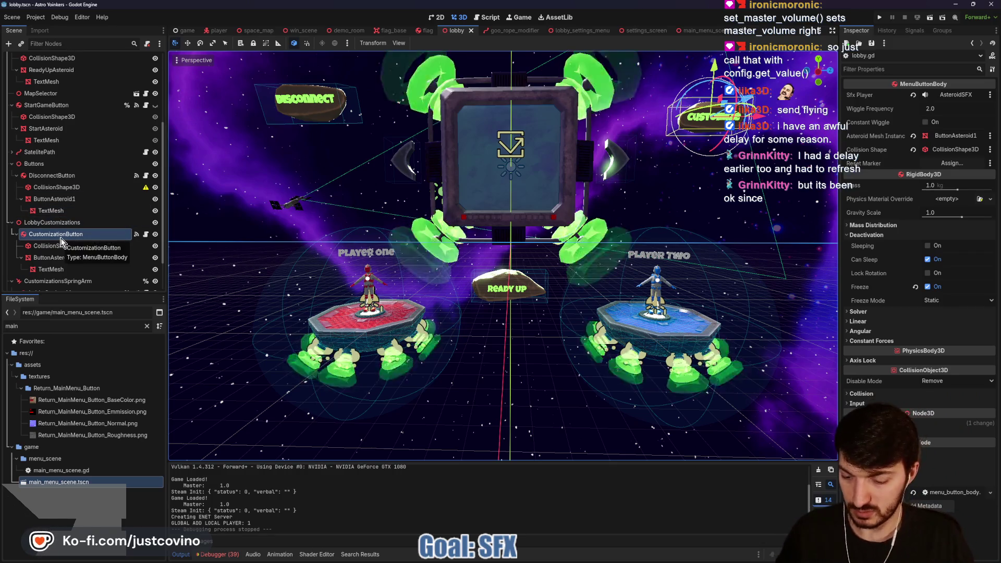
{"action": "key", "text": "ctrl+a"}
{"action": "type", "text": "marker"}
{"action": "key", "text": "Return"}
{"action": "double_click", "coordinate": [61, 281]}
{"action": "type", "text": "CustomizationReset"}
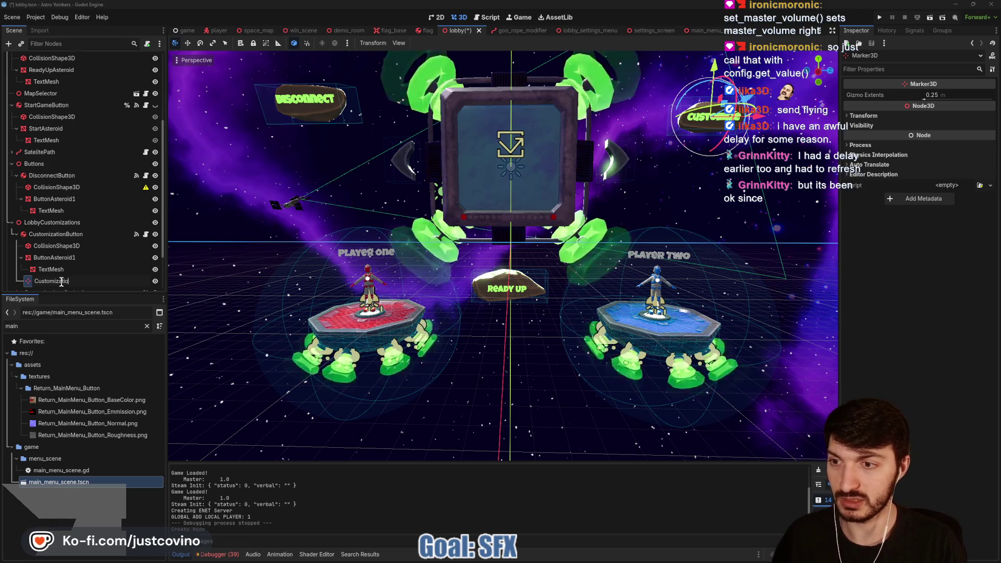
{"action": "key", "text": "Return"}
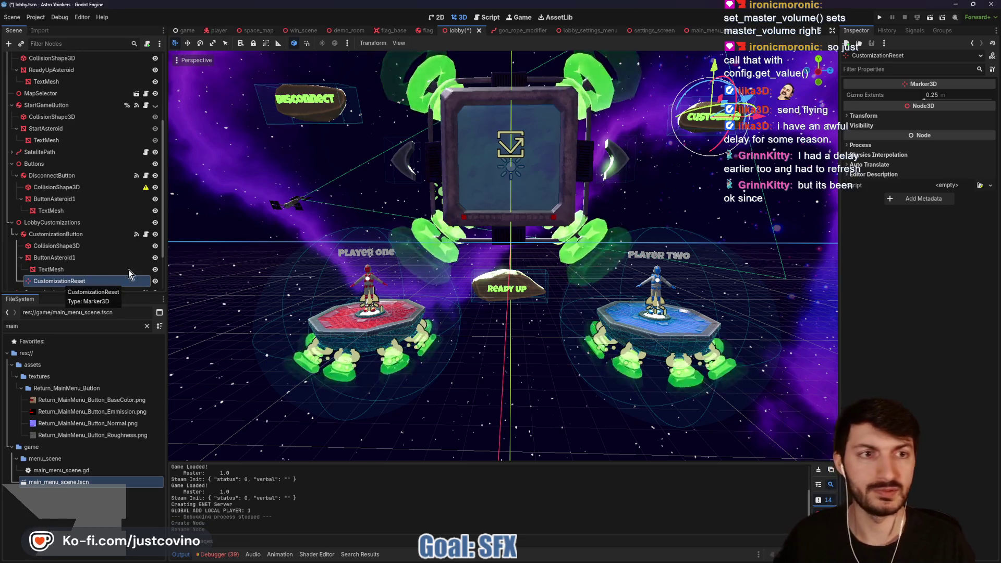
{"action": "key", "text": "f"}
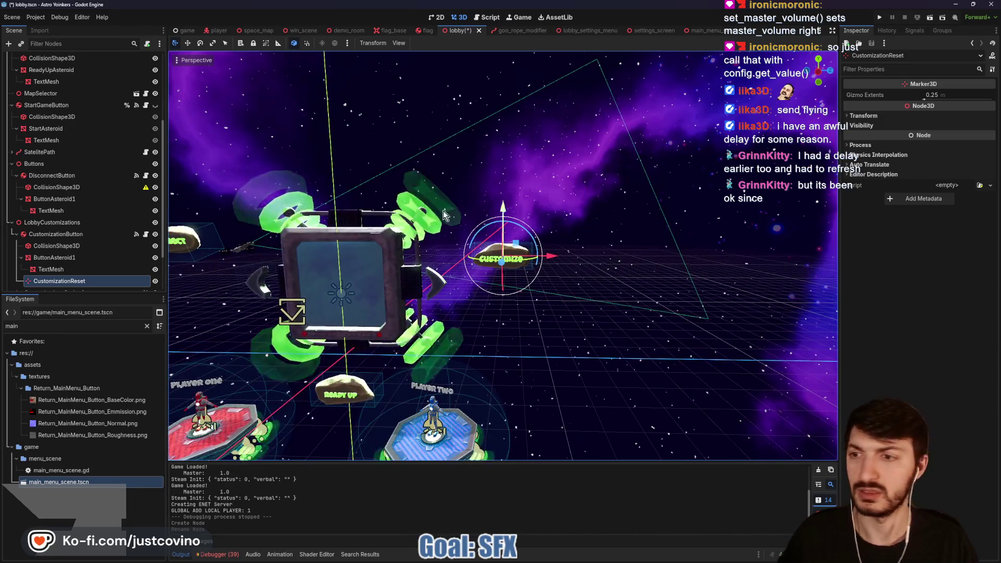
{"action": "mouse_move", "coordinate": [39, 288]}
{"action": "left_mouse_down"}
{"action": "mouse_move", "coordinate": [28, 183]}
{"action": "mouse_move", "coordinate": [29, 287]}
{"action": "mouse_move", "coordinate": [2, 249]}
{"action": "mouse_move", "coordinate": [6, 273]}
{"action": "mouse_move", "coordinate": [8, 258]}
{"action": "left_mouse_up"}
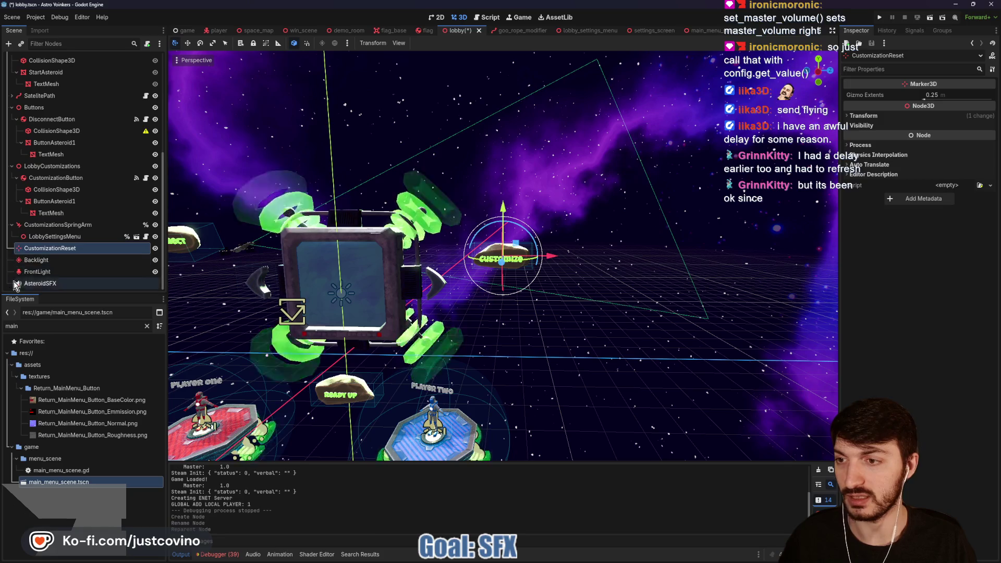
Set CustomizationButton's Reset Marker to CustomizationReset, then save and run the game.
{"action": "left_click", "coordinate": [55, 177]}
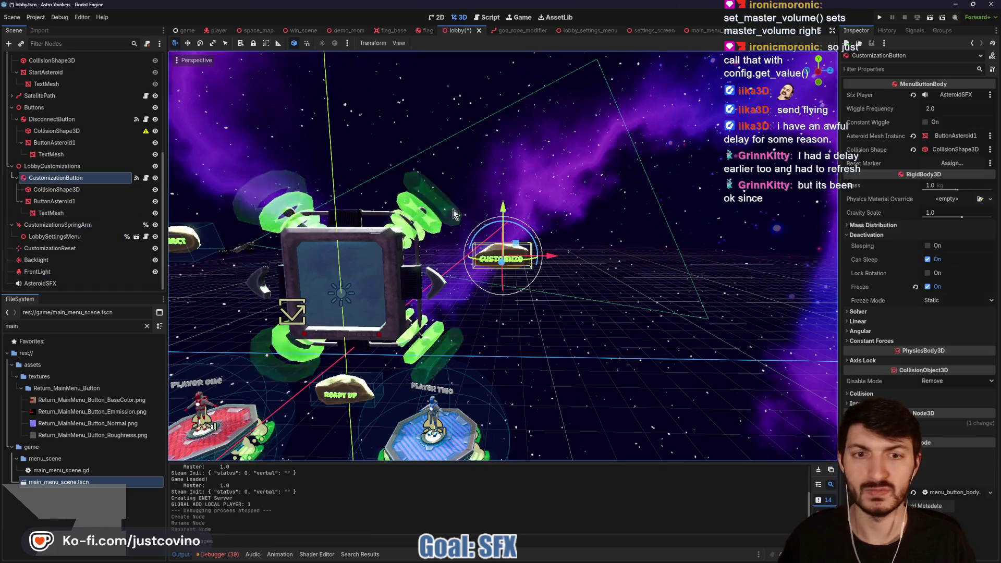
{"action": "left_click", "coordinate": [944, 165]}
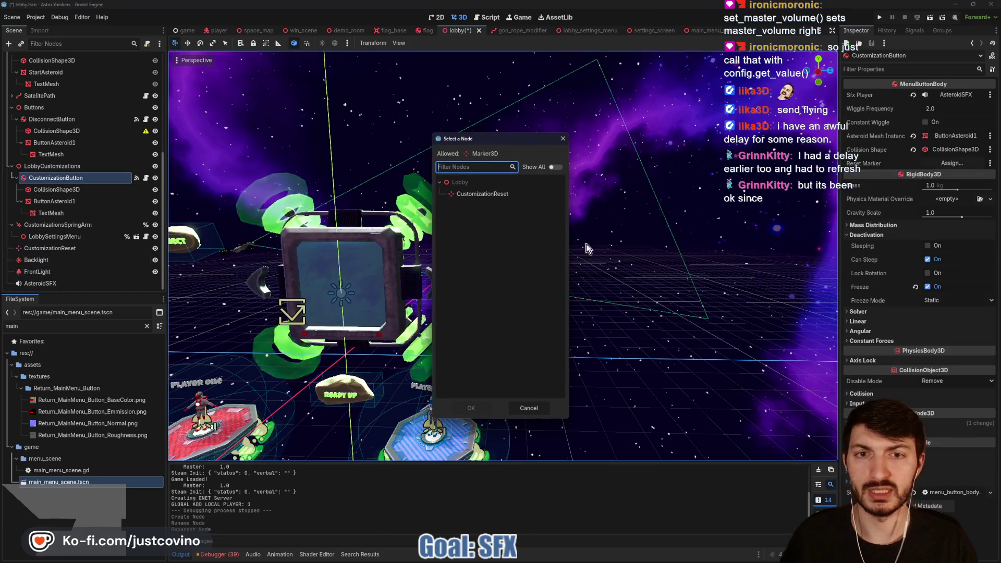
{"action": "double_click", "coordinate": [472, 197]}
{"action": "key", "text": "F5"}
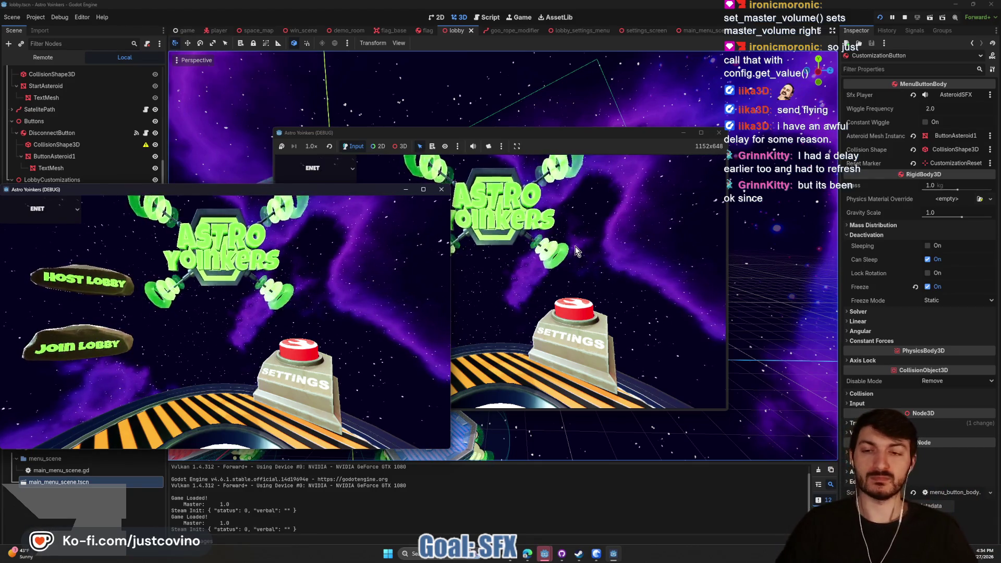
Host a lobby, open and close the Customize panel, then stop the game.
{"action": "left_click", "coordinate": [80, 290]}
{"action": "left_click", "coordinate": [180, 263]}
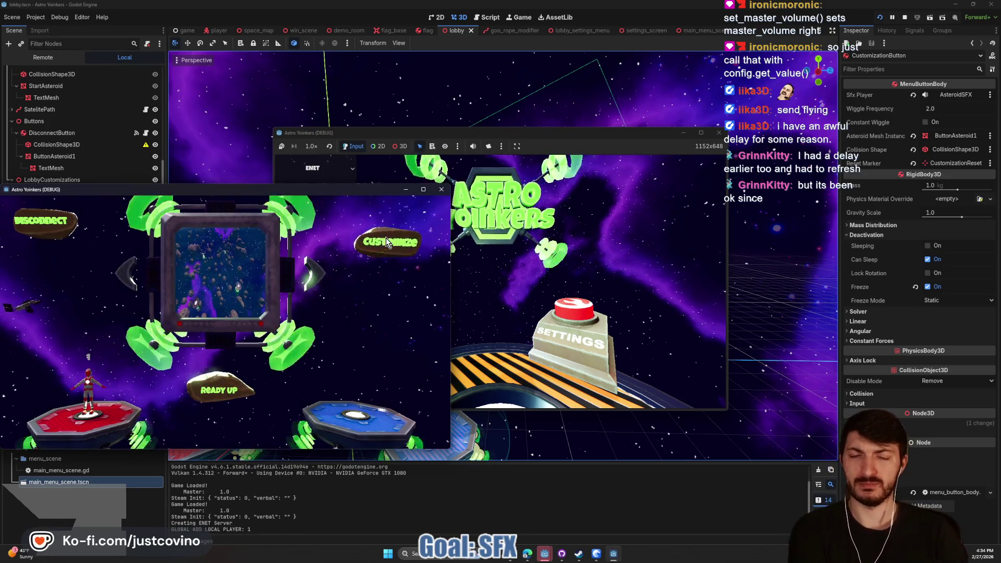
{"action": "left_click", "coordinate": [386, 238]}
{"action": "left_click", "coordinate": [57, 384]}
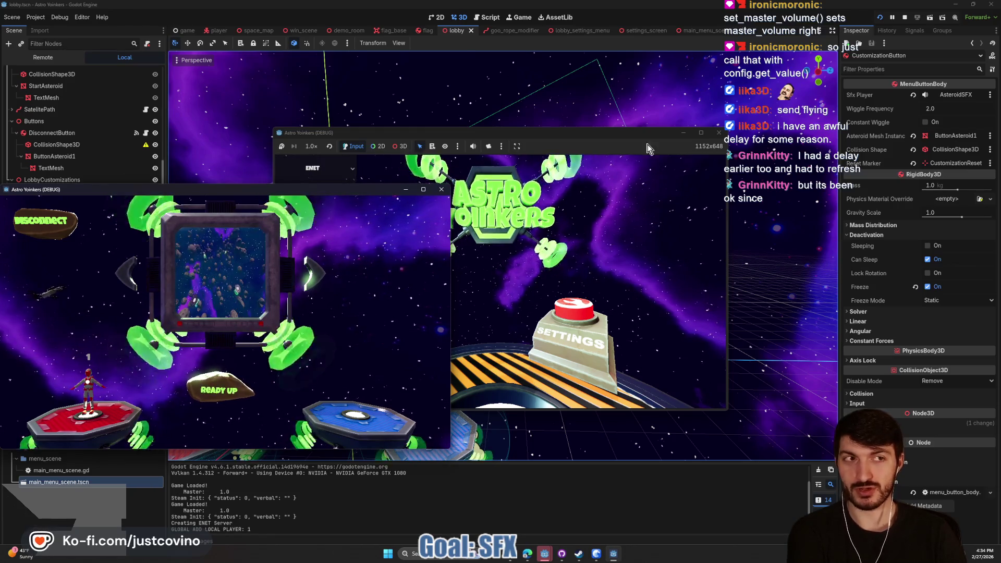
{"action": "key", "text": "F8"}
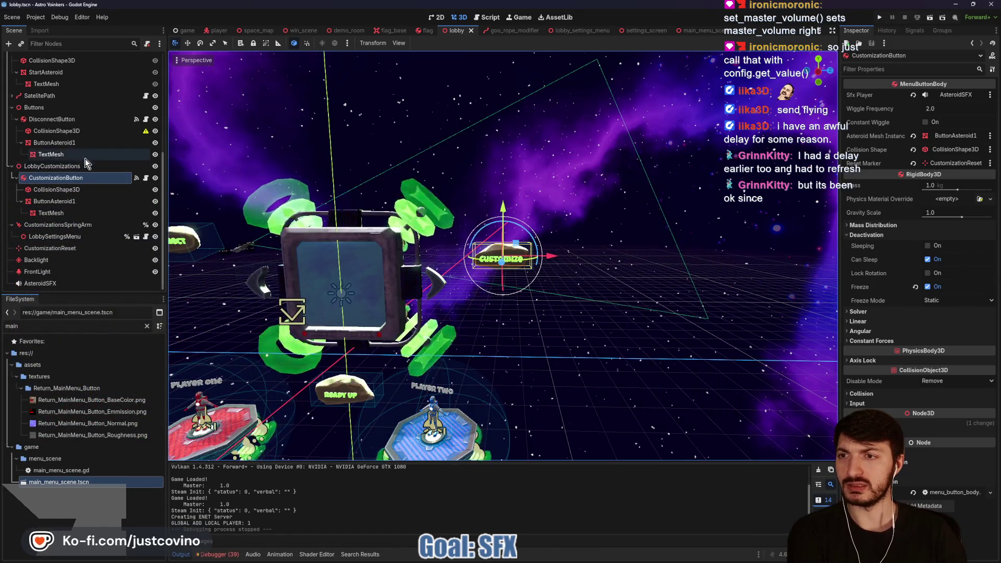
Open the Lobby scene's script and scroll through it.
{"action": "scroll", "coordinate": [131, 102], "scroll_direction": "up", "scroll_amount": 5}
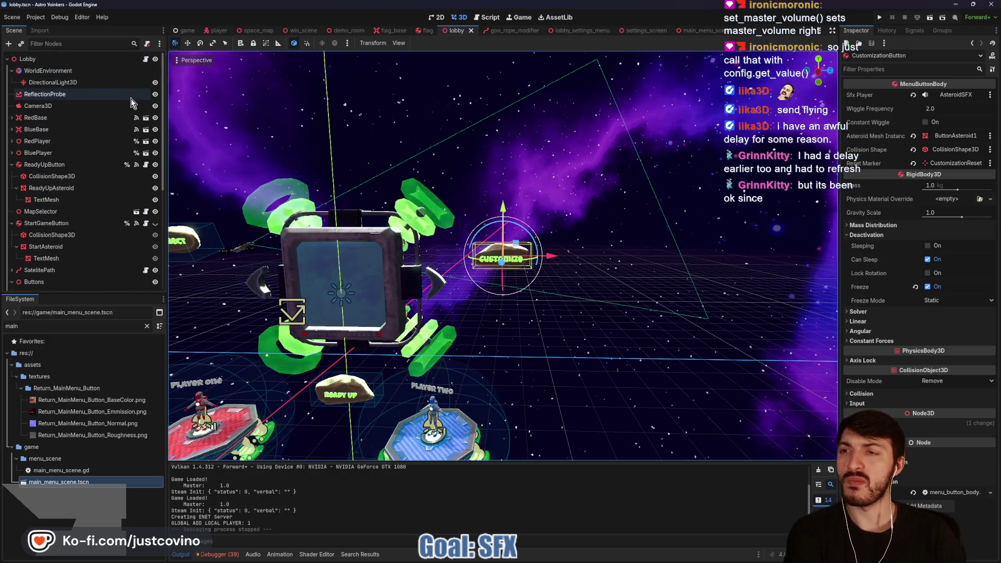
{"action": "left_click", "coordinate": [146, 59]}
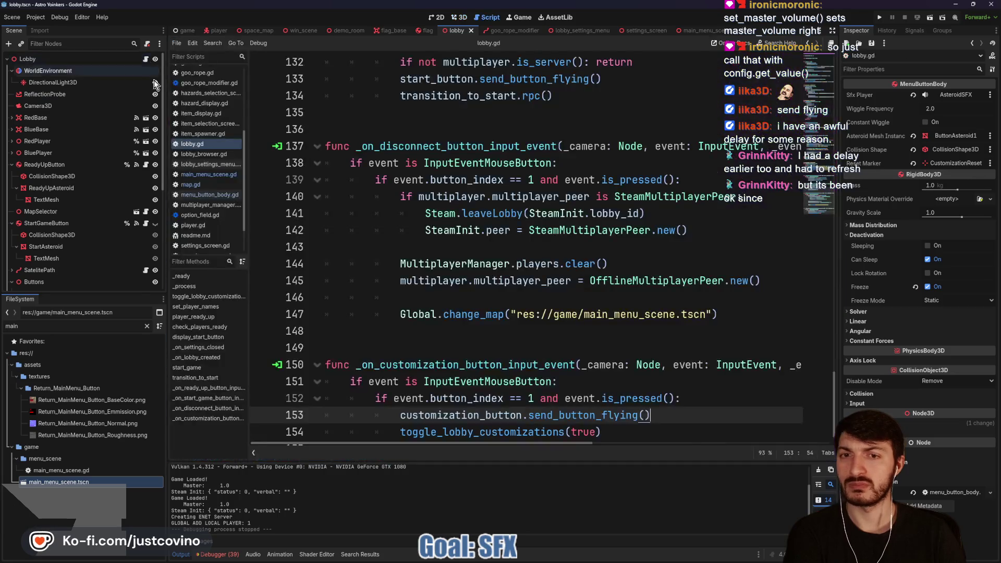
{"action": "scroll", "coordinate": [592, 259], "scroll_direction": "down", "scroll_amount": 1}
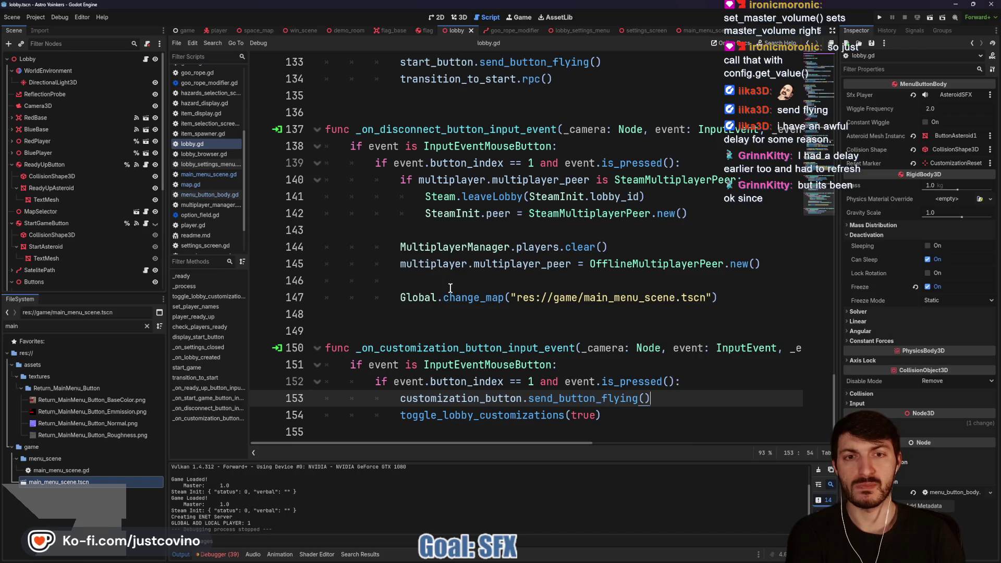
{"action": "scroll", "coordinate": [451, 288], "scroll_direction": "up", "scroll_amount": 4}
{"action": "scroll", "coordinate": [444, 276], "scroll_direction": "up", "scroll_amount": 2}
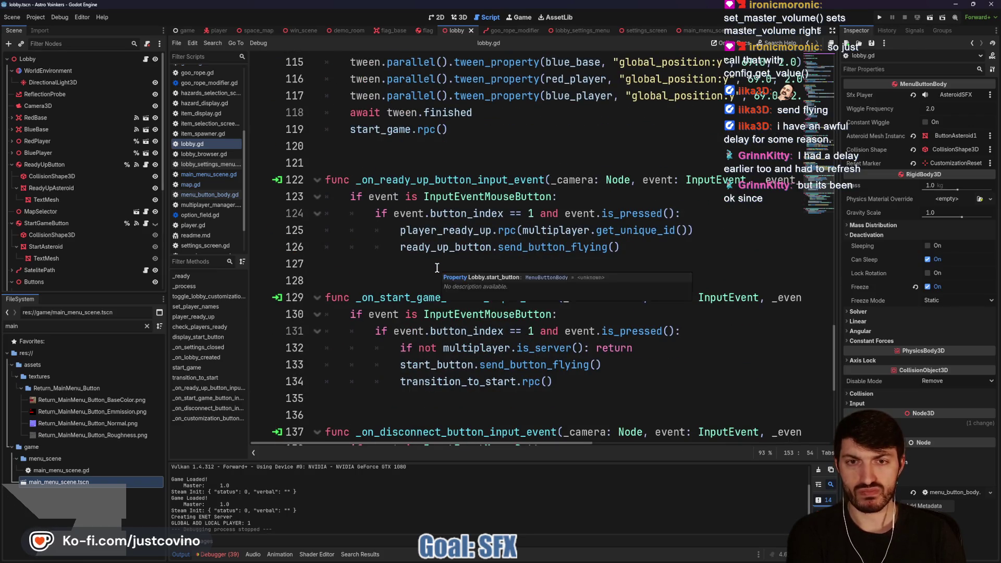
{"action": "scroll", "coordinate": [437, 267], "scroll_direction": "up", "scroll_amount": 9}
{"action": "scroll", "coordinate": [436, 268], "scroll_direction": "up", "scroll_amount": 1}
Review the customization button's menu_button_body.gd reset_button() code, then return to lobby.gd.
{"action": "left_click", "coordinate": [11, 281]}
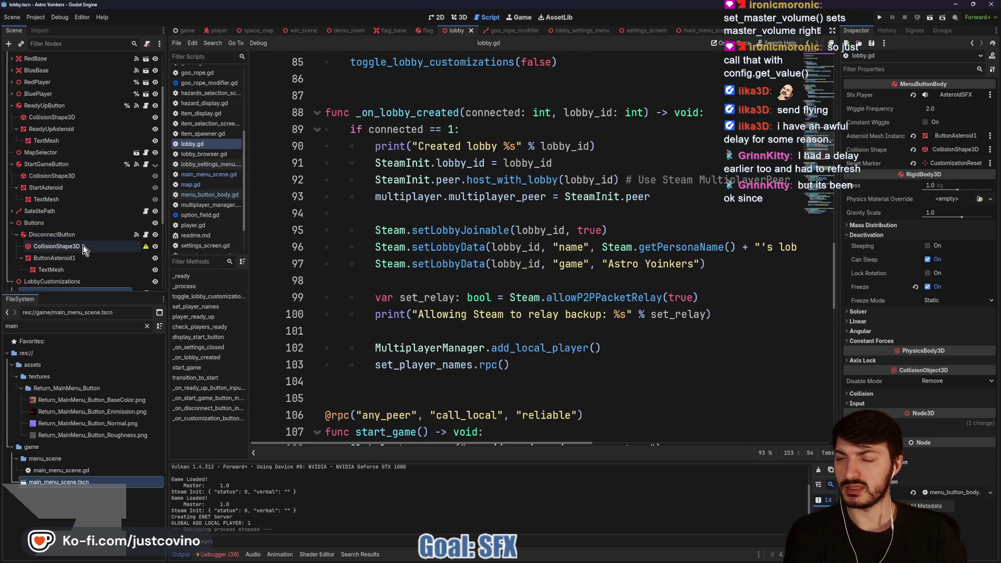
{"action": "scroll", "coordinate": [87, 248], "scroll_direction": "down", "scroll_amount": 2}
{"action": "scroll", "coordinate": [83, 234], "scroll_direction": "down", "scroll_amount": 2}
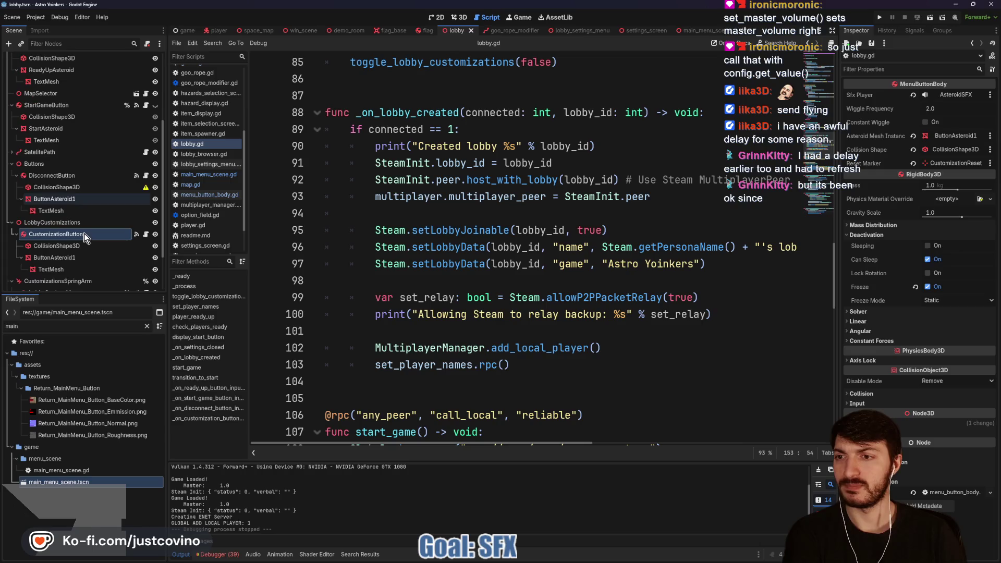
{"action": "left_click", "coordinate": [146, 234]}
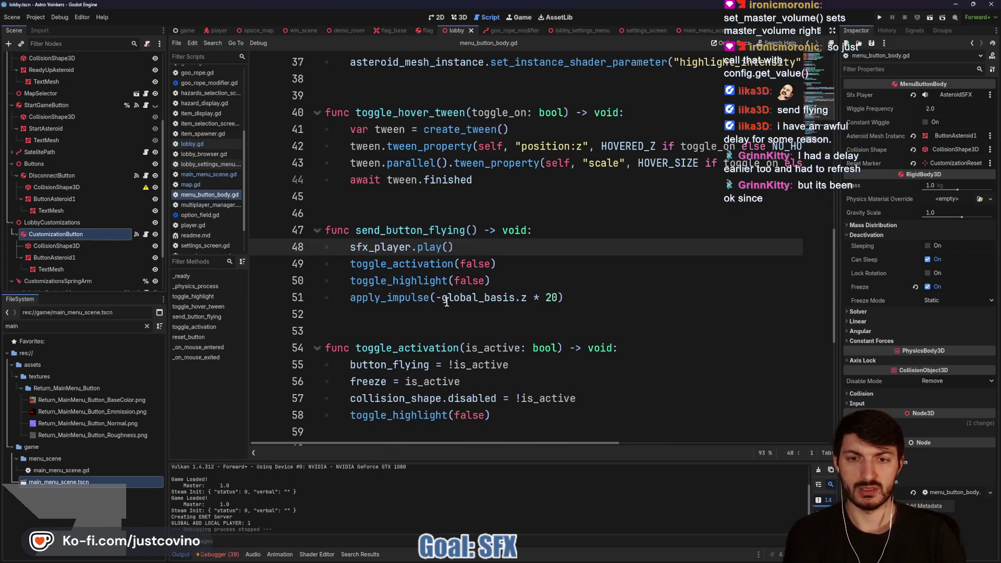
{"action": "mouse_move", "coordinate": [449, 302]}
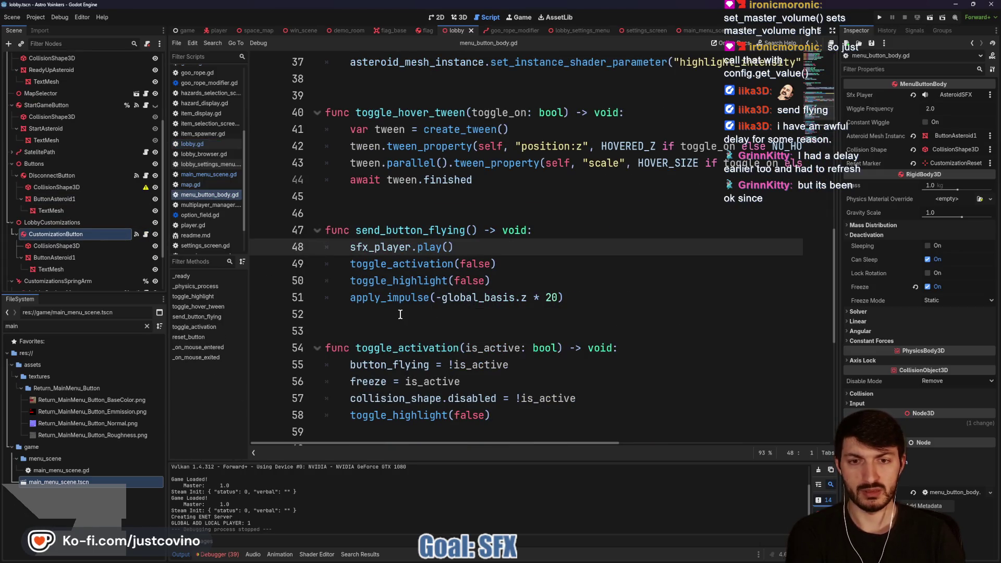
{"action": "scroll", "coordinate": [400, 315], "scroll_direction": "down", "scroll_amount": 4}
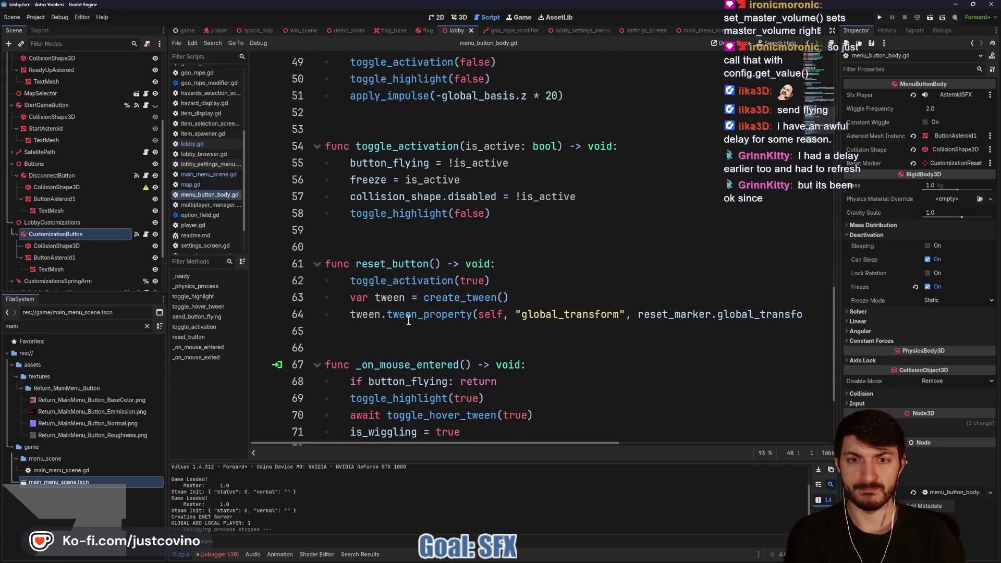
{"action": "mouse_move", "coordinate": [393, 284]}
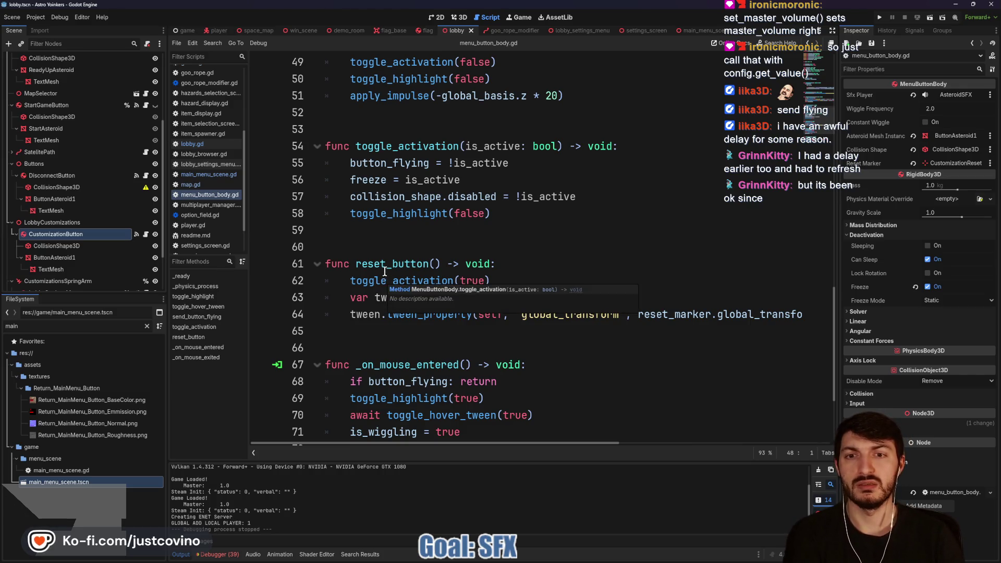
{"action": "scroll", "coordinate": [384, 270], "scroll_direction": "down", "scroll_amount": 1}
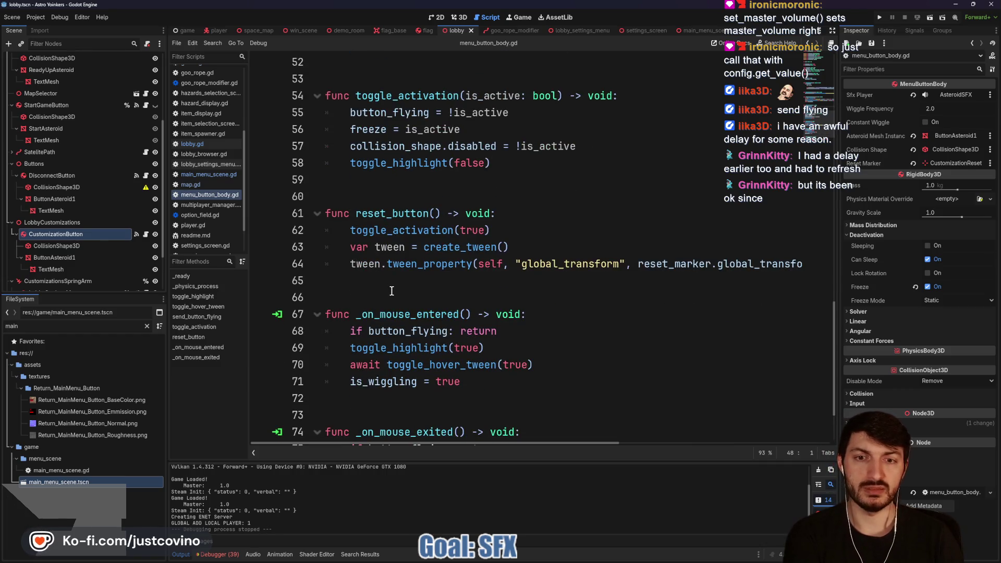
{"action": "scroll", "coordinate": [391, 291], "scroll_direction": "down", "scroll_amount": 2}
{"action": "scroll", "coordinate": [390, 292], "scroll_direction": "up", "scroll_amount": 15}
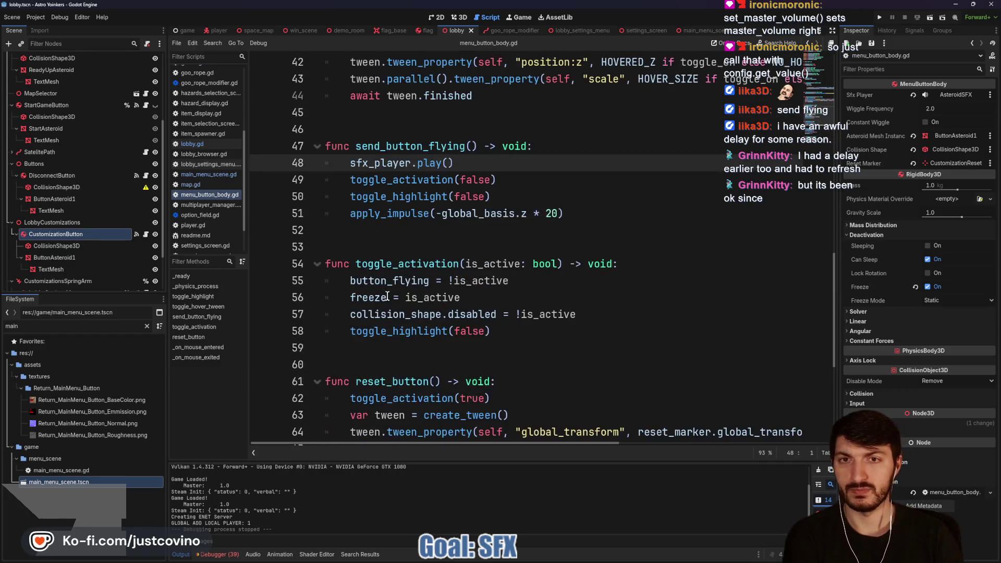
{"action": "scroll", "coordinate": [387, 298], "scroll_direction": "up", "scroll_amount": 2}
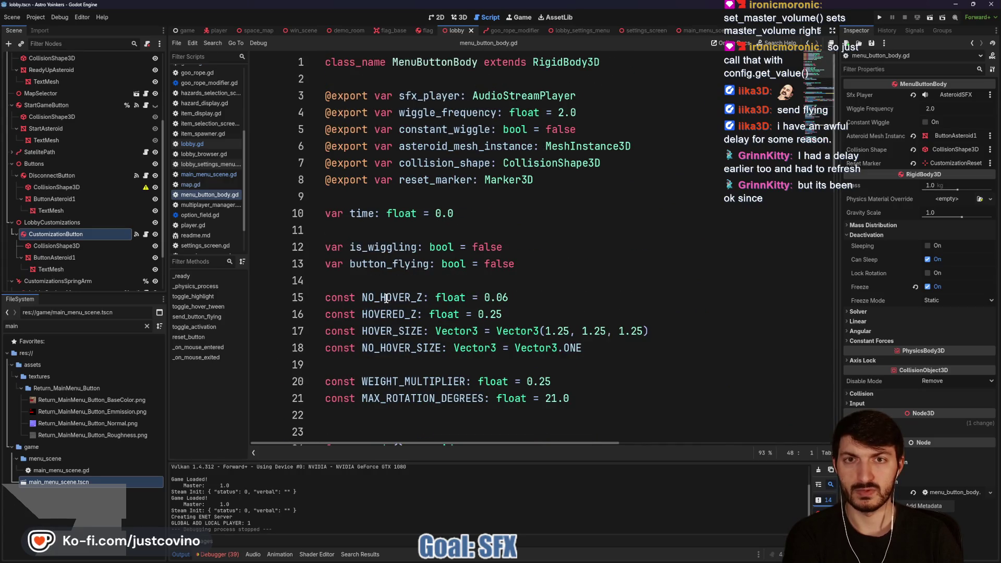
{"action": "scroll", "coordinate": [138, 83], "scroll_direction": "up", "scroll_amount": 5}
{"action": "left_click", "coordinate": [146, 59]}
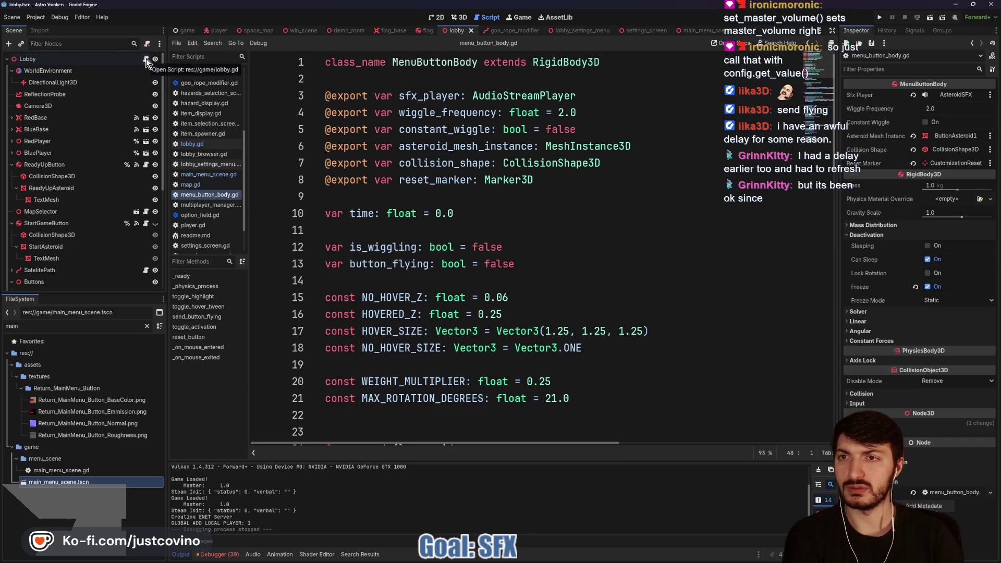
Open LobbySettingsMenu's lobby_settings_menu.gd and scroll down through it.
{"action": "scroll", "coordinate": [441, 214], "scroll_direction": "down", "scroll_amount": 7}
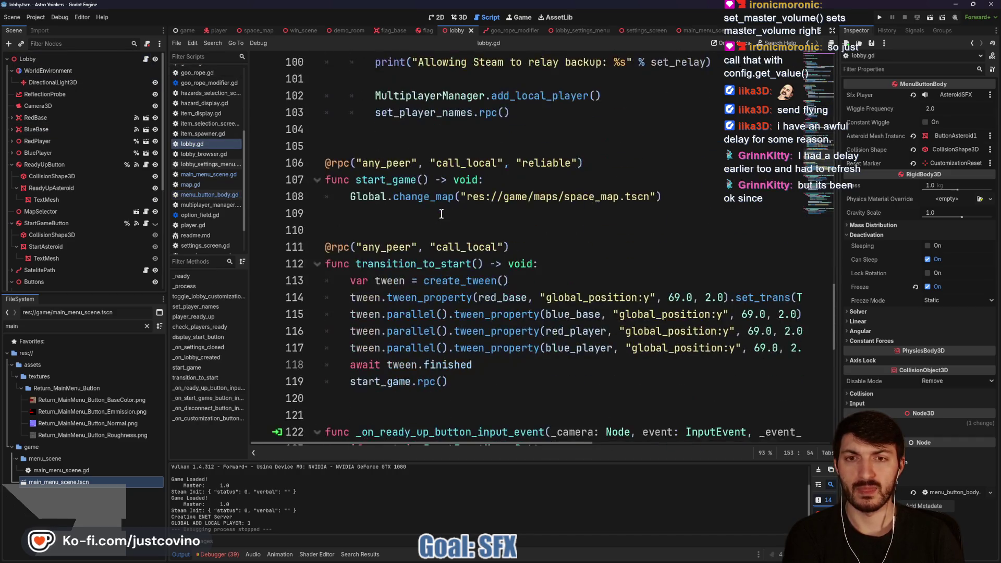
{"action": "scroll", "coordinate": [126, 229], "scroll_direction": "down", "scroll_amount": 5}
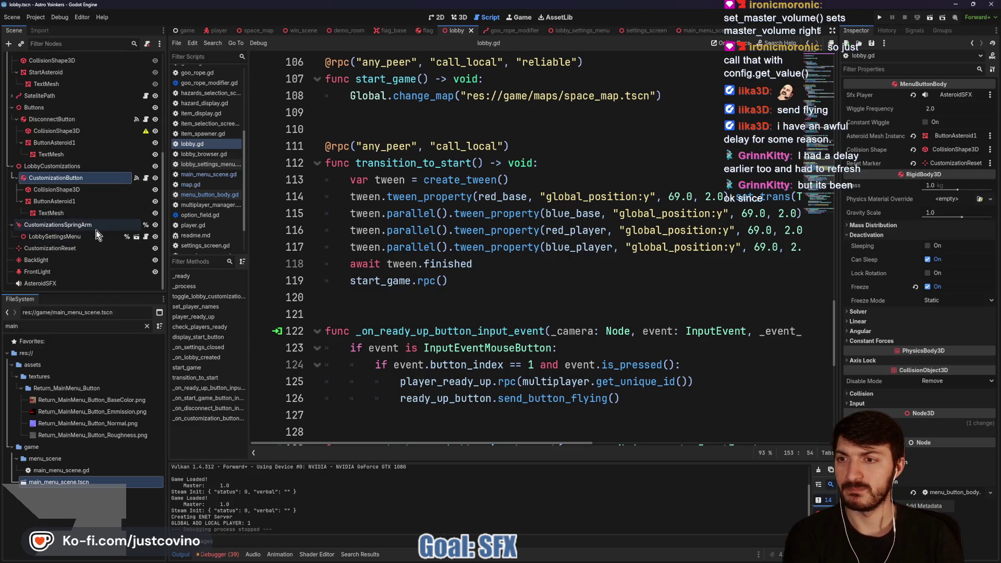
{"action": "left_click", "coordinate": [146, 238]}
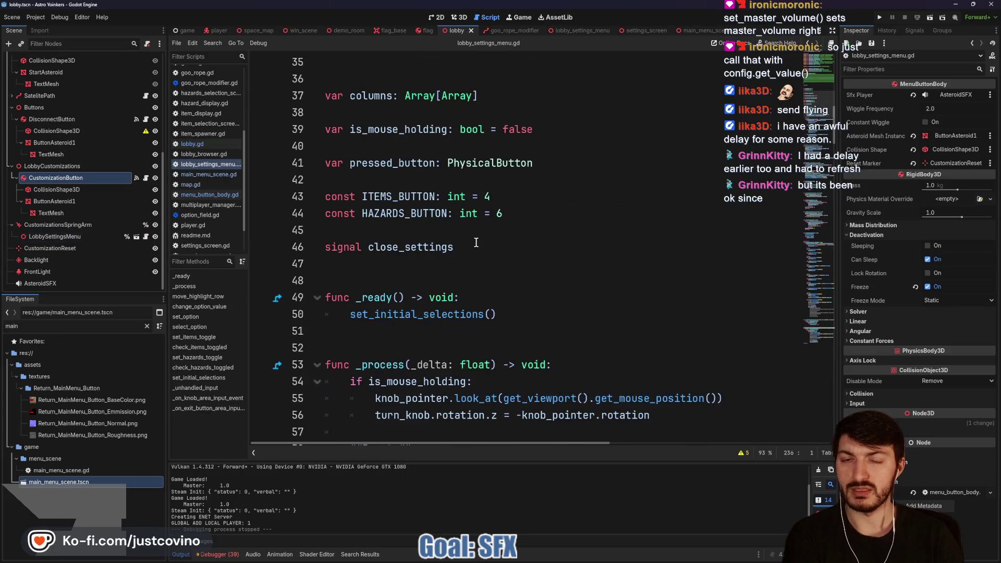
{"action": "scroll", "coordinate": [484, 243], "scroll_direction": "down", "scroll_amount": 5}
{"action": "scroll", "coordinate": [484, 245], "scroll_direction": "down", "scroll_amount": 6}
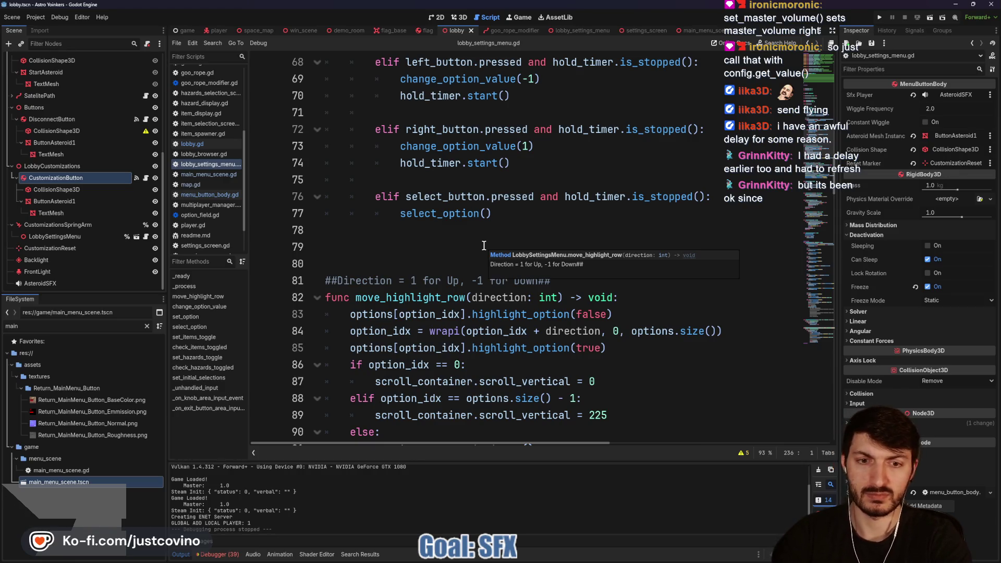
{"action": "scroll", "coordinate": [484, 245], "scroll_direction": "down", "scroll_amount": 6}
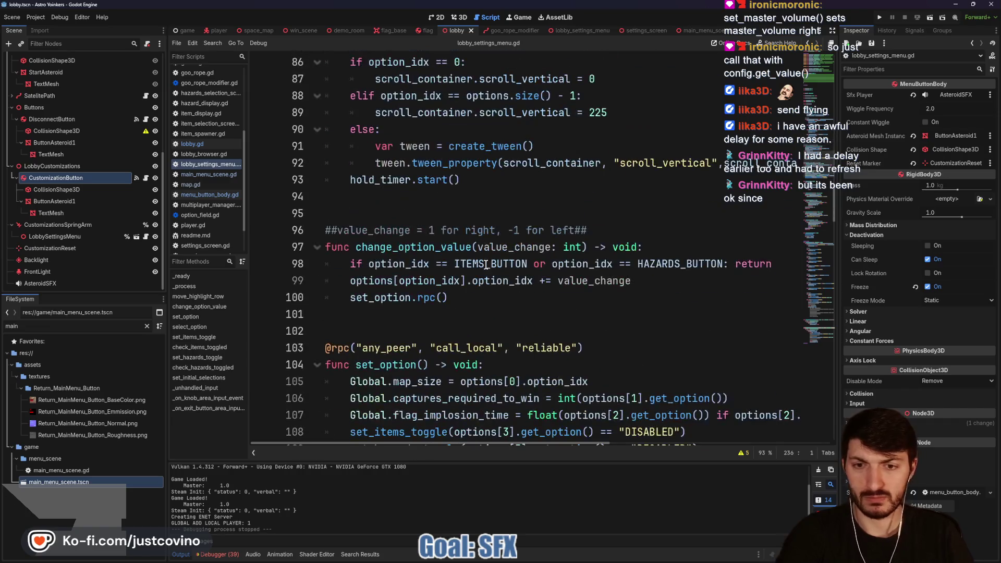
{"action": "scroll", "coordinate": [486, 265], "scroll_direction": "down", "scroll_amount": 1}
{"action": "scroll", "coordinate": [486, 263], "scroll_direction": "down", "scroll_amount": 11}
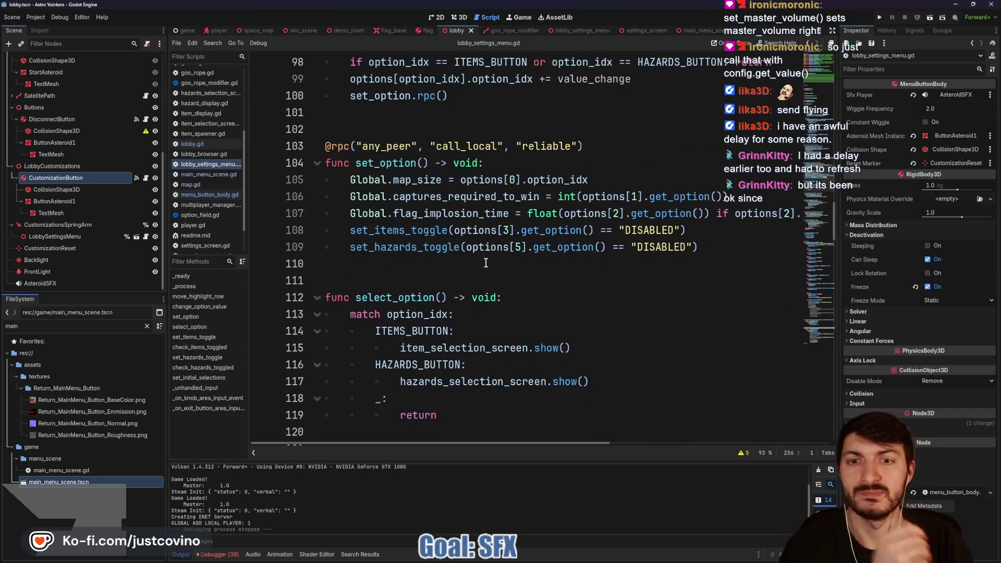
{"action": "scroll", "coordinate": [485, 248], "scroll_direction": "down", "scroll_amount": 11}
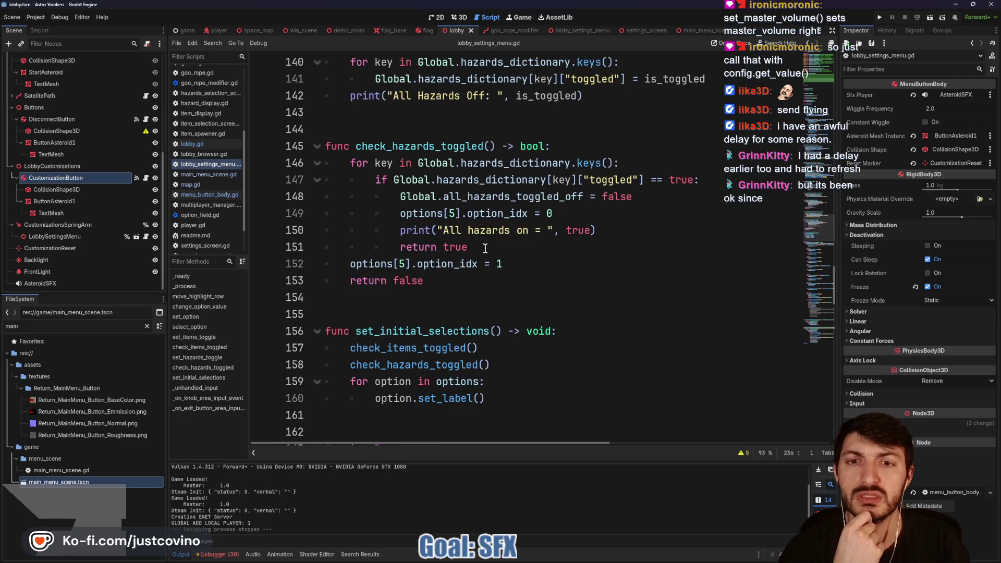
{"action": "scroll", "coordinate": [483, 247], "scroll_direction": "down", "scroll_amount": 1}
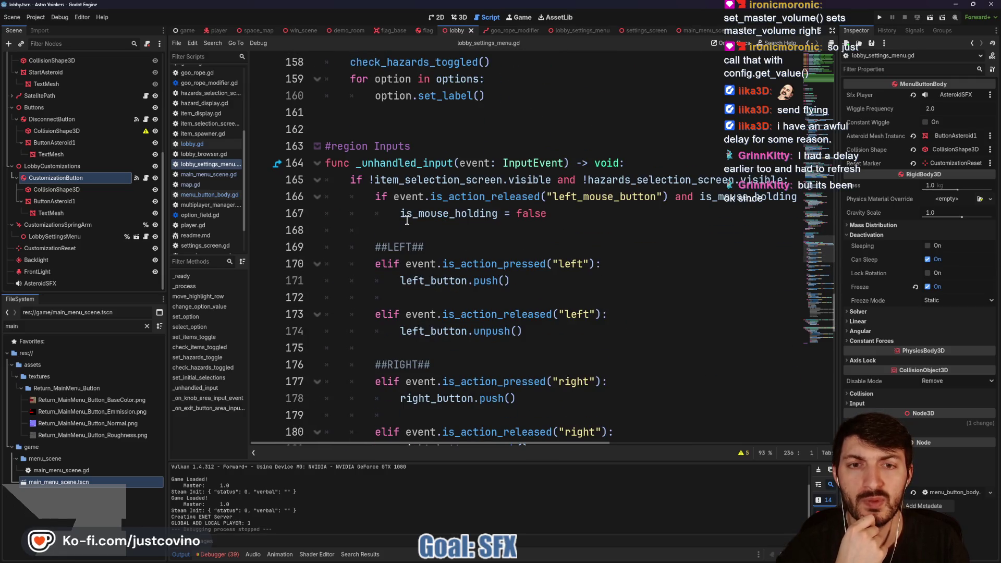
{"action": "scroll", "coordinate": [406, 220], "scroll_direction": "down", "scroll_amount": 14}
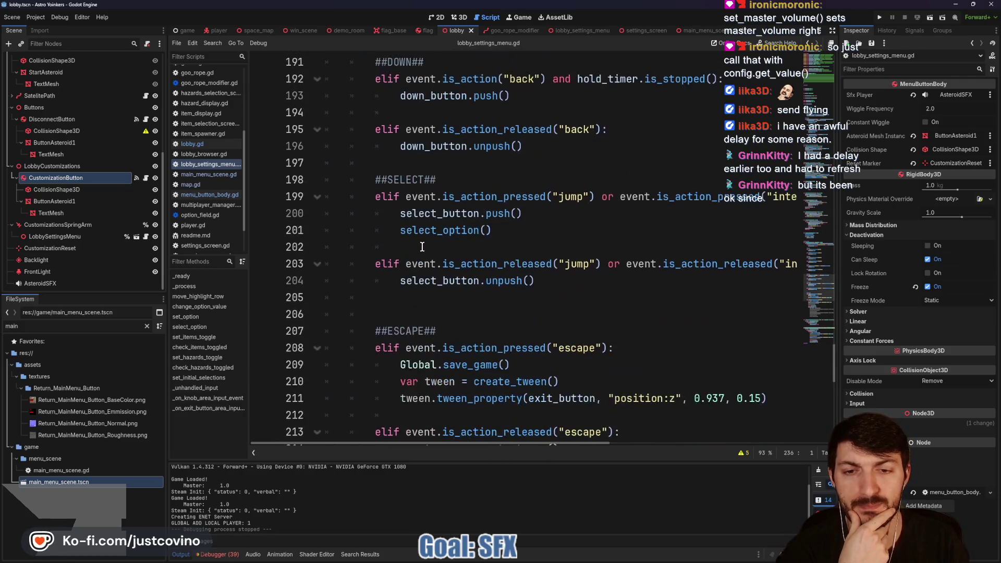
Search the whole project for close_settings, finding 8 matches in 4 files.
{"action": "double_click", "coordinate": [444, 214]}
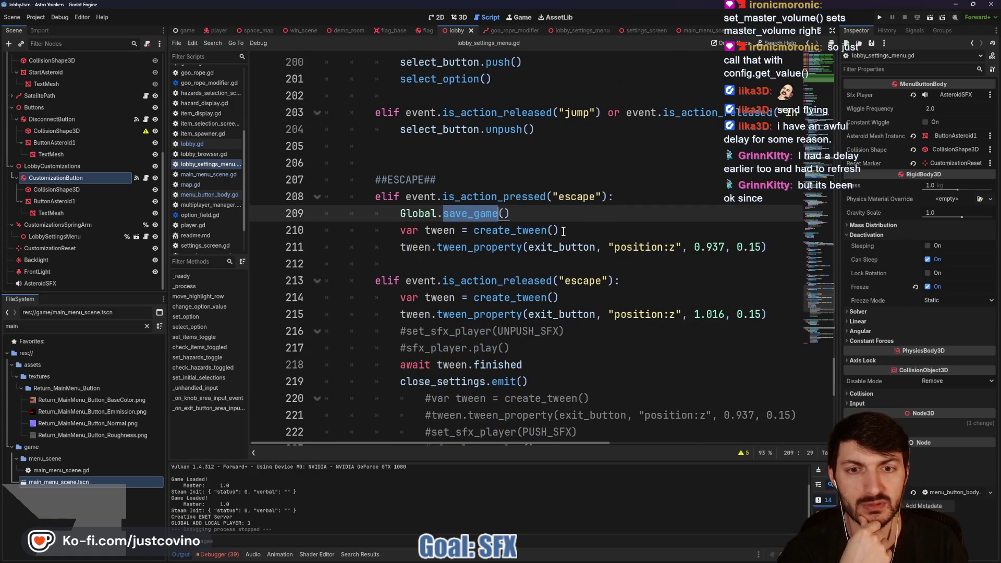
{"action": "scroll", "coordinate": [561, 230], "scroll_direction": "down", "scroll_amount": 2}
{"action": "double_click", "coordinate": [457, 280]}
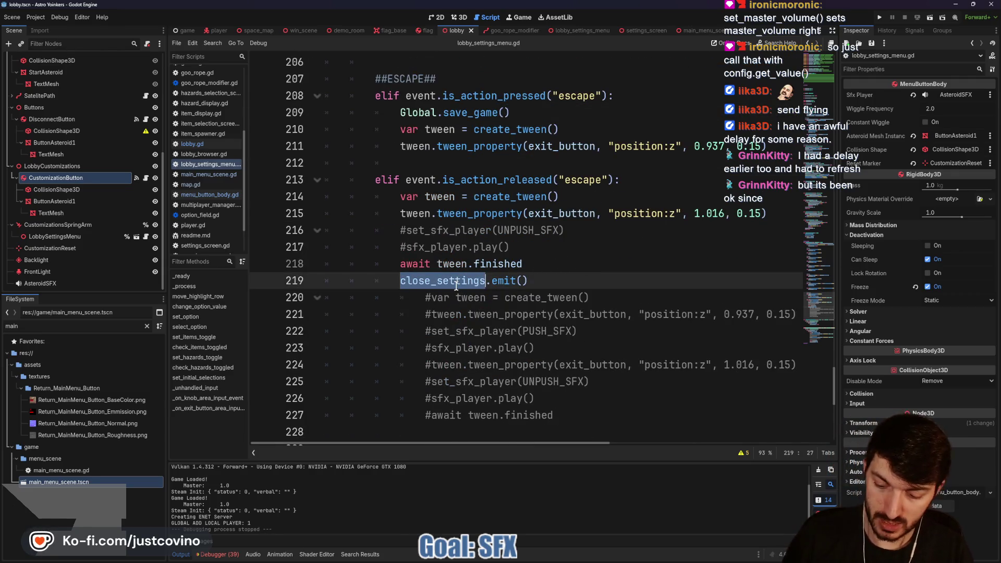
{"action": "key", "text": "ctrl+shift+f"}
{"action": "left_click", "coordinate": [499, 322]}
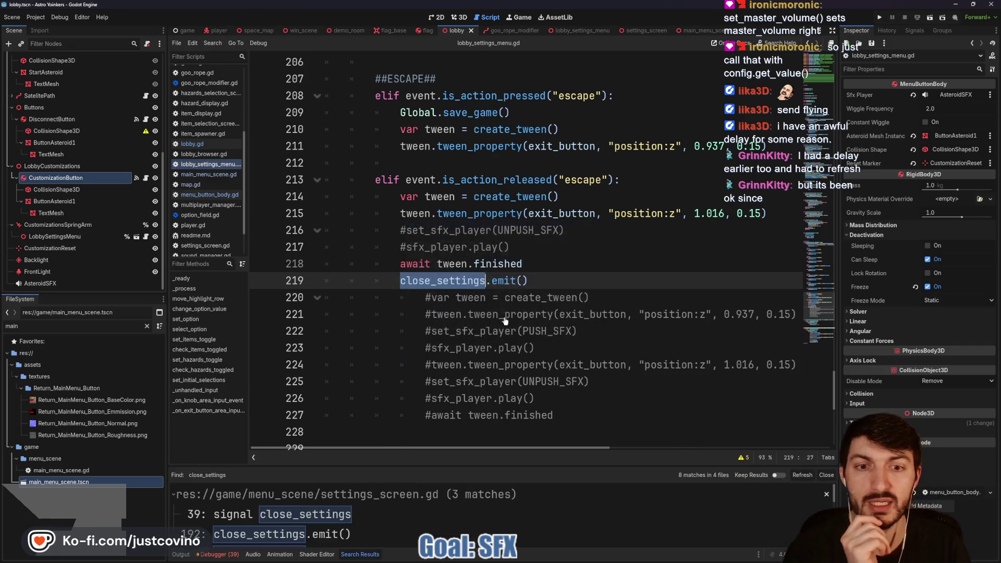
Enlarge the close_settings search results and jump to lobby.gd line 33's connection.
{"action": "scroll", "coordinate": [360, 522], "scroll_direction": "down", "scroll_amount": 3}
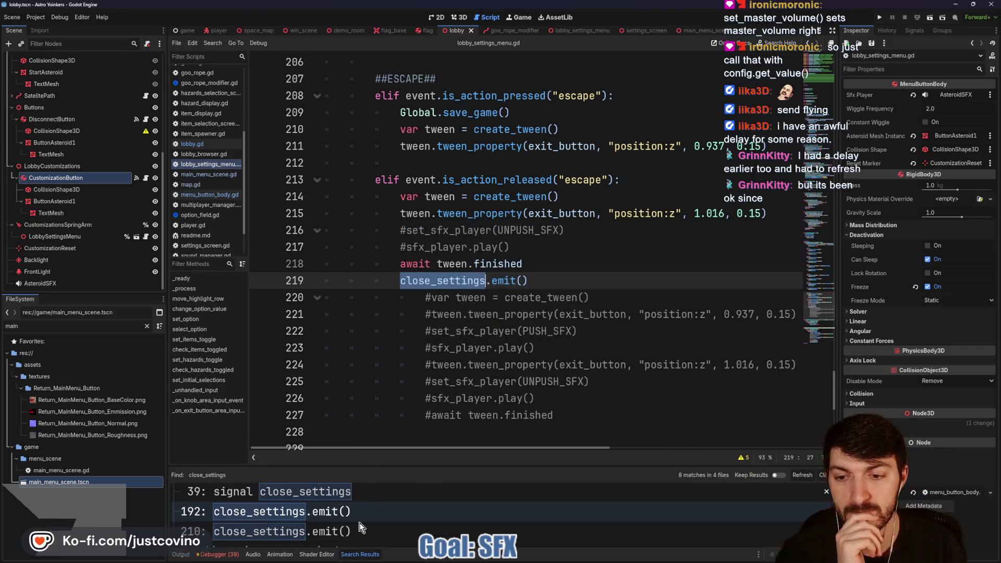
{"action": "scroll", "coordinate": [365, 529], "scroll_direction": "down", "scroll_amount": 1}
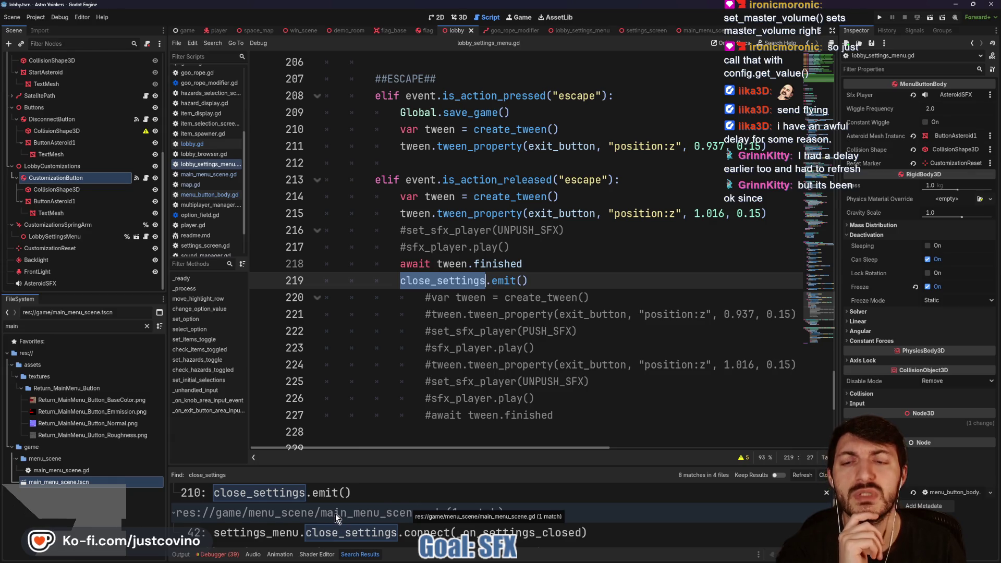
{"action": "scroll", "coordinate": [336, 513], "scroll_direction": "down", "scroll_amount": 3}
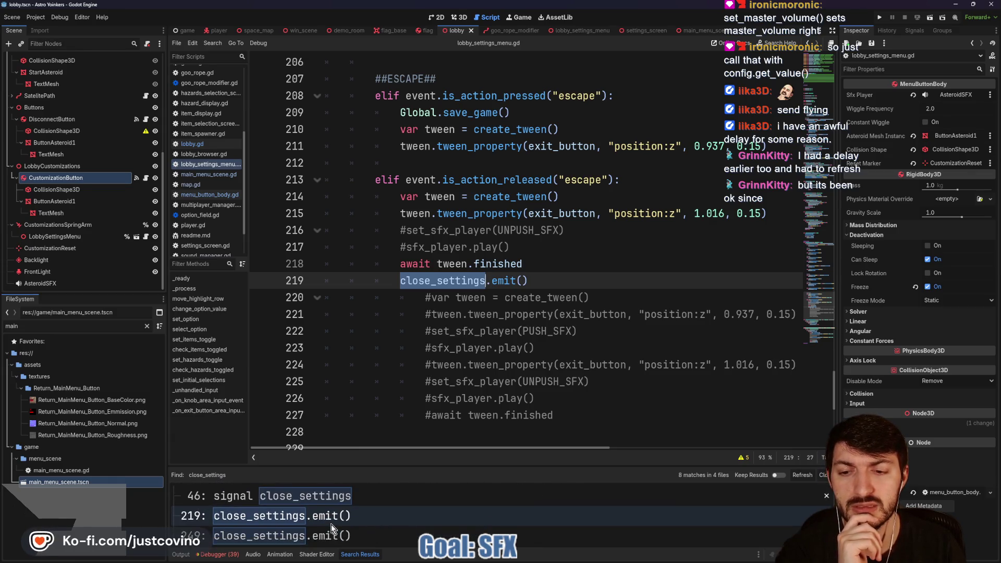
{"action": "scroll", "coordinate": [344, 519], "scroll_direction": "up", "scroll_amount": 1}
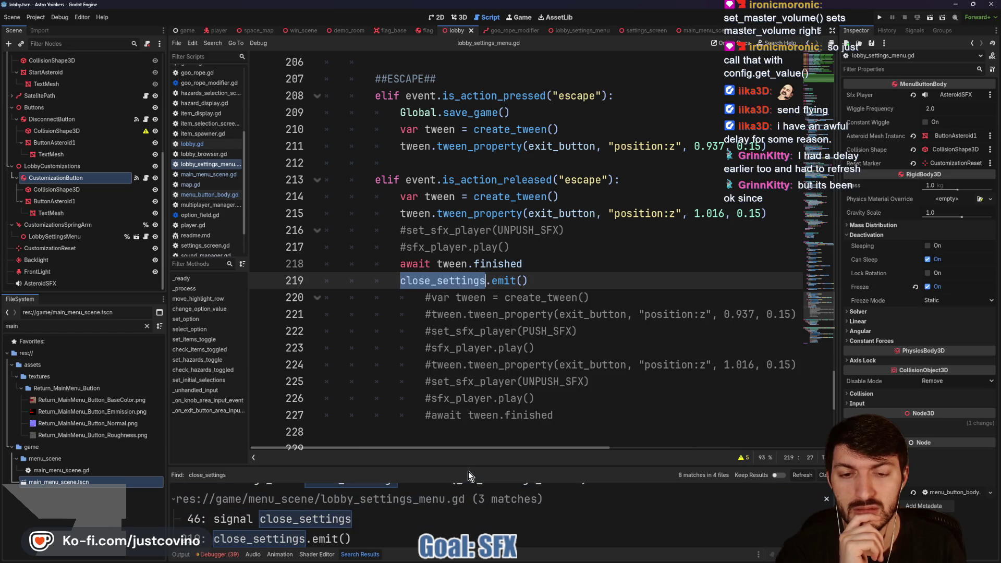
{"action": "left_click_drag", "start_coordinate": [471, 468], "coordinate": [470, 315]}
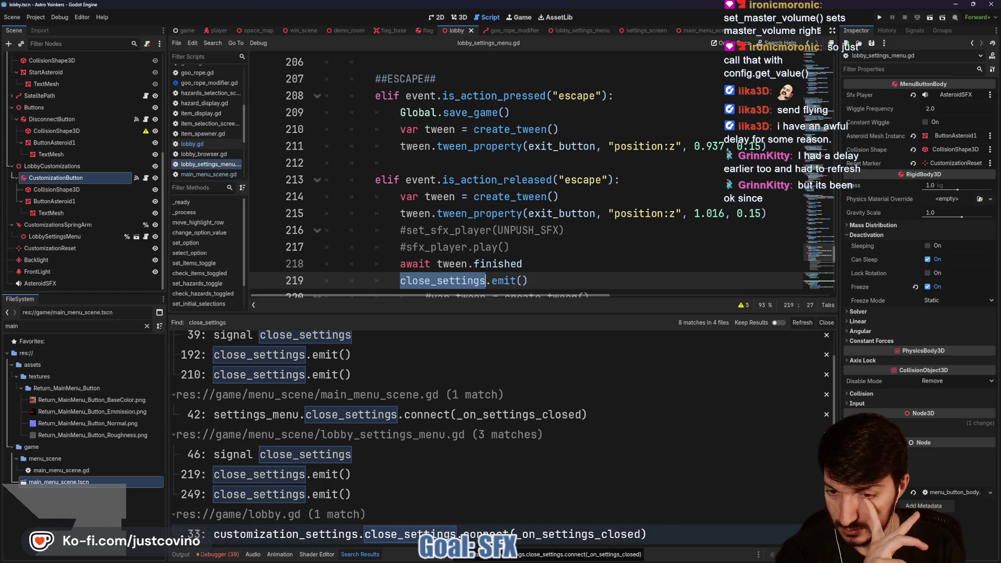
{"action": "left_click", "coordinate": [464, 535]}
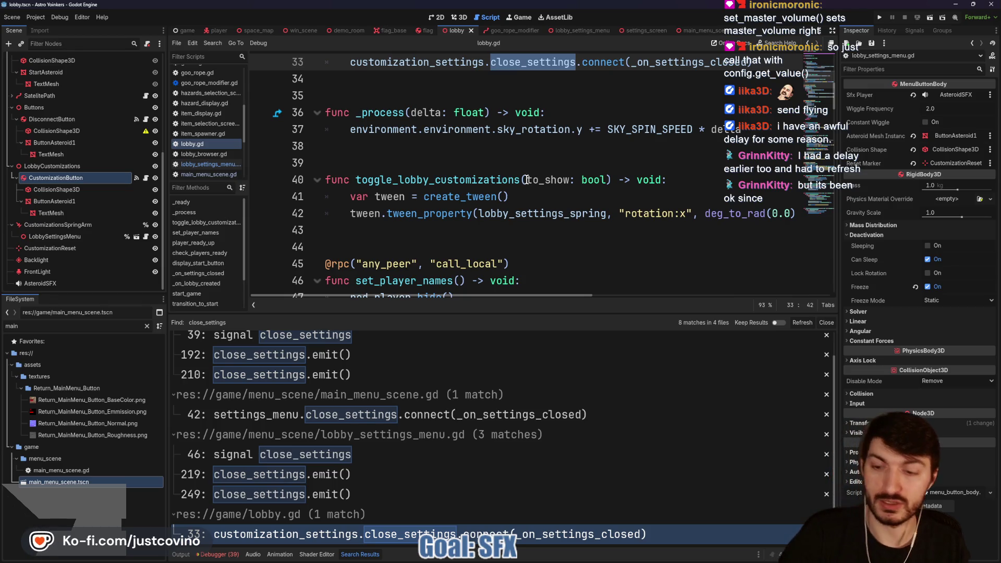
Locate the _on_settings_closed handler in lobby.gd and restore the code editor's size.
{"action": "double_click", "coordinate": [663, 62]}
{"action": "scroll", "coordinate": [512, 209], "scroll_direction": "down", "scroll_amount": 9}
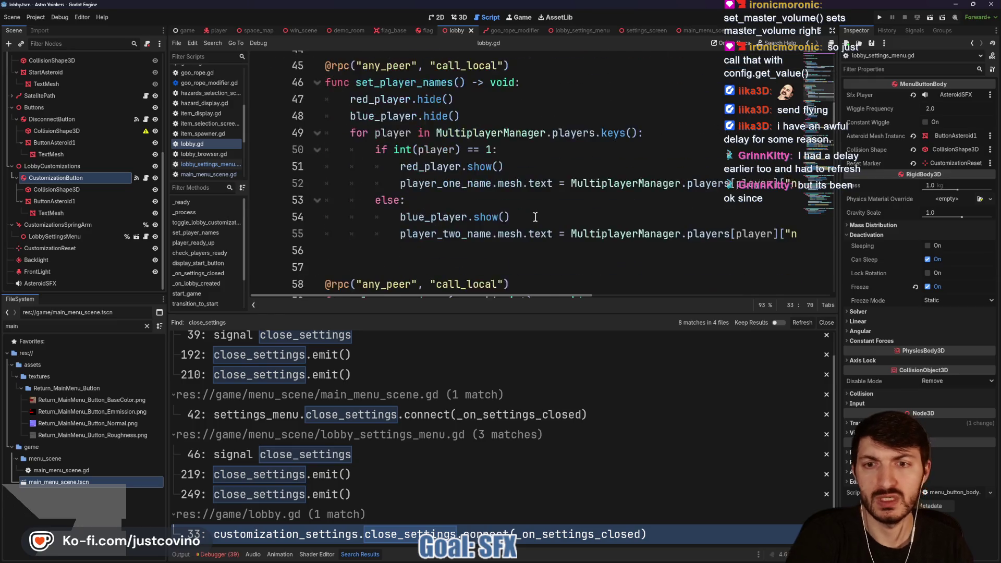
{"action": "scroll", "coordinate": [512, 209], "scroll_direction": "down", "scroll_amount": 7}
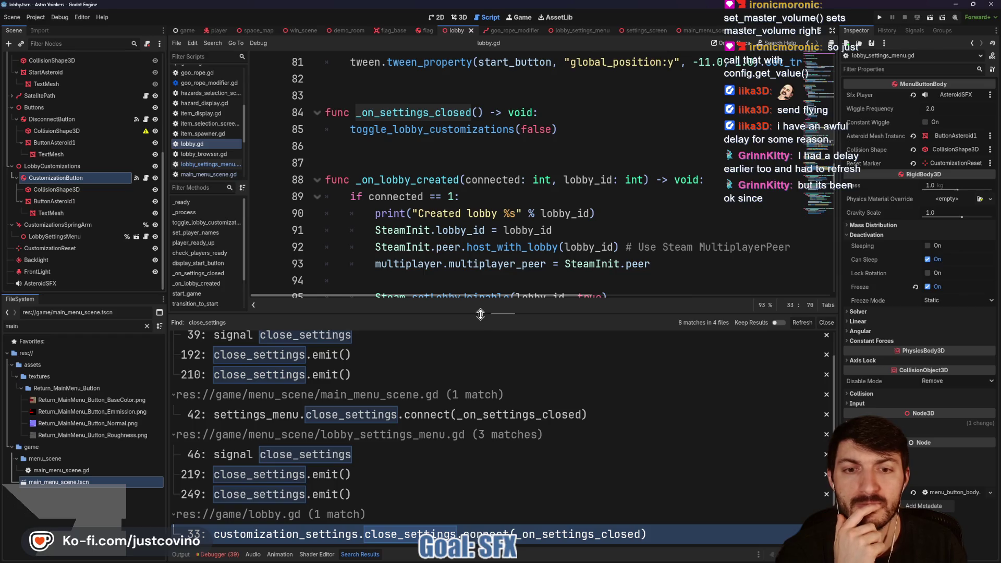
{"action": "left_click_drag", "start_coordinate": [481, 314], "coordinate": [480, 467]}
{"action": "double_click", "coordinate": [432, 129]}
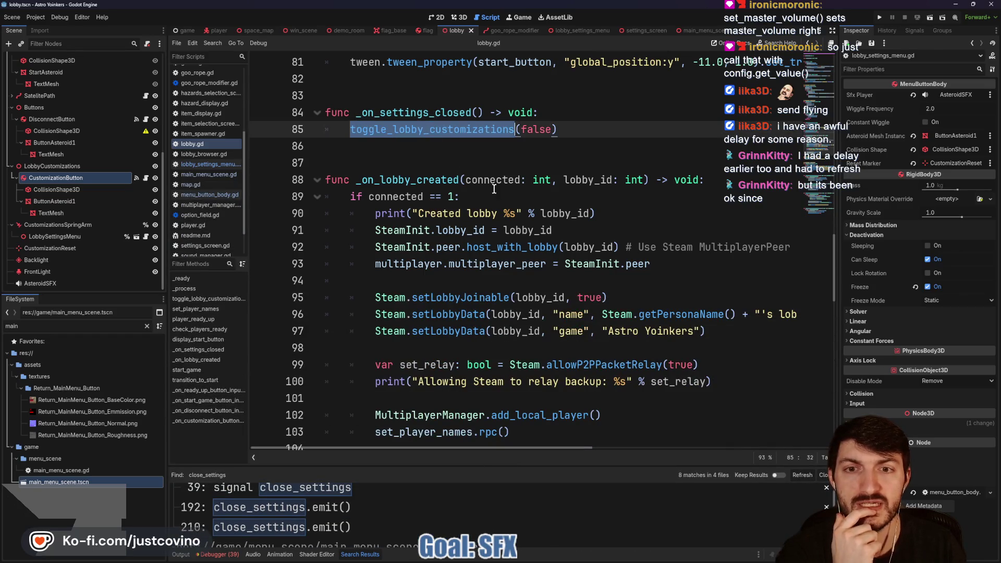
{"action": "scroll", "coordinate": [520, 237], "scroll_direction": "up", "scroll_amount": 1}
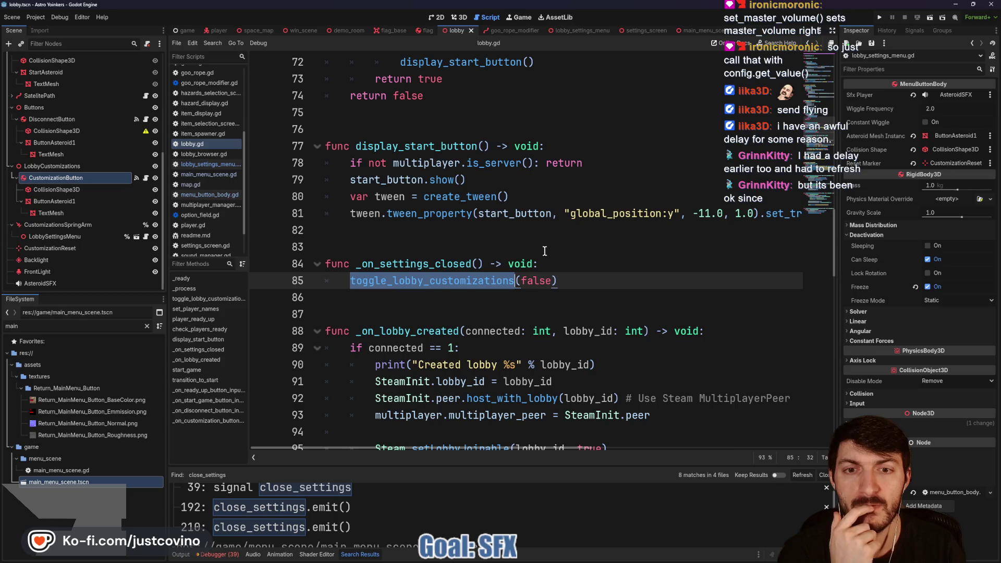
Add customization_button.reset_button() to _on_settings_closed, save lobby.gd, and launch the game.
{"action": "left_click", "coordinate": [553, 265]}
{"action": "key", "text": "Return"}
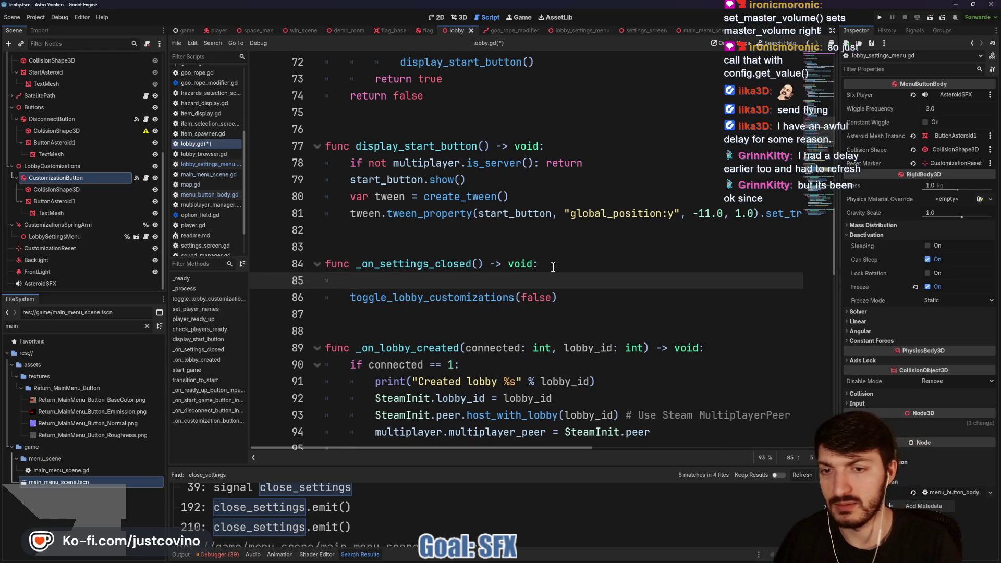
{"action": "type", "text": "customization_button.re"}
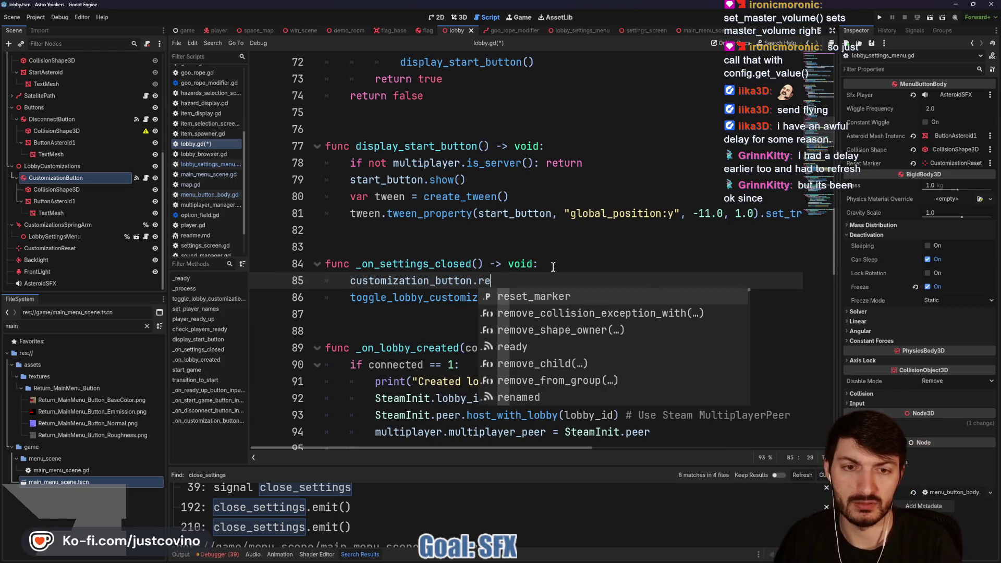
{"action": "type", "text": "set"}
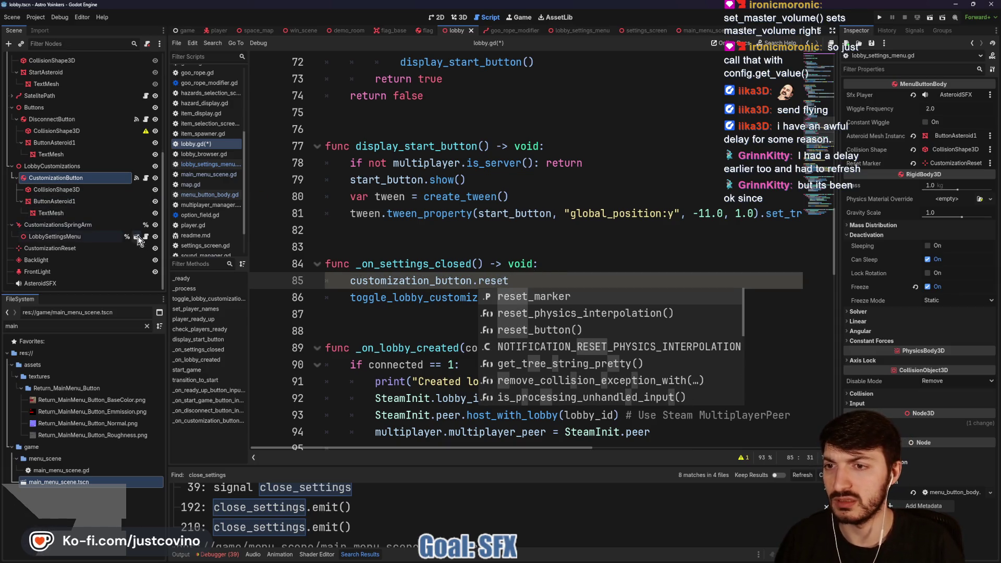
{"action": "left_click", "coordinate": [146, 178]}
{"action": "scroll", "coordinate": [409, 233], "scroll_direction": "down", "scroll_amount": 9}
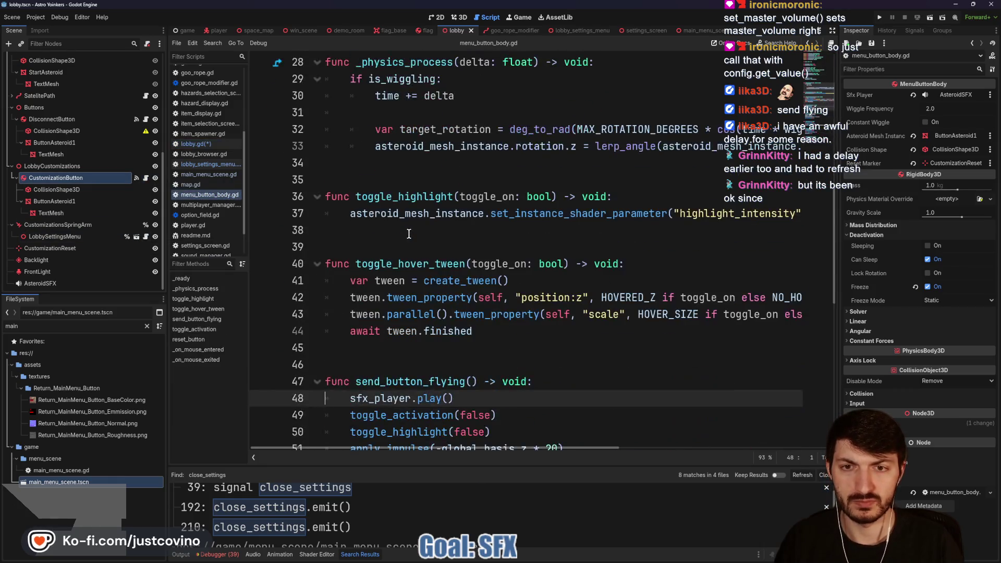
{"action": "scroll", "coordinate": [408, 234], "scroll_direction": "down", "scroll_amount": 4}
{"action": "scroll", "coordinate": [409, 234], "scroll_direction": "down", "scroll_amount": 2}
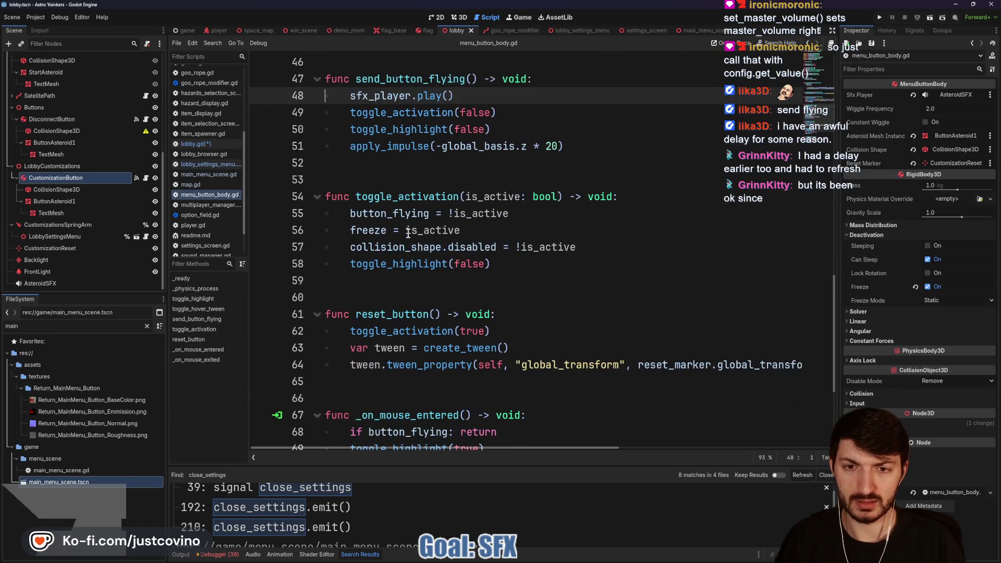
{"action": "key", "text": "alt+Left"}
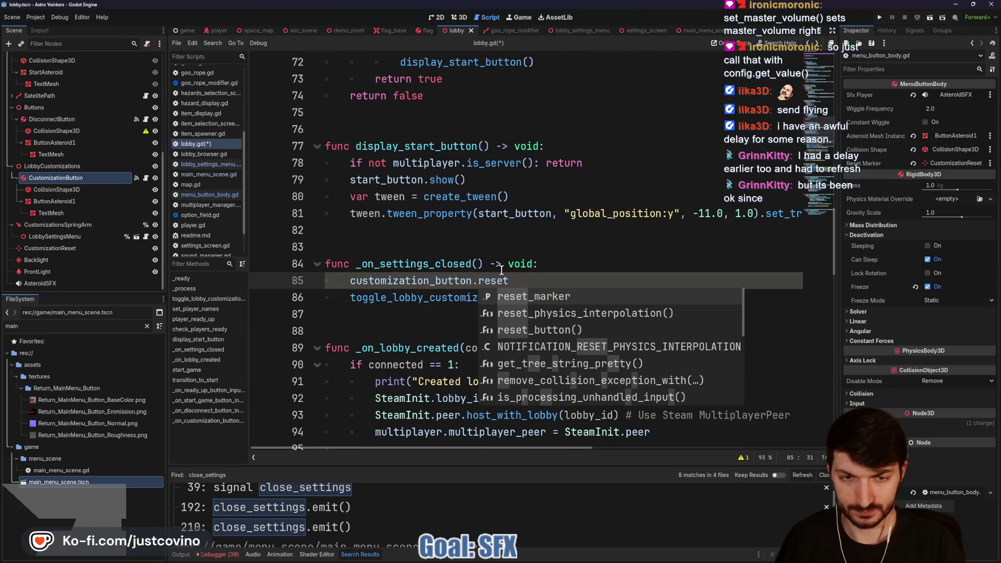
{"action": "type", "text": "_bu"}
{"action": "key", "text": "Return"}
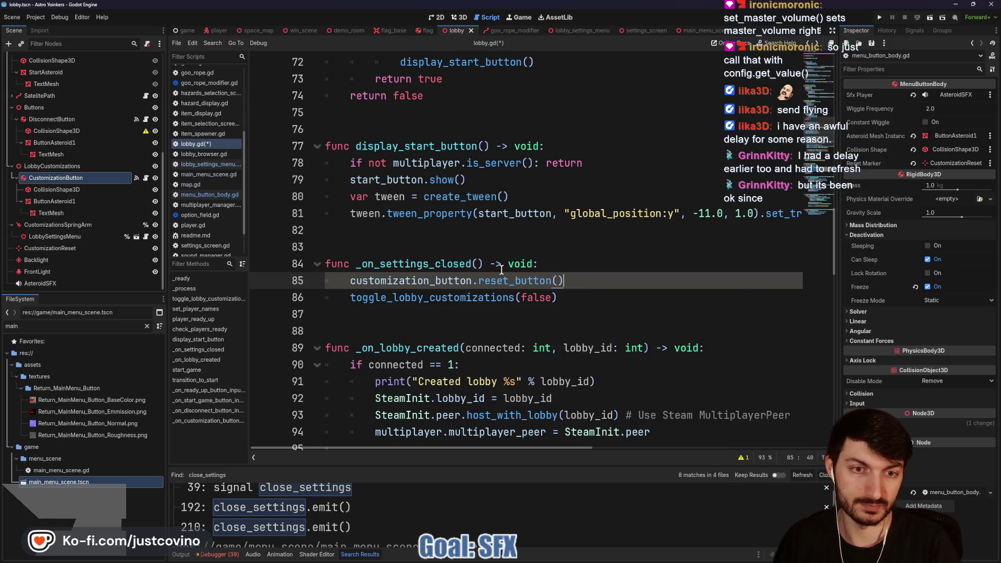
{"action": "key", "text": "ctrl+s"}
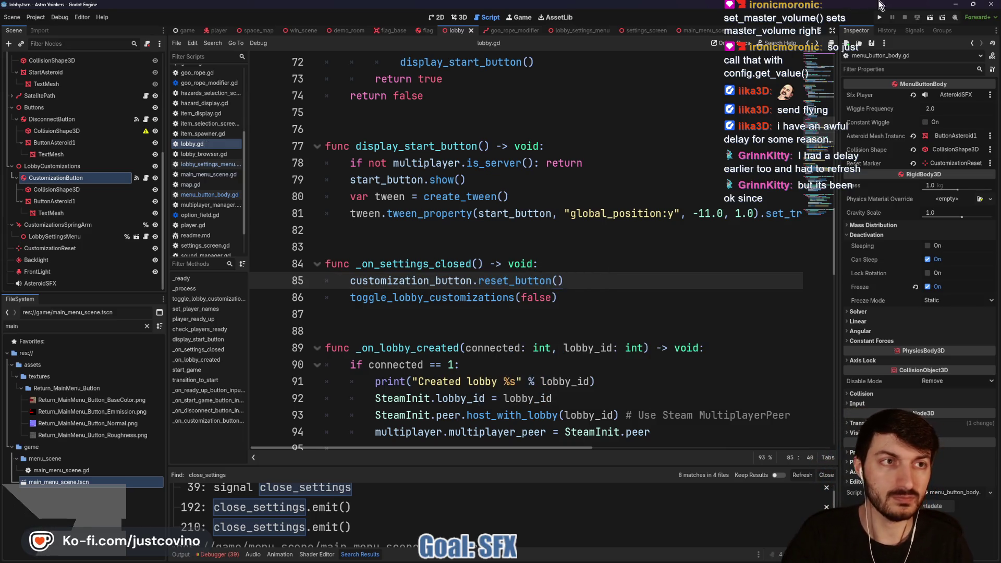
{"action": "left_click", "coordinate": [881, 19]}
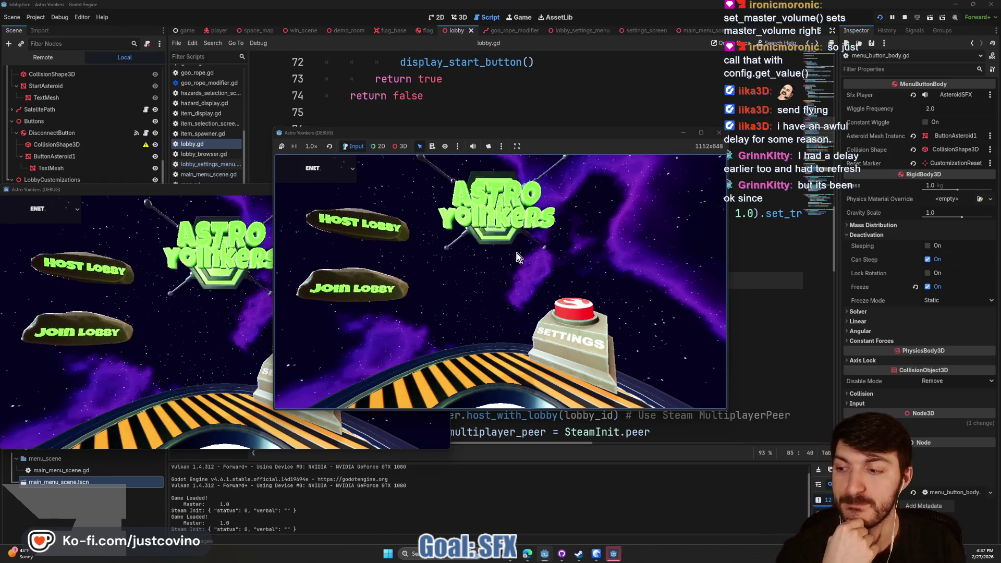
Host a public lobby, open and close Customize twice, and ready up.
{"action": "left_click", "coordinate": [349, 236]}
{"action": "left_click", "coordinate": [496, 349]}
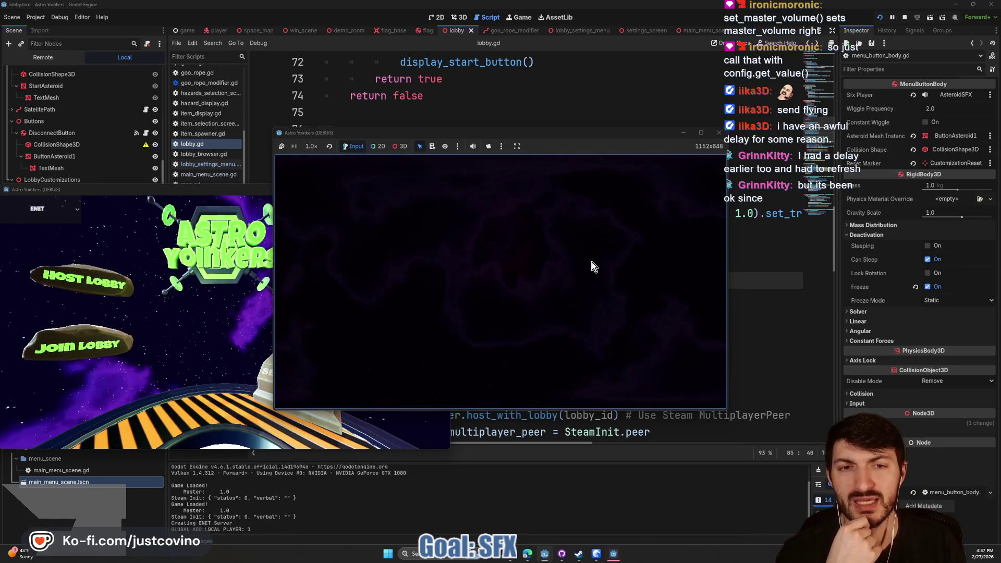
{"action": "left_click", "coordinate": [554, 253]}
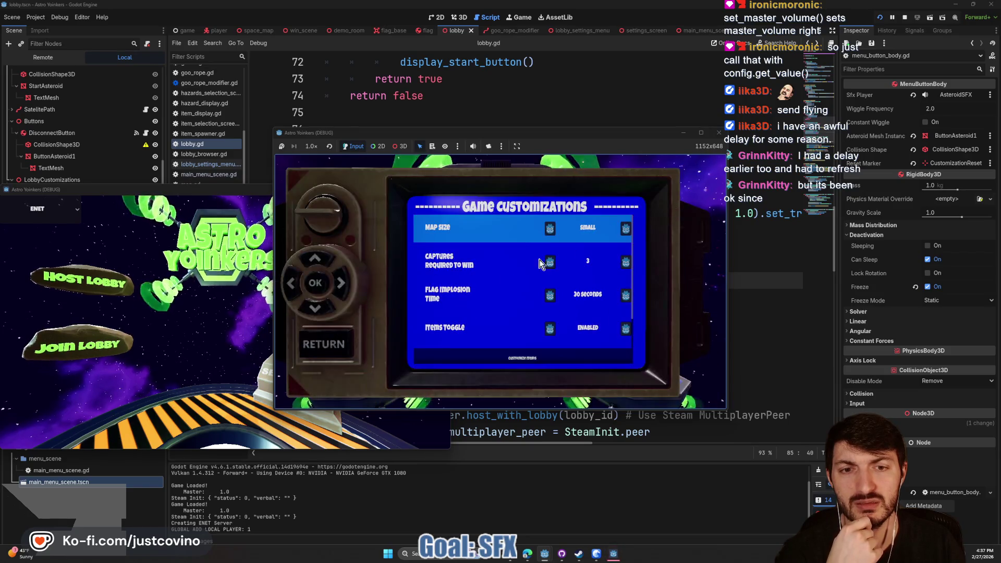
{"action": "left_click", "coordinate": [337, 338]}
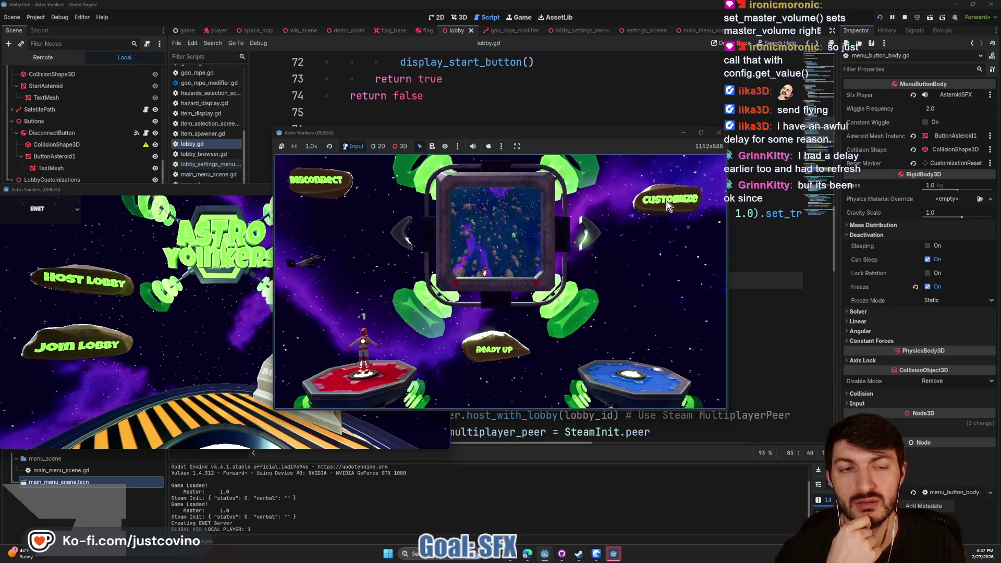
{"action": "left_click", "coordinate": [668, 201]}
{"action": "left_click", "coordinate": [325, 348]}
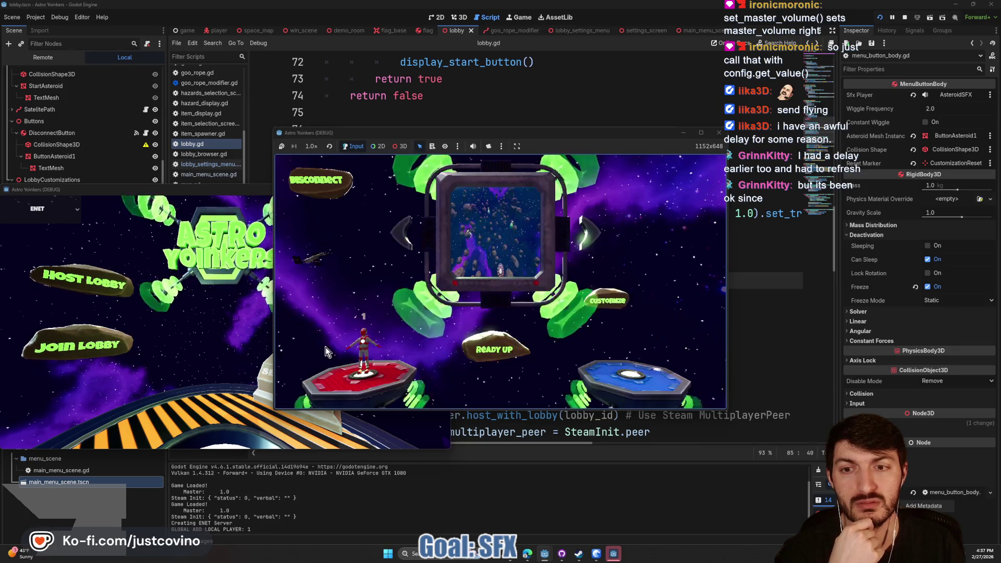
{"action": "left_click", "coordinate": [480, 342]}
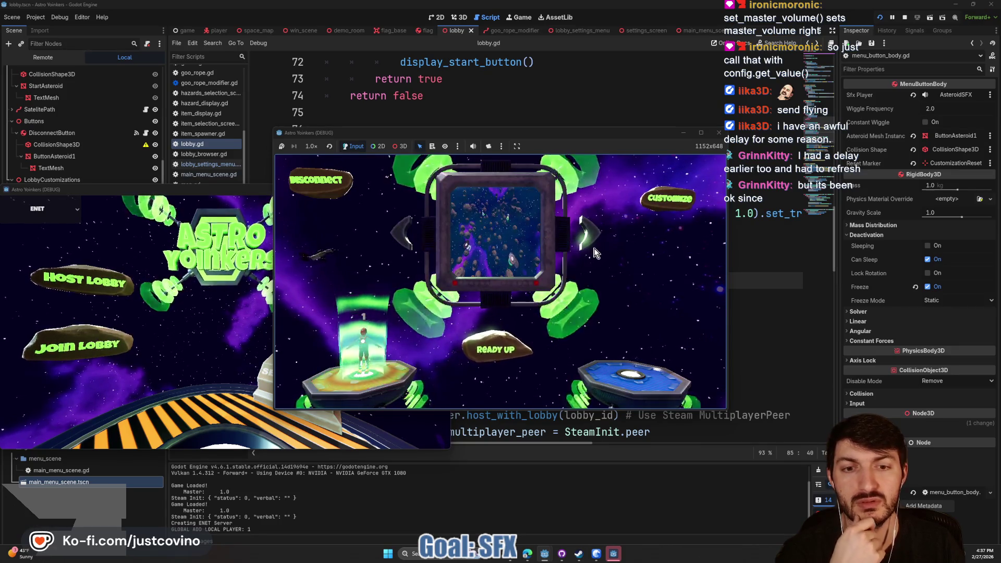
Disconnect, open the lobby list, and return to the main menu until the debugger breaks.
{"action": "left_click", "coordinate": [328, 189]}
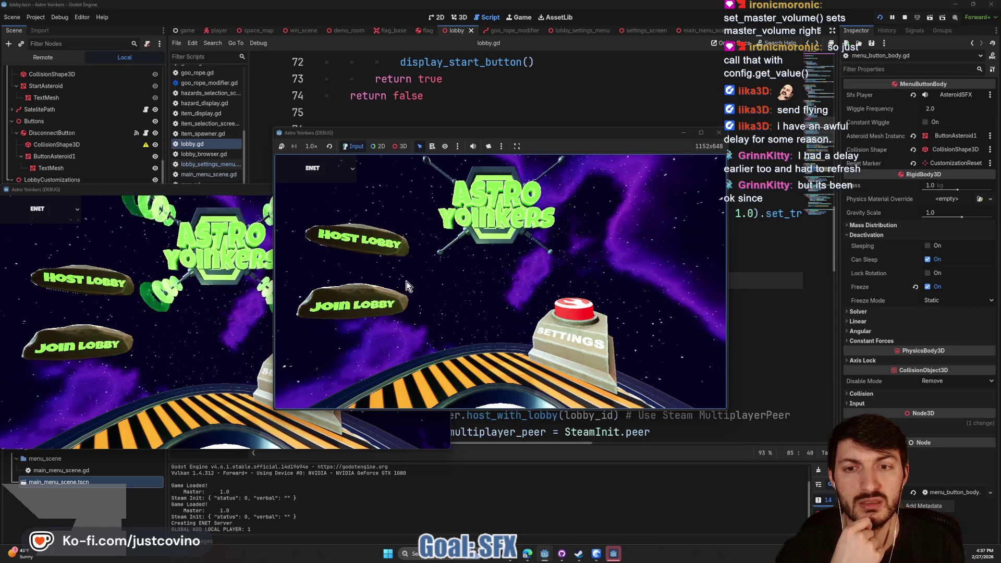
{"action": "left_click", "coordinate": [375, 300]}
{"action": "left_click", "coordinate": [360, 201]}
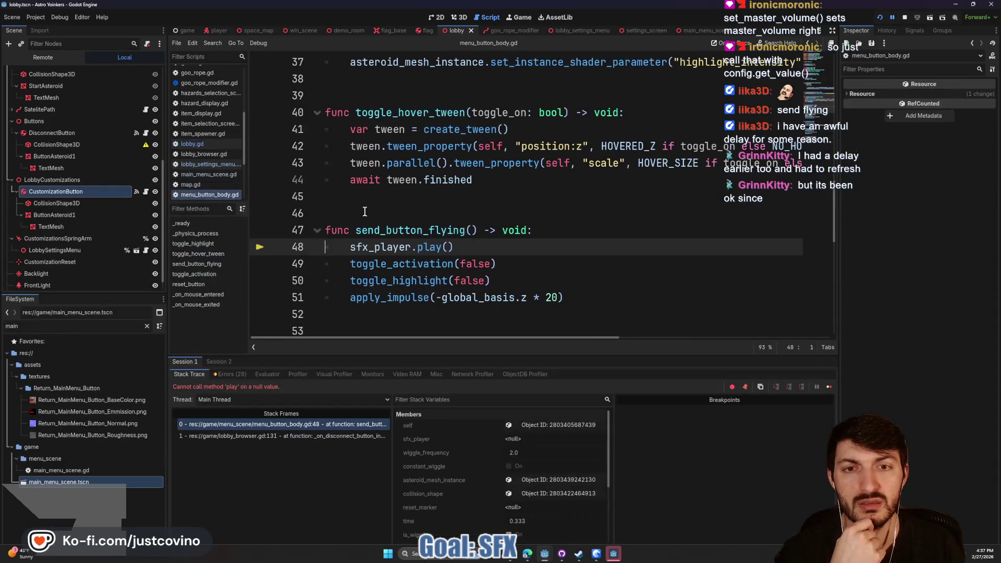
Stop the debug session and switch to lobby_settings_menu.gd.
{"action": "left_click", "coordinate": [905, 18]}
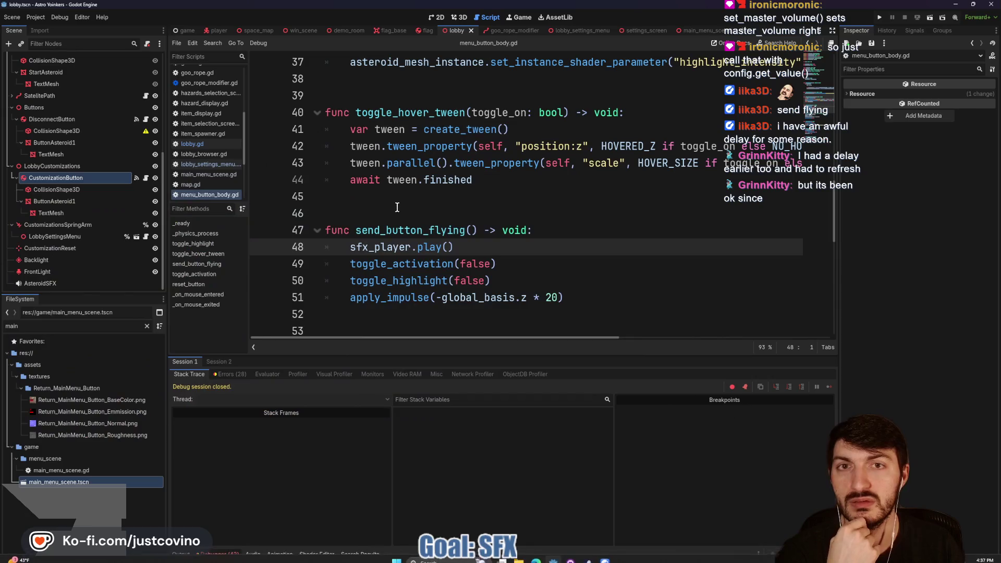
{"action": "left_click", "coordinate": [573, 31]}
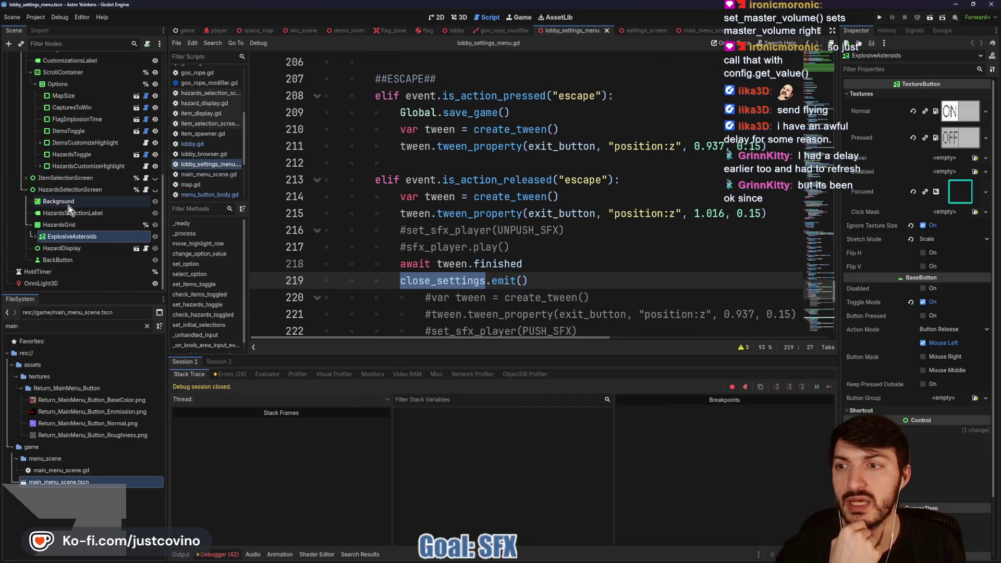
{"action": "scroll", "coordinate": [63, 256], "scroll_direction": "up", "scroll_amount": 5}
{"action": "scroll", "coordinate": [67, 251], "scroll_direction": "up", "scroll_amount": 3}
Add an AudioStreamPlayer named AsteroidSFX under the LobbySettingsMenu root.
{"action": "left_click", "coordinate": [65, 61]}
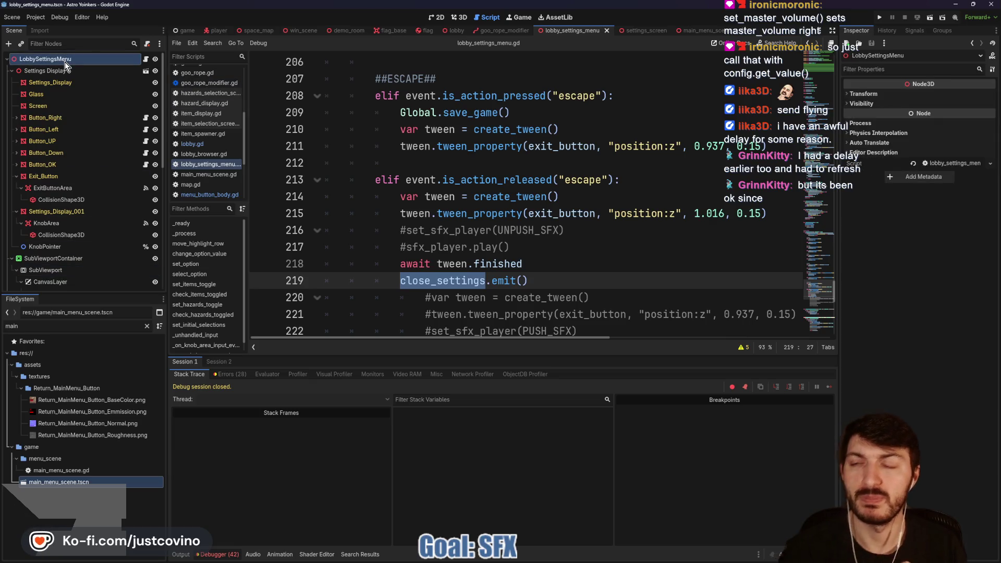
{"action": "key", "text": "ctrl+a"}
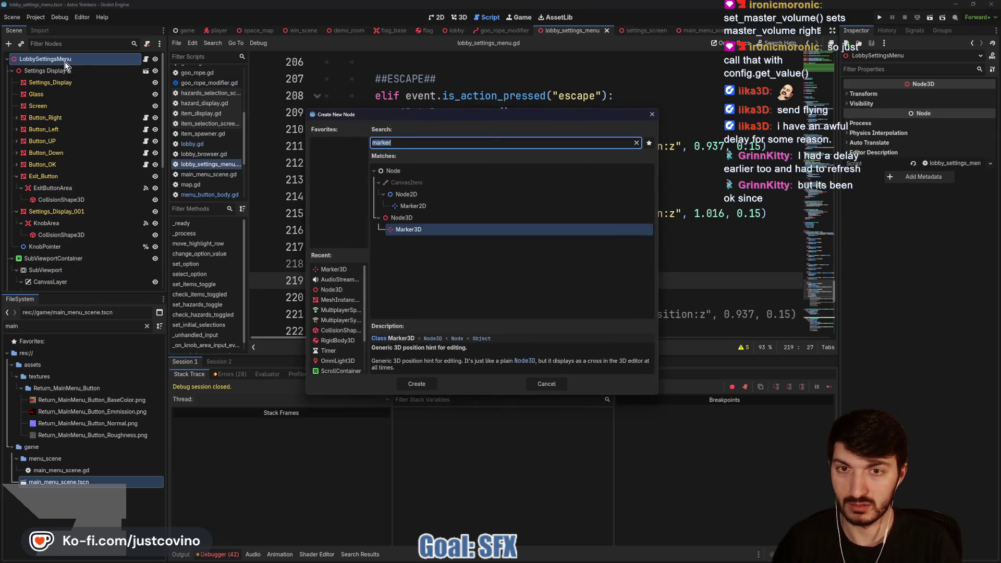
{"action": "type", "text": "audiostrea"}
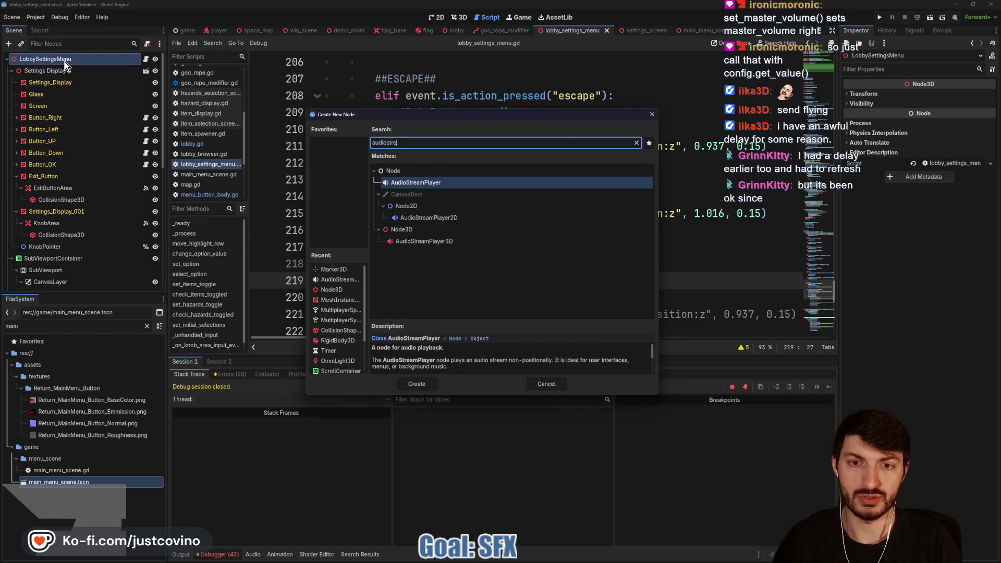
{"action": "key", "text": "Return"}
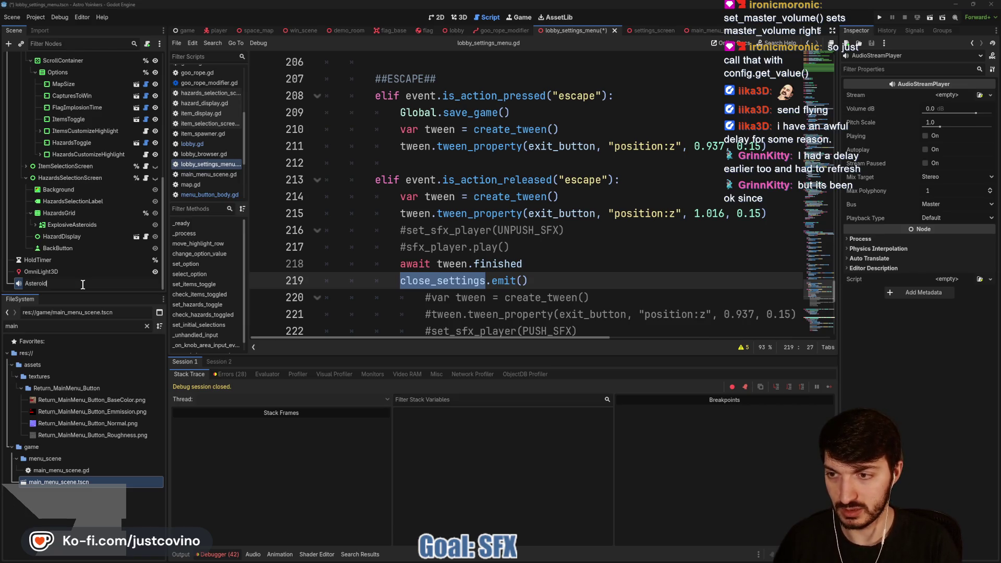
{"action": "type", "text": "X"}
{"action": "key", "text": "Return"}
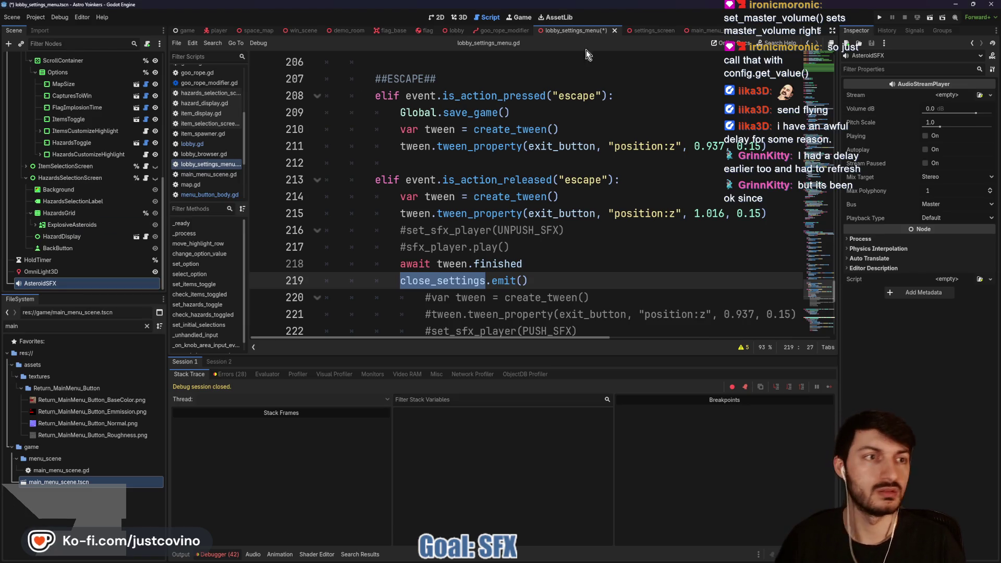
Give AsteroidSFX a new AudioStreamRandomizer stream with 1.1 random pitch semitones.
{"action": "left_click", "coordinate": [952, 96]}
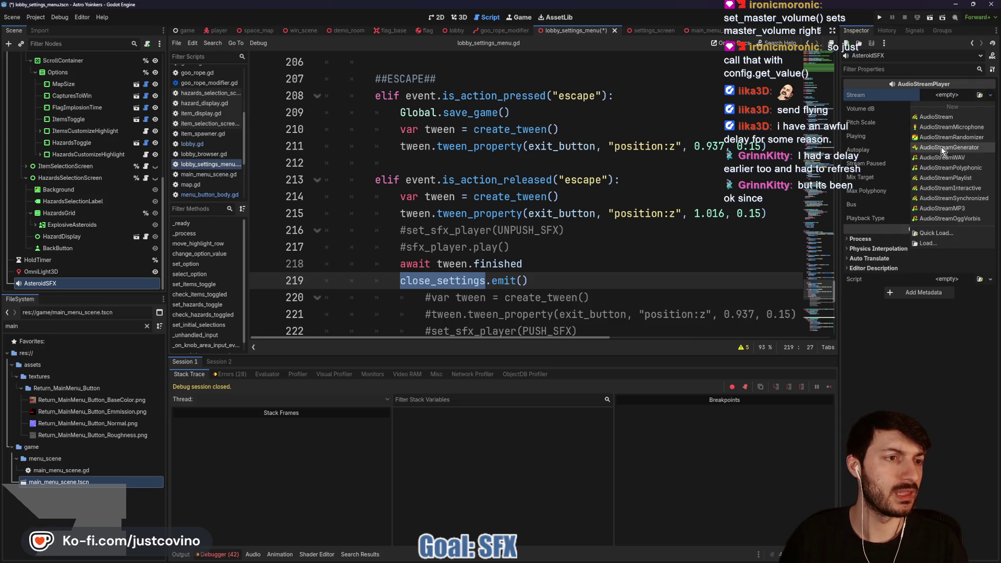
{"action": "left_click", "coordinate": [947, 136]}
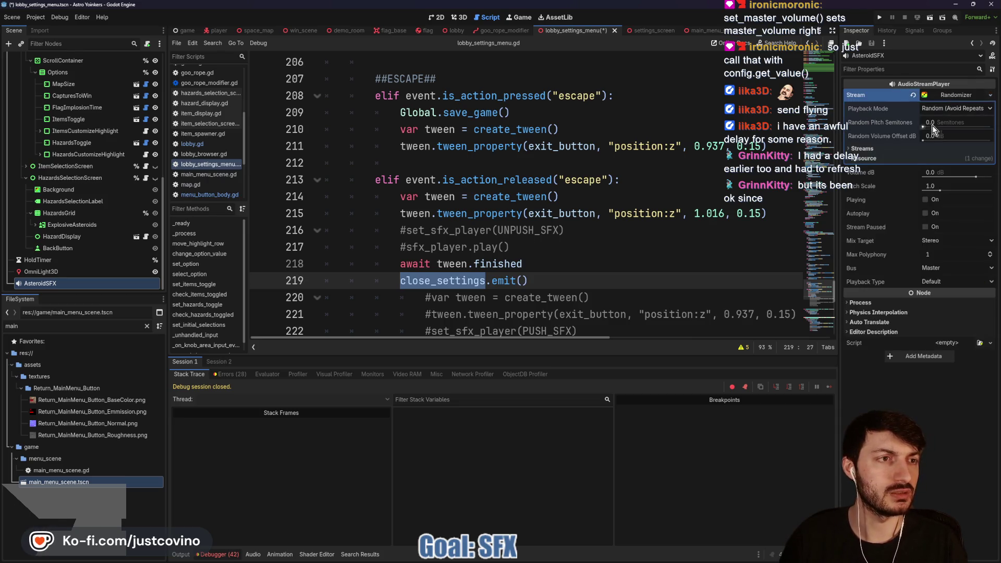
{"action": "left_click", "coordinate": [948, 122]}
{"action": "type", "text": "1.1"}
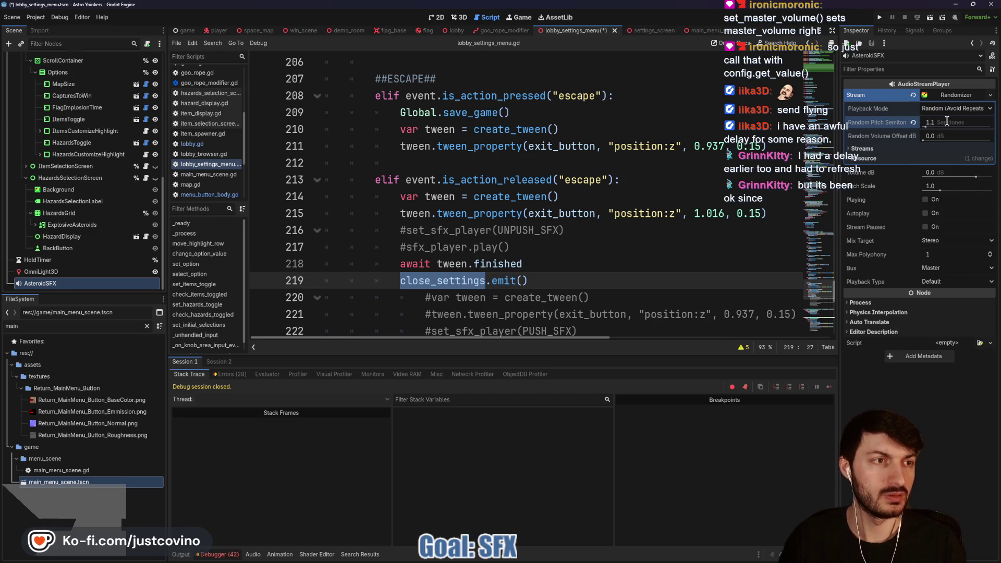
{"action": "left_click", "coordinate": [873, 152]}
Load the asteroid click clip, set pitch scale 0.5, save, and route to the SoundEffects bus.
{"action": "left_click", "coordinate": [939, 163]}
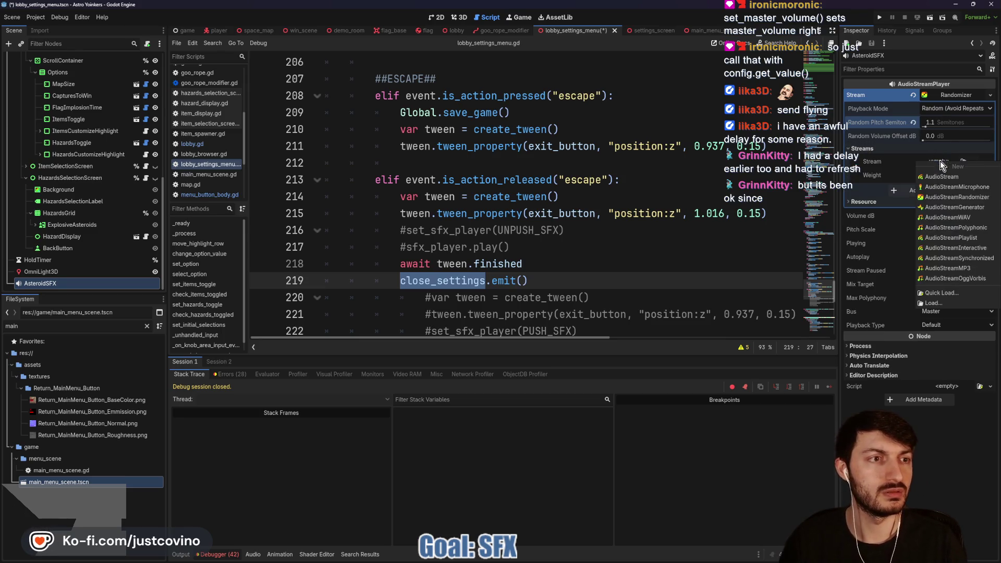
{"action": "left_click", "coordinate": [942, 292]}
{"action": "type", "text": "asteroid"}
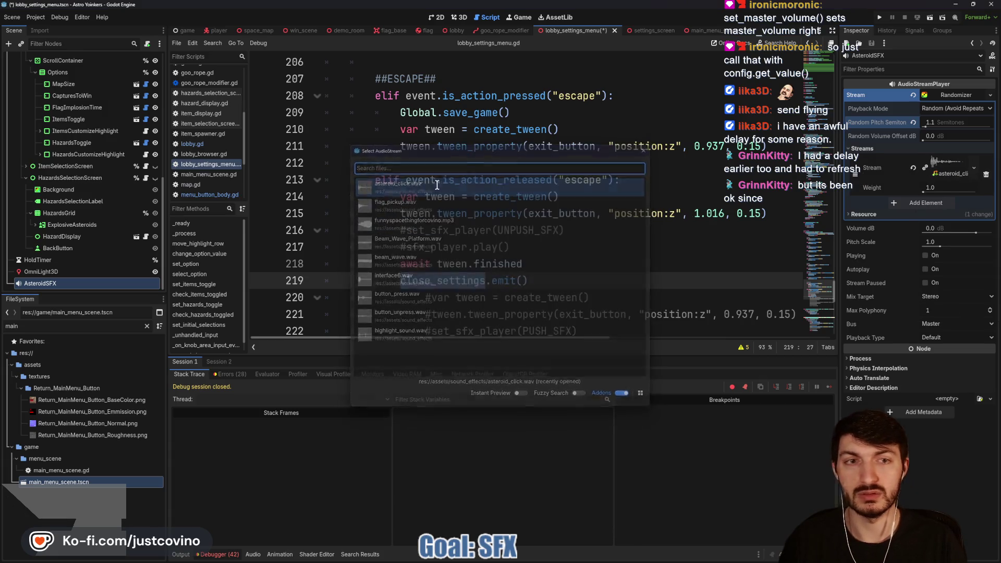
{"action": "key", "text": "Return"}
{"action": "left_click", "coordinate": [937, 241]}
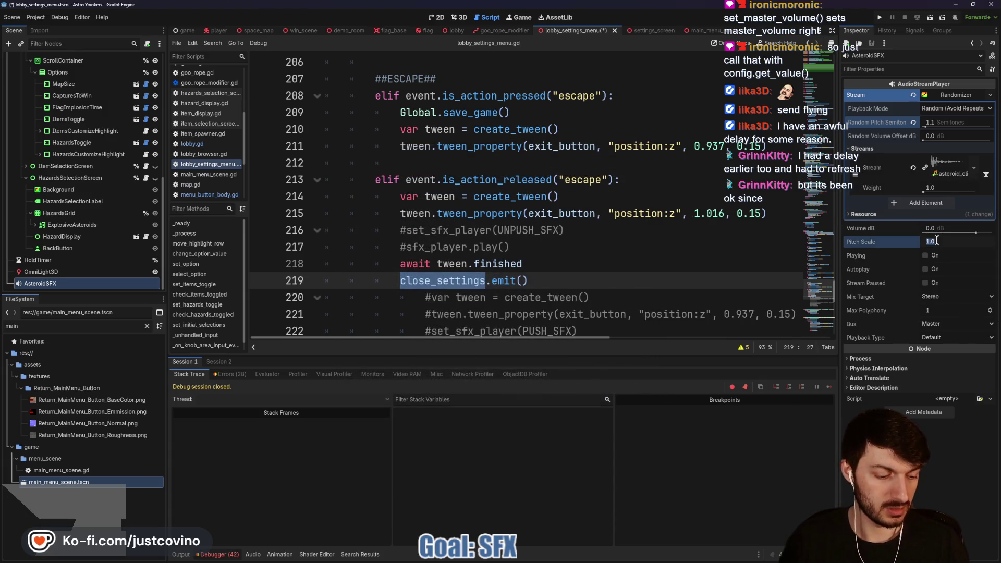
{"action": "key", "text": "Return"}
{"action": "left_click", "coordinate": [695, 254]}
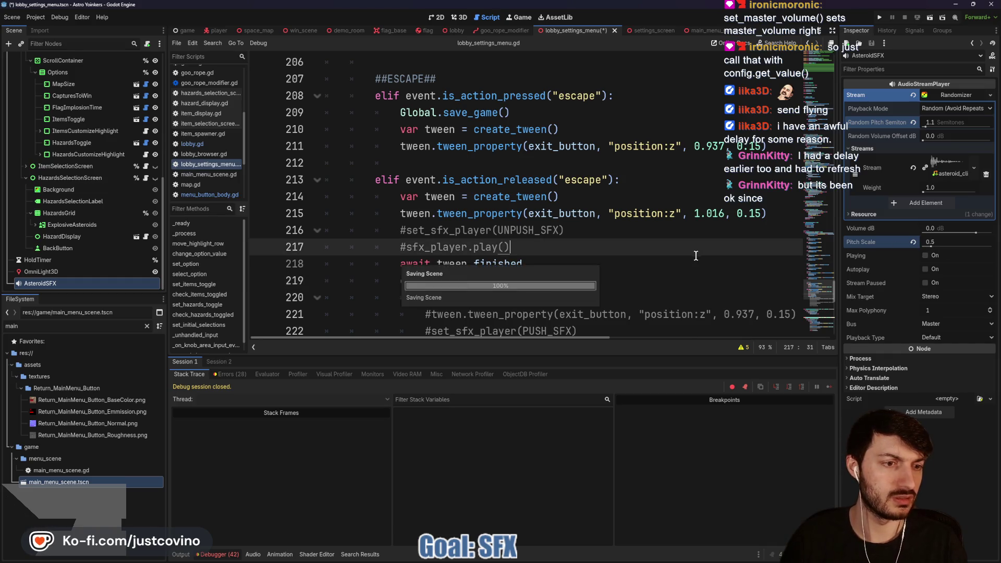
{"action": "key", "text": "ctrl+s"}
{"action": "left_click", "coordinate": [944, 324]}
{"action": "left_click", "coordinate": [942, 359]}
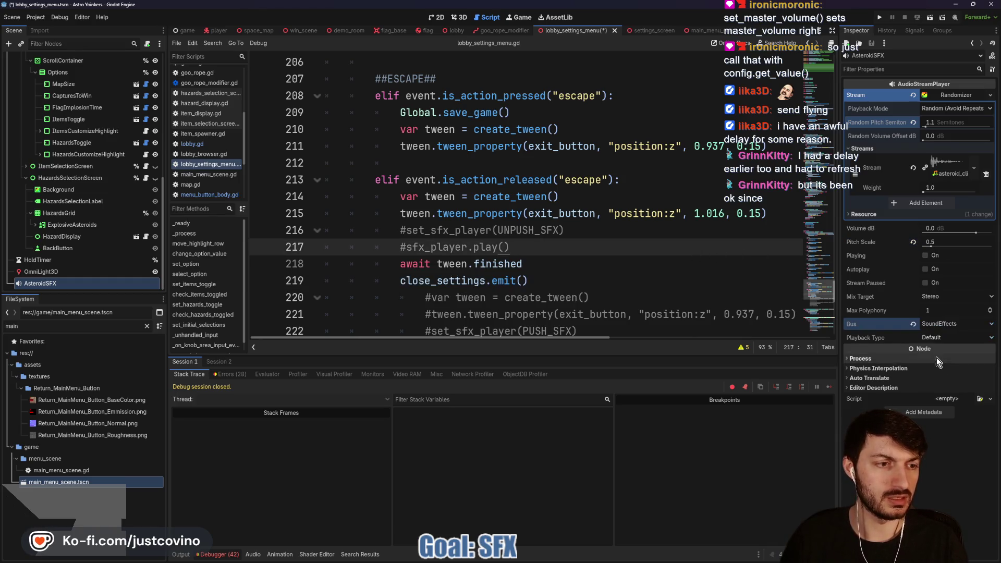
{"action": "left_click", "coordinate": [510, 263]}
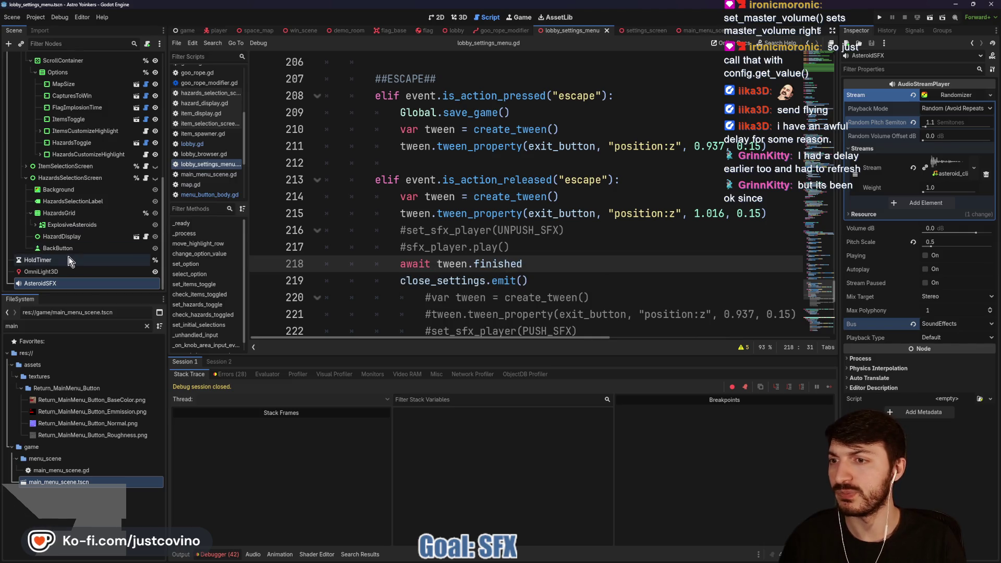
Cut the AsteroidSFX node from the lobby settings menu scene and save it.
{"action": "scroll", "coordinate": [62, 156], "scroll_direction": "up", "scroll_amount": 15}
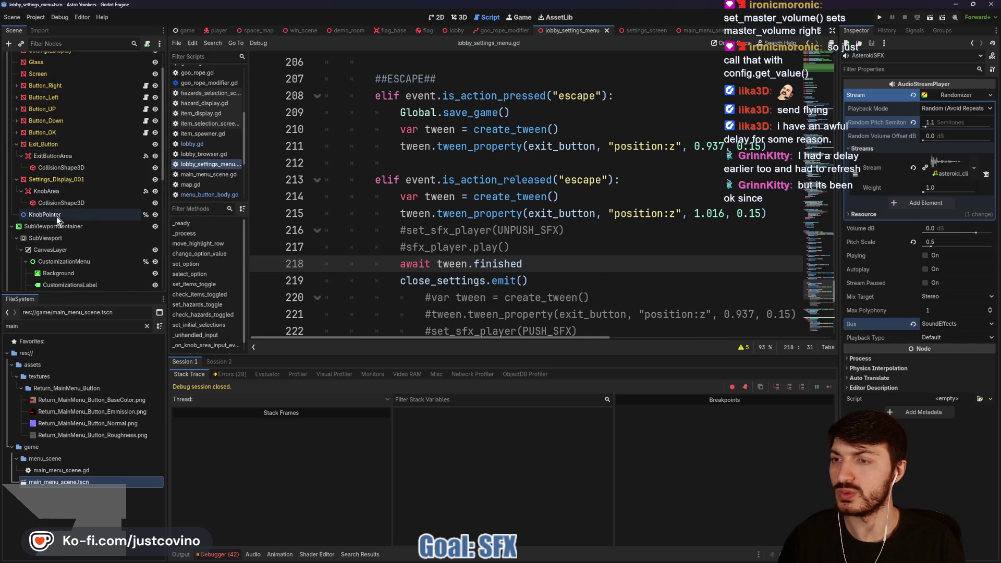
{"action": "scroll", "coordinate": [63, 208], "scroll_direction": "up", "scroll_amount": 3}
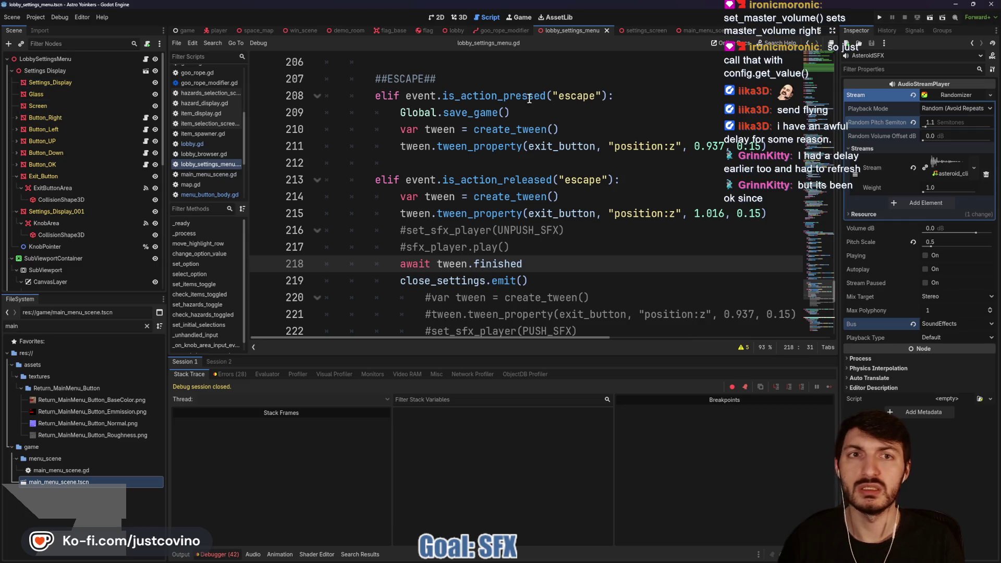
{"action": "scroll", "coordinate": [111, 178], "scroll_direction": "down", "scroll_amount": 15}
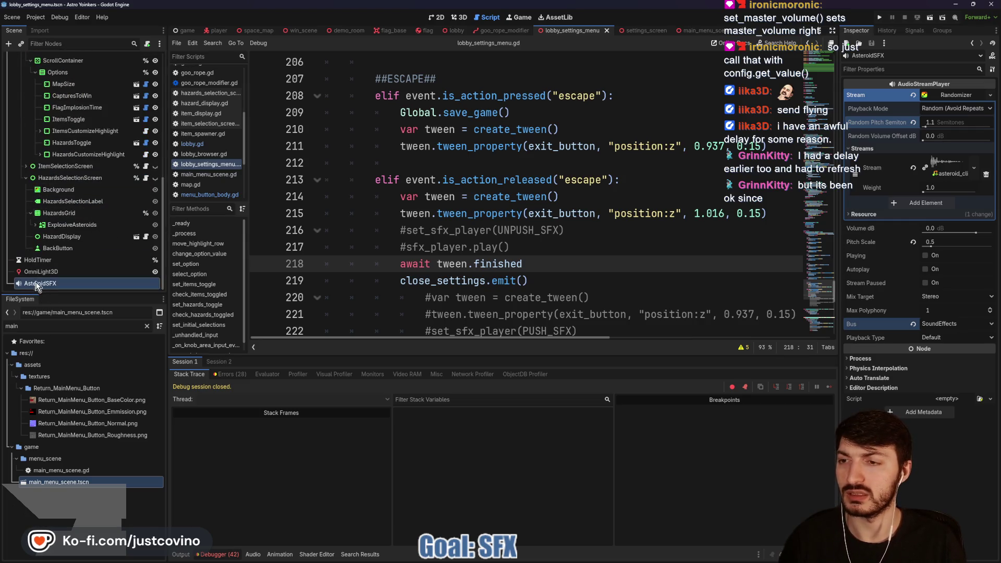
{"action": "left_click", "coordinate": [36, 272]}
{"action": "left_click", "coordinate": [37, 286]}
{"action": "key", "text": "Delete"}
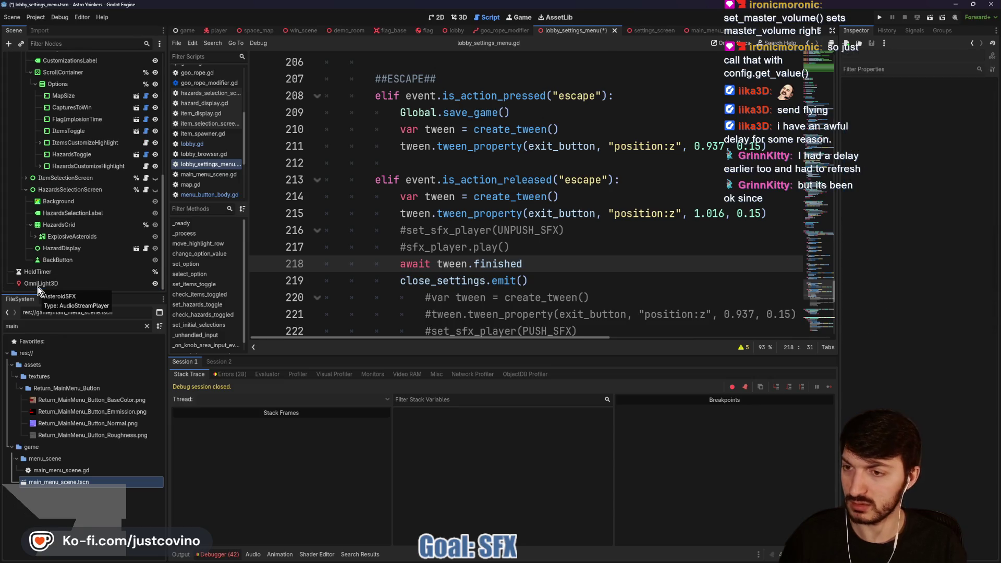
{"action": "key", "text": "ctrl+s"}
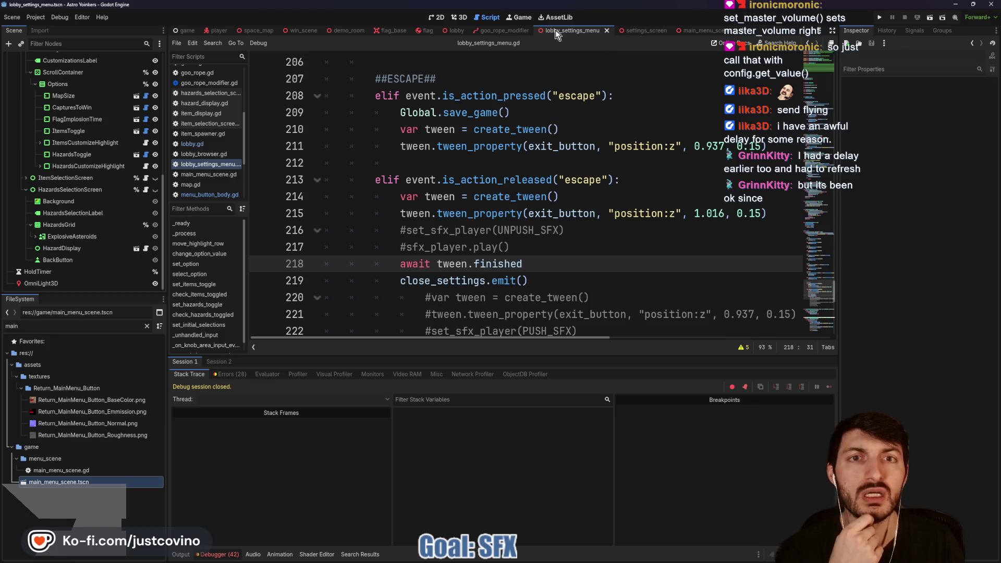
Open lobby_browser.tscn and paste AsteroidSFX under the LobbyBrowser root.
{"action": "left_click", "coordinate": [450, 31]}
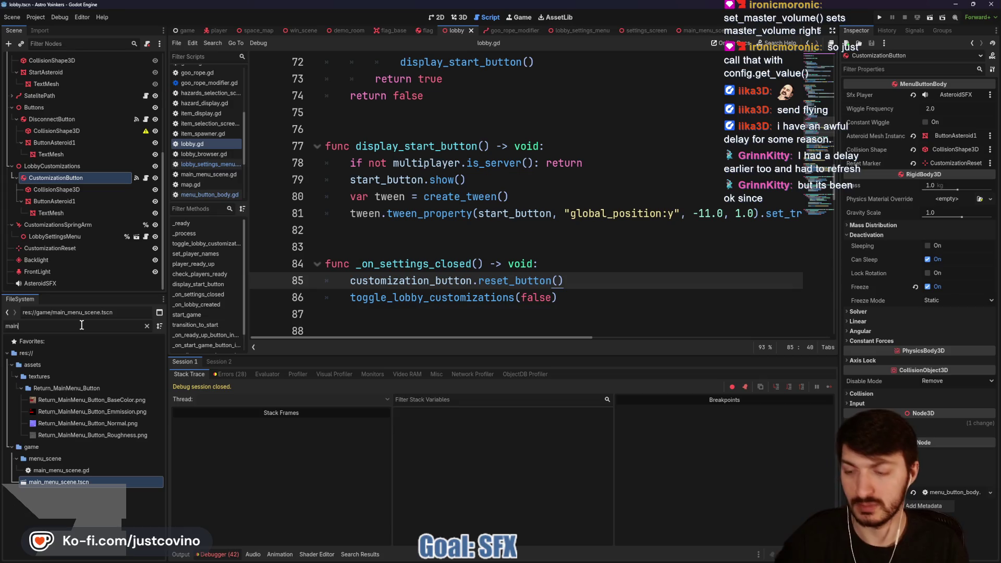
{"action": "type", "text": "lobby"}
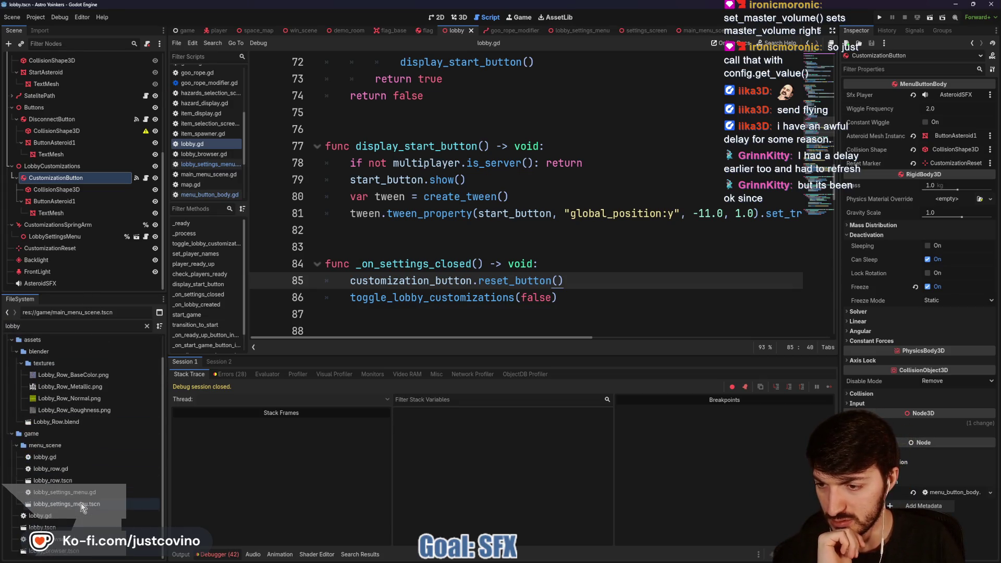
{"action": "scroll", "coordinate": [81, 522], "scroll_direction": "down", "scroll_amount": 2}
{"action": "double_click", "coordinate": [80, 552]}
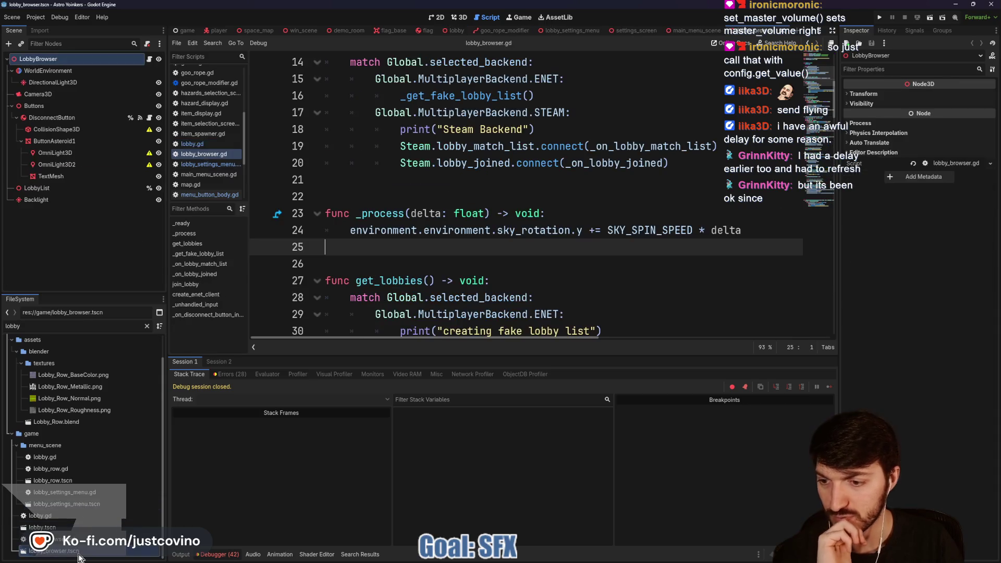
{"action": "left_click", "coordinate": [52, 61]}
{"action": "key", "text": "ctrl+v"}
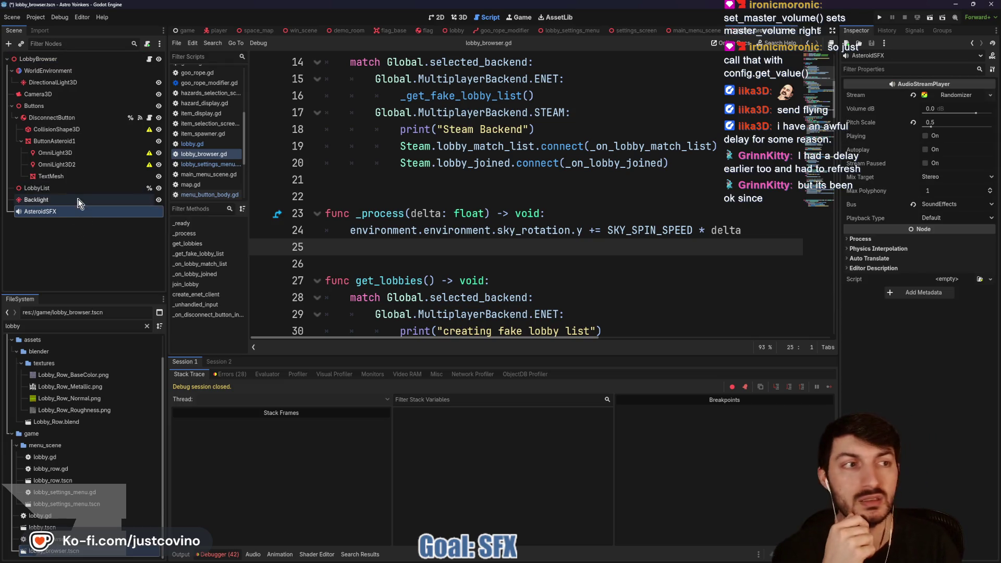
Assign AsteroidSFX as the DisconnectButton's Sfx Player.
{"action": "left_click", "coordinate": [62, 118]}
{"action": "left_click", "coordinate": [952, 95]}
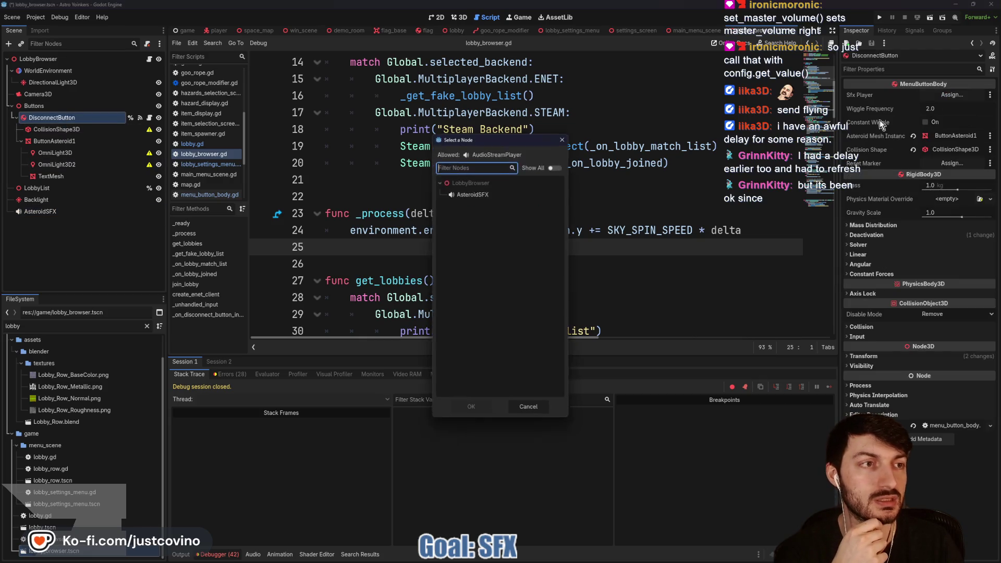
{"action": "left_click", "coordinate": [472, 197]}
{"action": "left_click", "coordinate": [471, 401]}
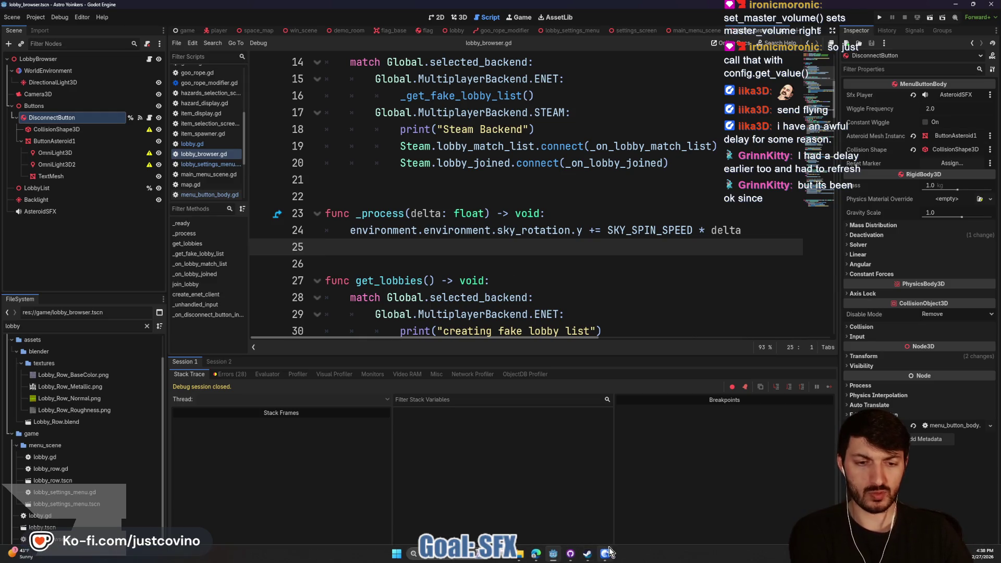
{"action": "left_click", "coordinate": [605, 558]}
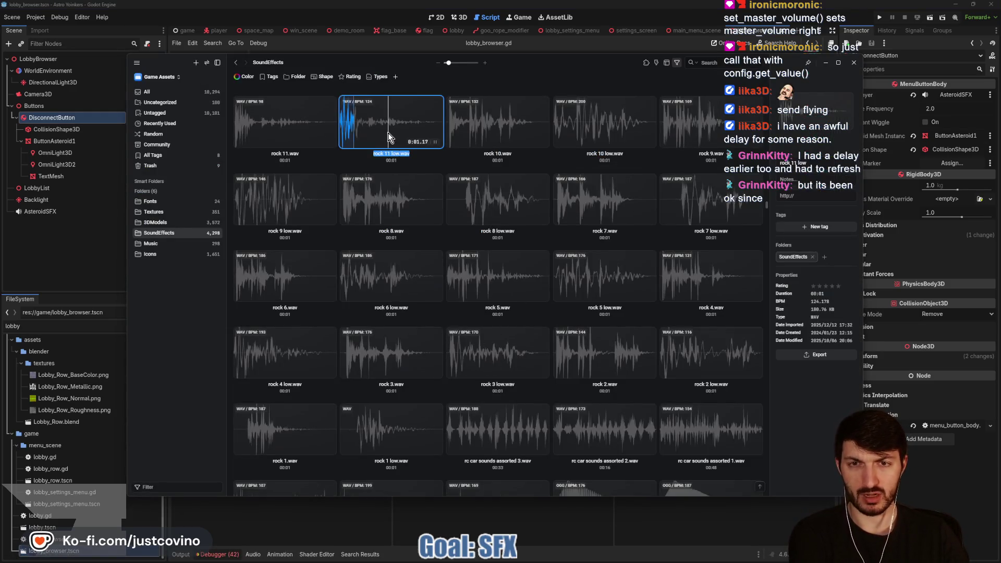
{"action": "scroll", "coordinate": [430, 310], "scroll_direction": "down", "scroll_amount": 10}
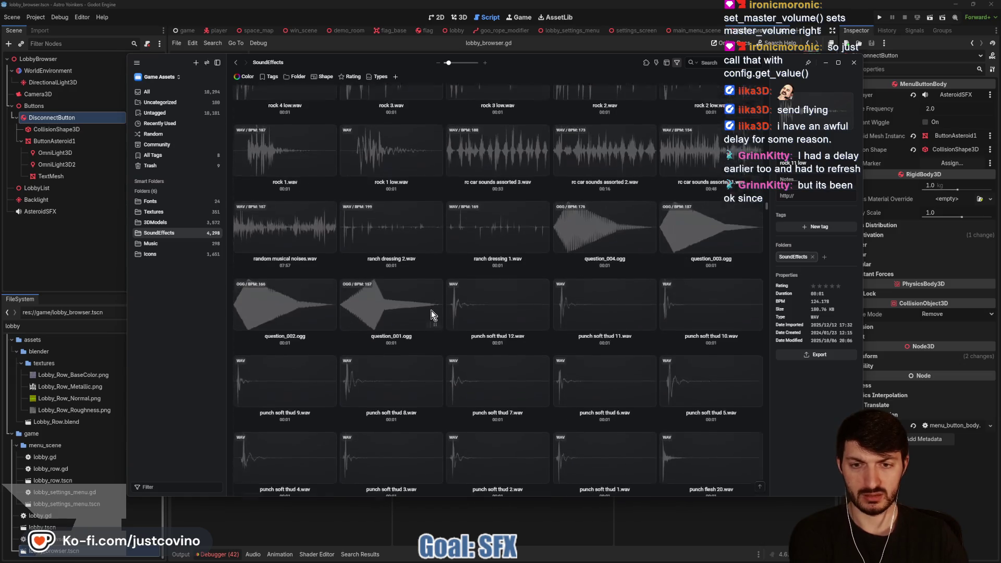
{"action": "scroll", "coordinate": [431, 308], "scroll_direction": "down", "scroll_amount": 5}
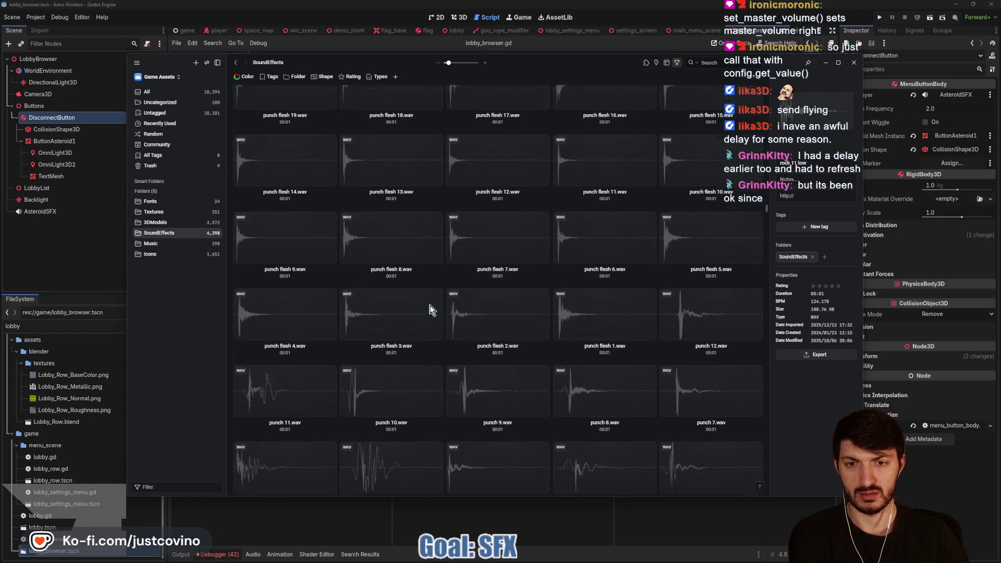
{"action": "scroll", "coordinate": [427, 305], "scroll_direction": "down", "scroll_amount": 5}
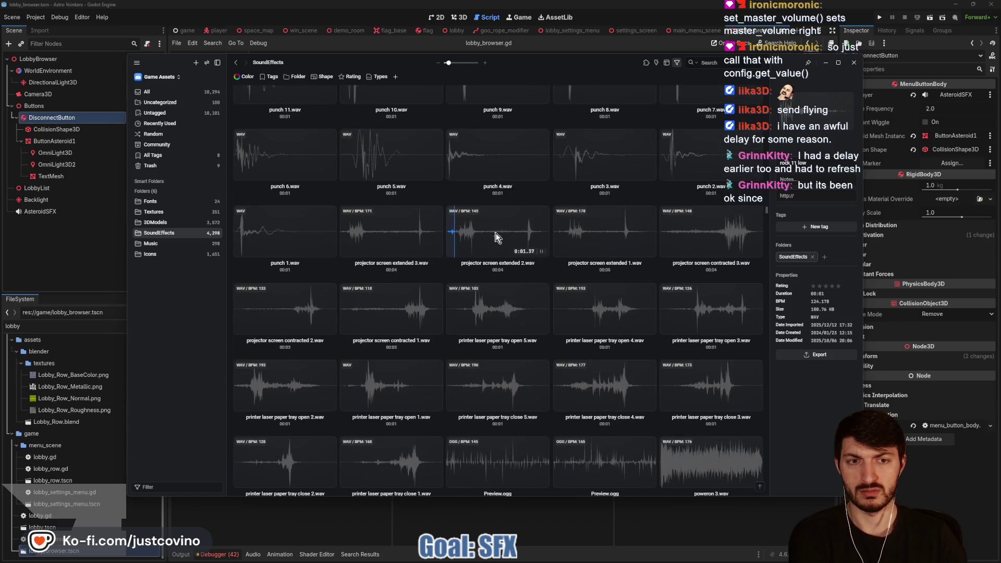
{"action": "scroll", "coordinate": [481, 255], "scroll_direction": "down", "scroll_amount": 3}
{"action": "scroll", "coordinate": [481, 254], "scroll_direction": "down", "scroll_amount": 4}
{"action": "scroll", "coordinate": [524, 271], "scroll_direction": "down", "scroll_amount": 3}
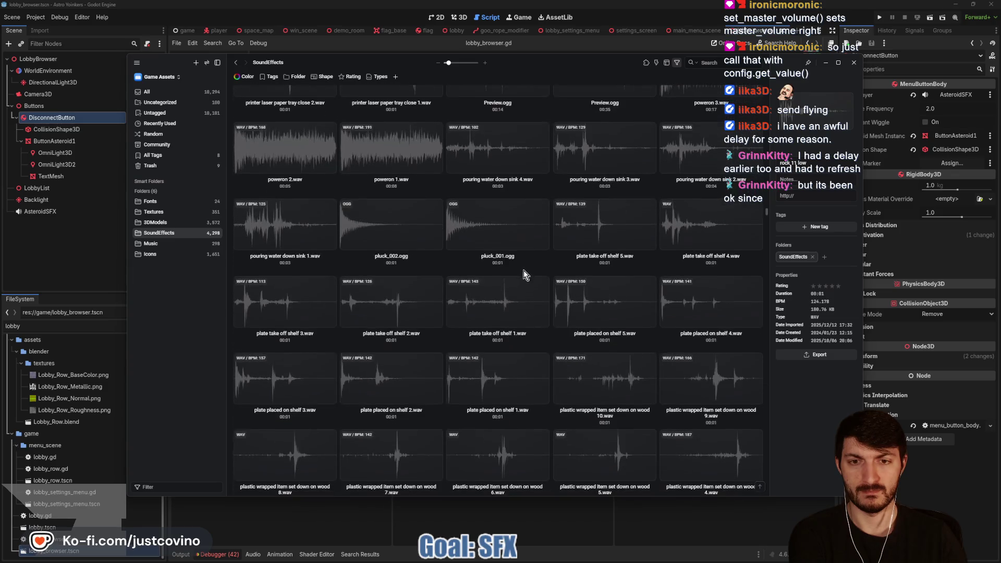
{"action": "scroll", "coordinate": [501, 229], "scroll_direction": "down", "scroll_amount": 5}
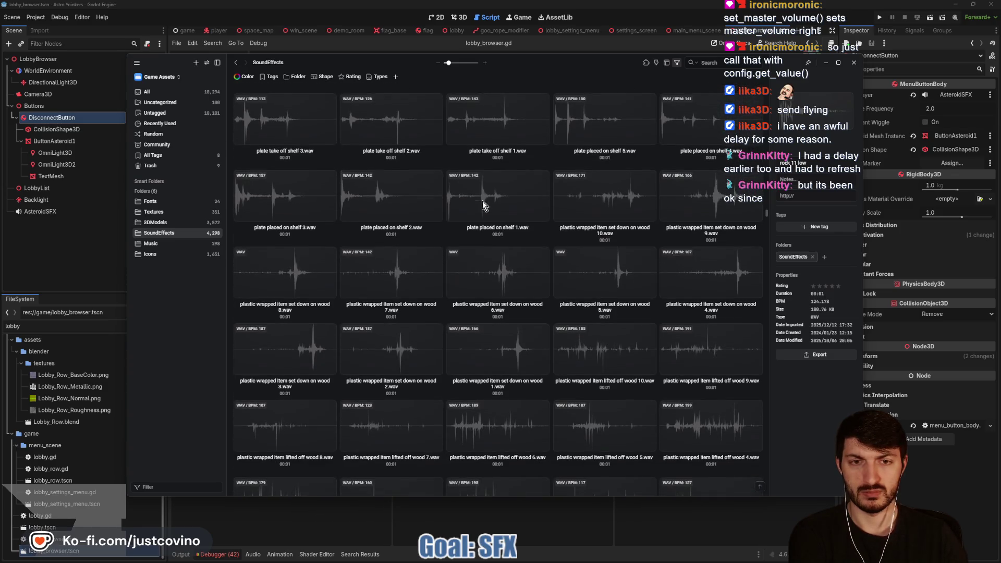
{"action": "scroll", "coordinate": [396, 219], "scroll_direction": "down", "scroll_amount": 7}
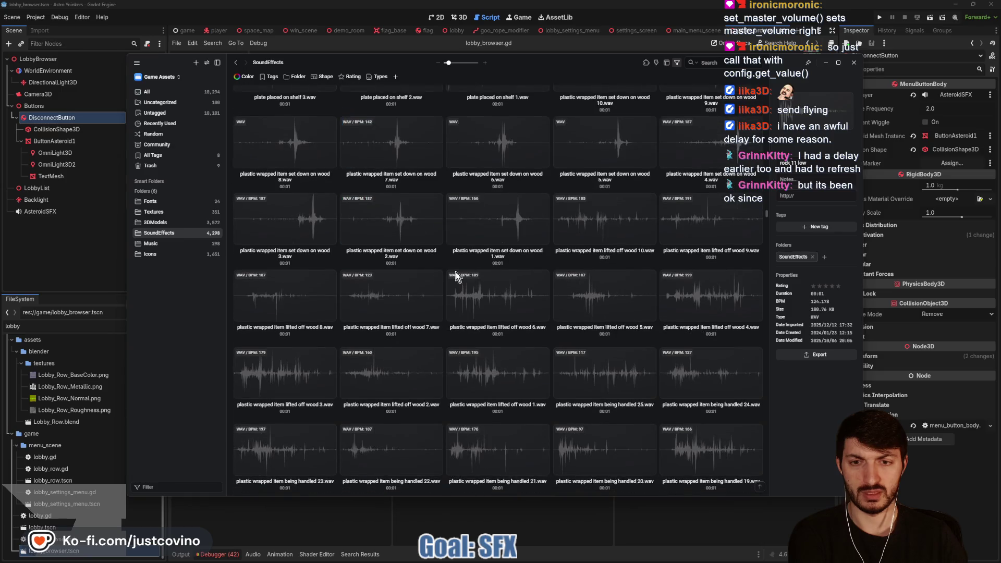
{"action": "scroll", "coordinate": [436, 284], "scroll_direction": "down", "scroll_amount": 12}
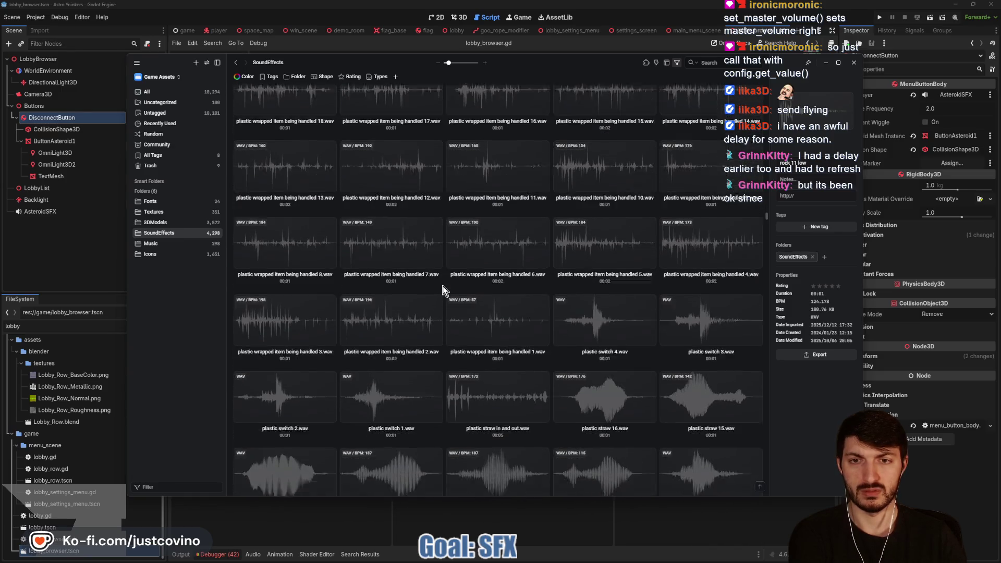
{"action": "scroll", "coordinate": [444, 287], "scroll_direction": "down", "scroll_amount": 9}
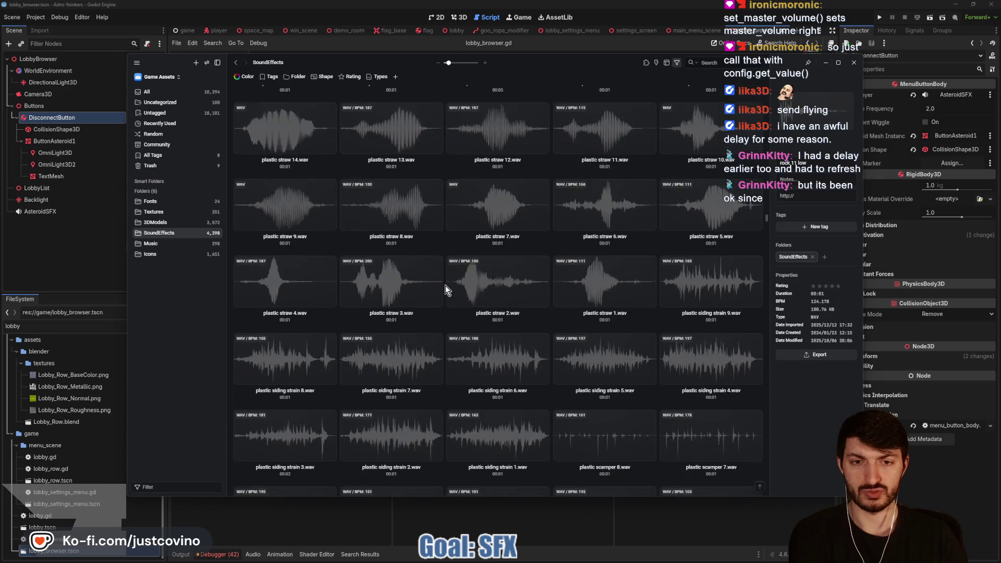
{"action": "scroll", "coordinate": [445, 286], "scroll_direction": "down", "scroll_amount": 6}
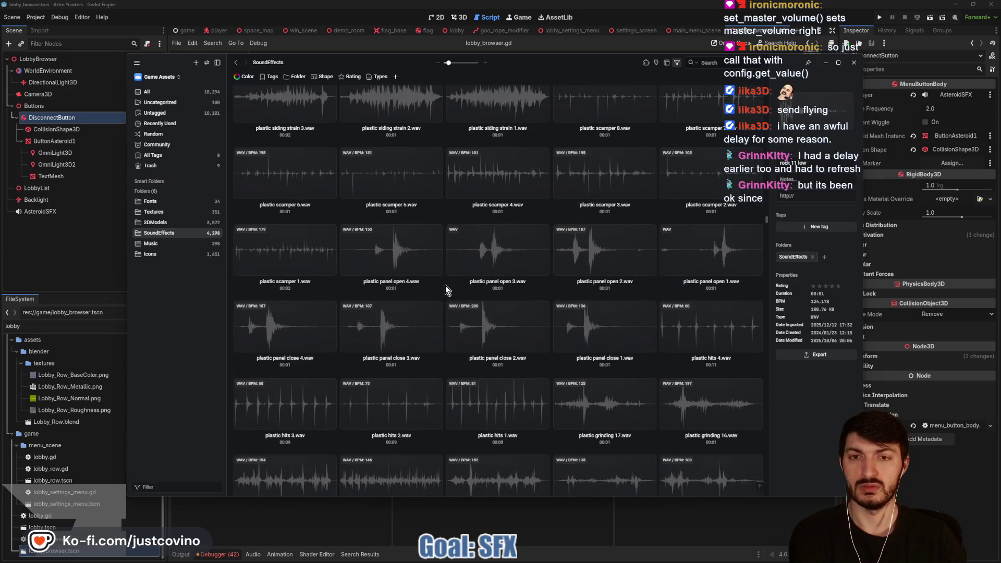
{"action": "scroll", "coordinate": [446, 285], "scroll_direction": "down", "scroll_amount": 7}
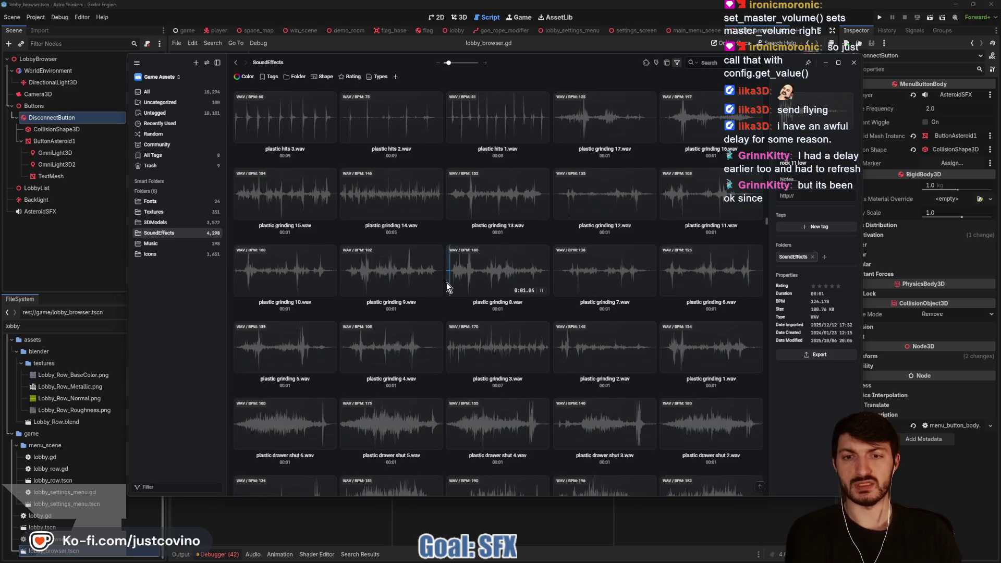
{"action": "scroll", "coordinate": [374, 277], "scroll_direction": "down", "scroll_amount": 10}
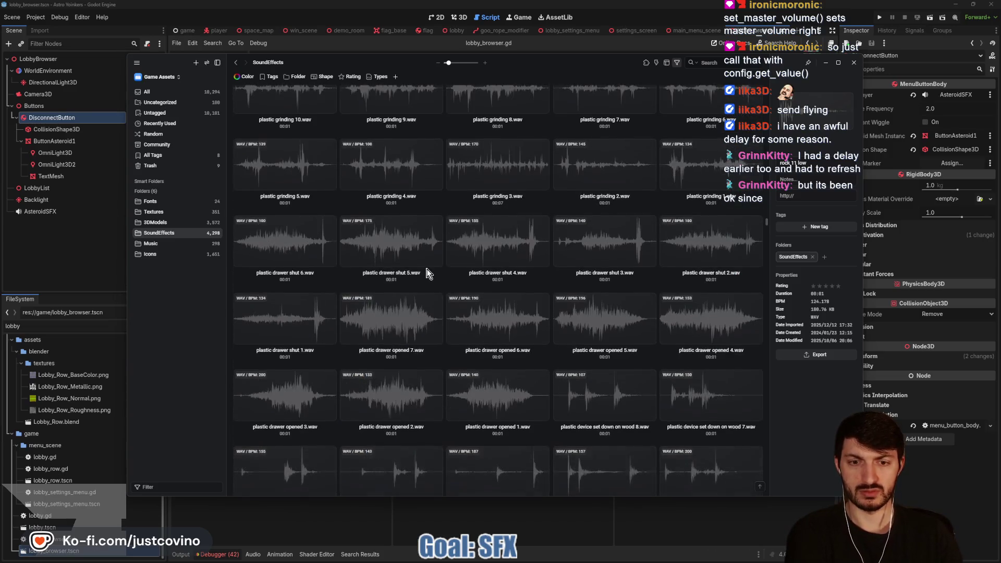
{"action": "scroll", "coordinate": [427, 251], "scroll_direction": "down", "scroll_amount": 10}
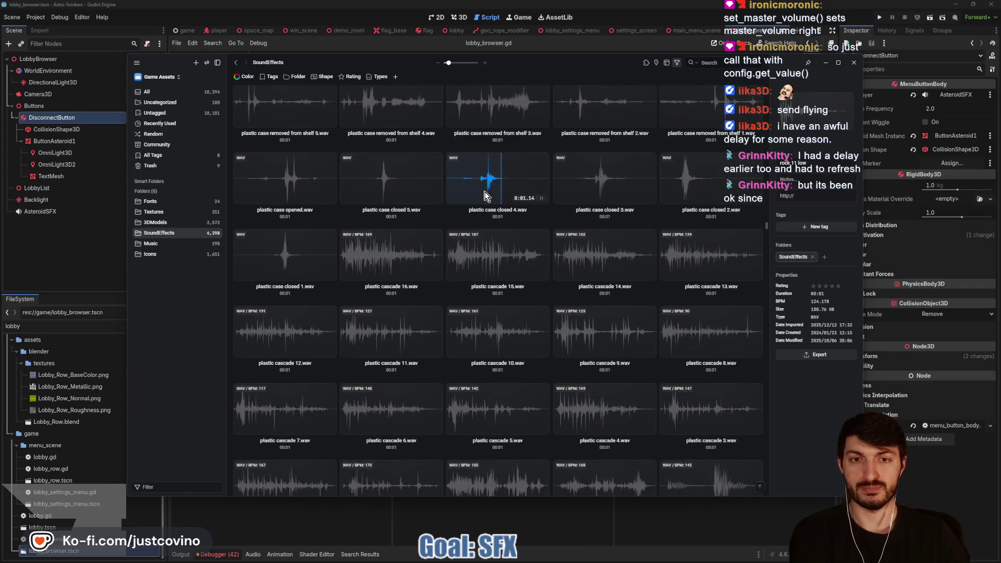
{"action": "scroll", "coordinate": [444, 221], "scroll_direction": "down", "scroll_amount": 4}
{"action": "scroll", "coordinate": [444, 225], "scroll_direction": "down", "scroll_amount": 6}
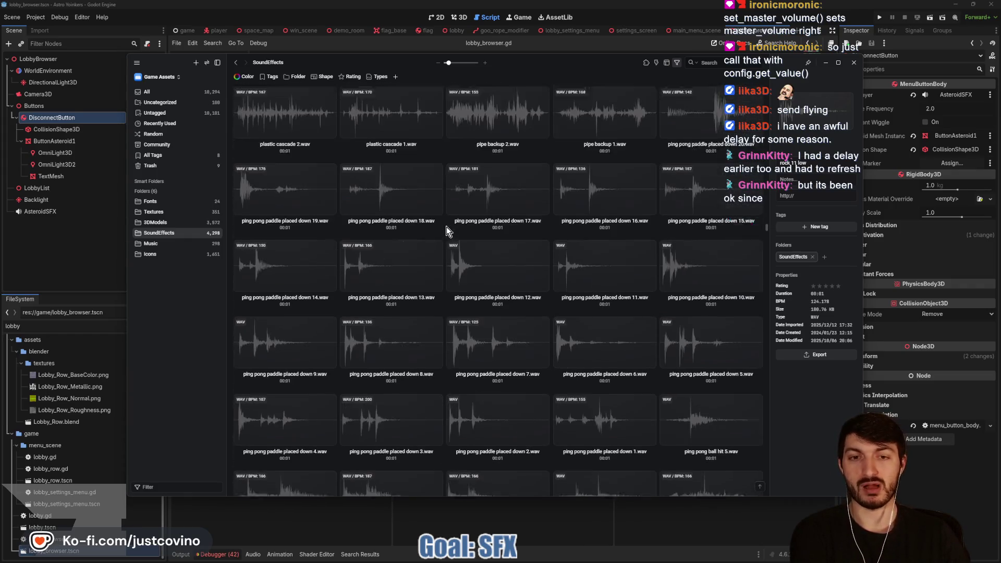
{"action": "mouse_move", "coordinate": [481, 178]}
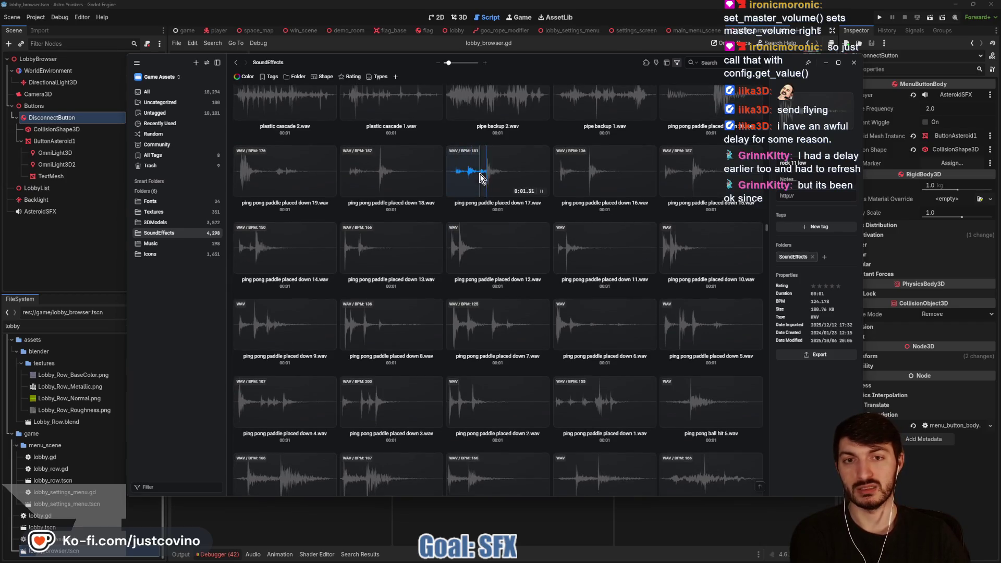
{"action": "mouse_move", "coordinate": [376, 188]}
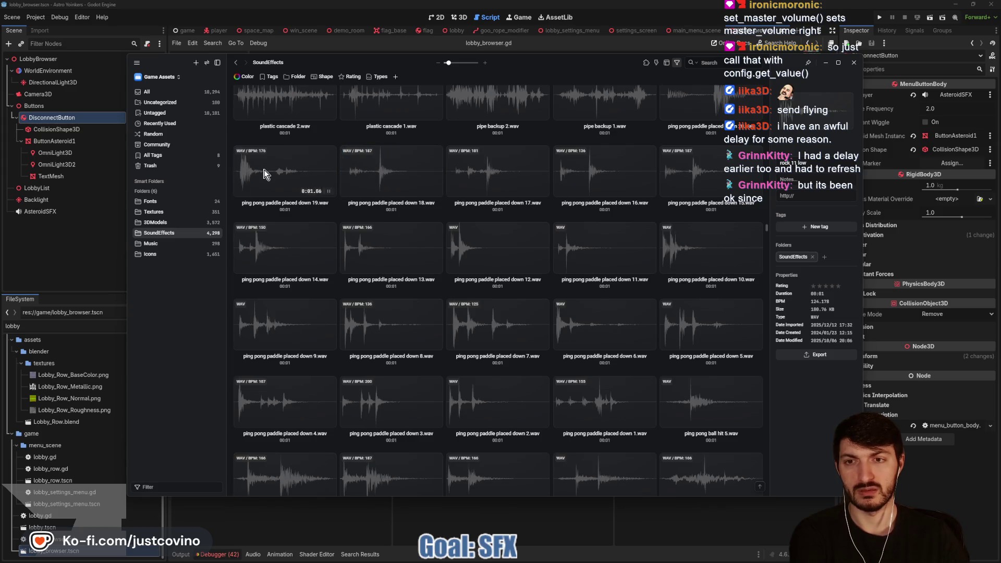
{"action": "mouse_move", "coordinate": [264, 173]}
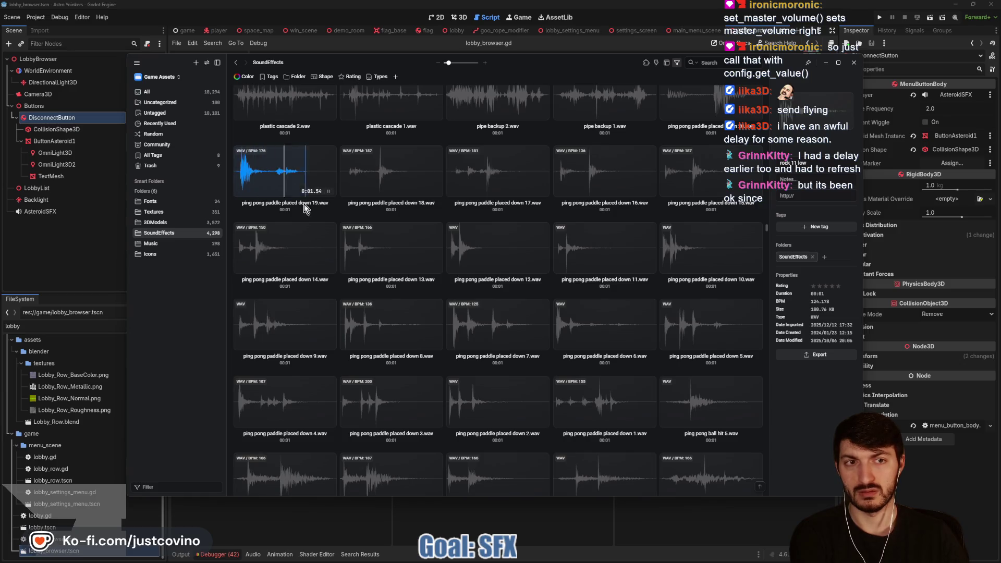
{"action": "mouse_move", "coordinate": [288, 184]}
{"action": "scroll", "coordinate": [446, 182], "scroll_direction": "down", "scroll_amount": 5}
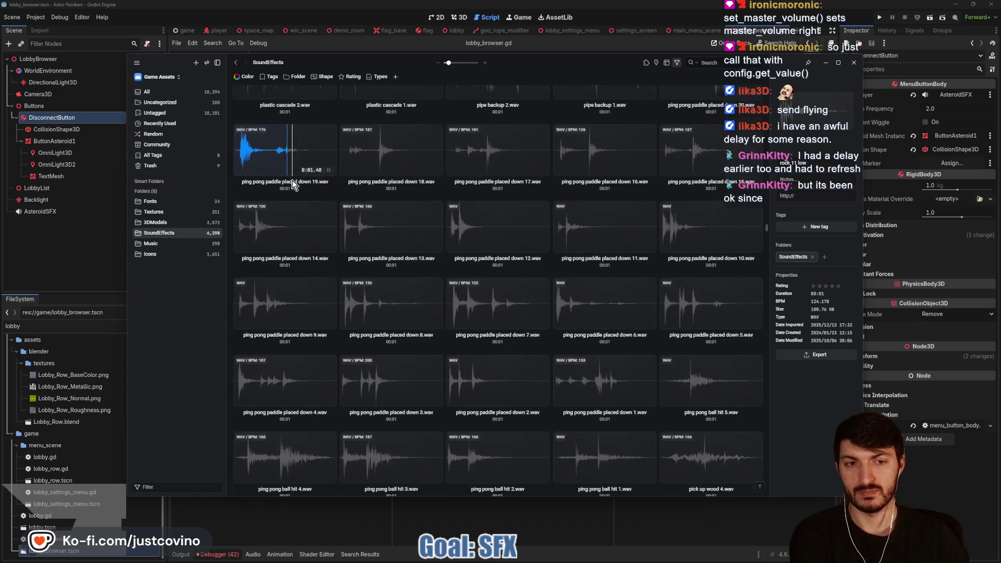
{"action": "scroll", "coordinate": [414, 223], "scroll_direction": "down", "scroll_amount": 3}
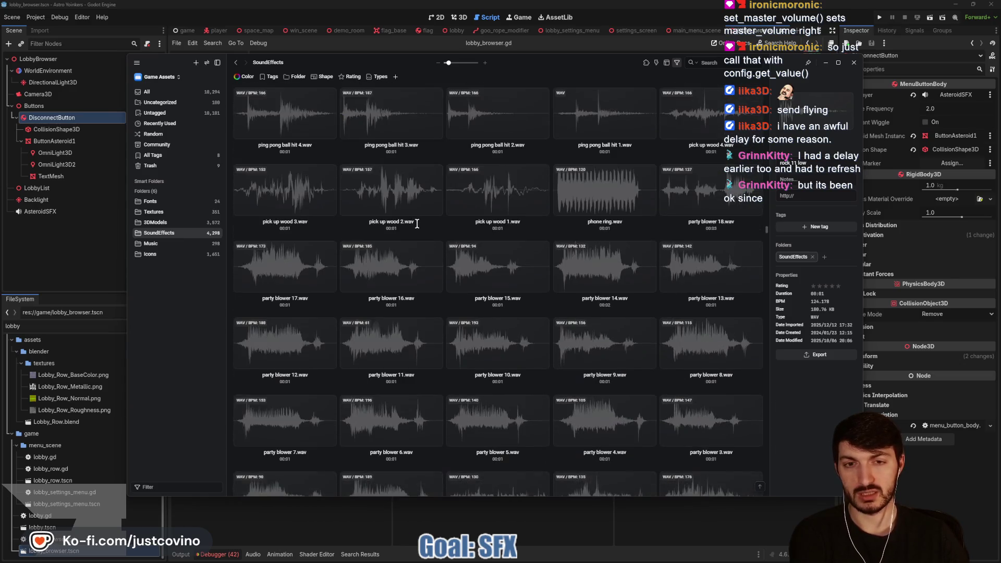
{"action": "scroll", "coordinate": [448, 239], "scroll_direction": "down", "scroll_amount": 3}
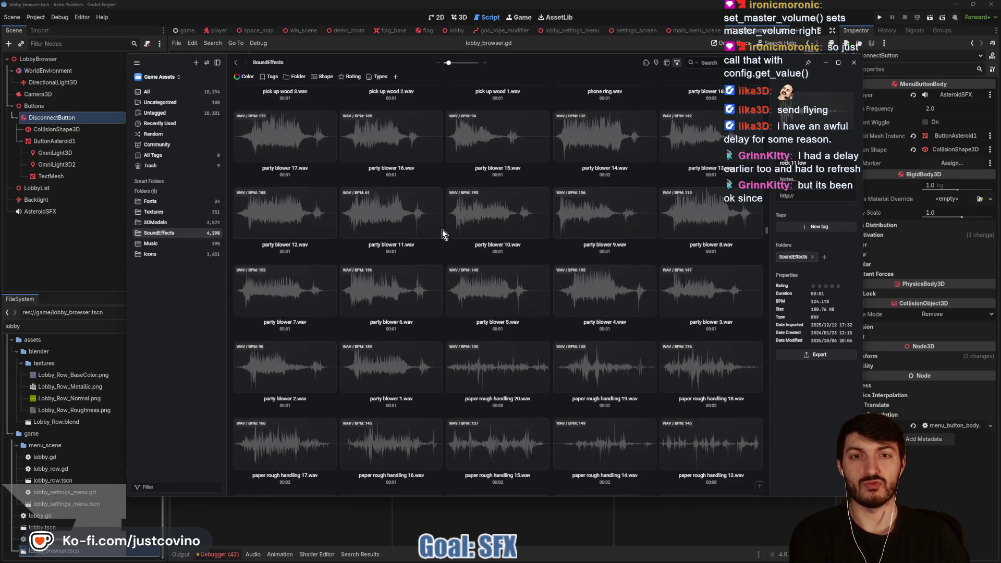
{"action": "scroll", "coordinate": [442, 229], "scroll_direction": "down", "scroll_amount": 3}
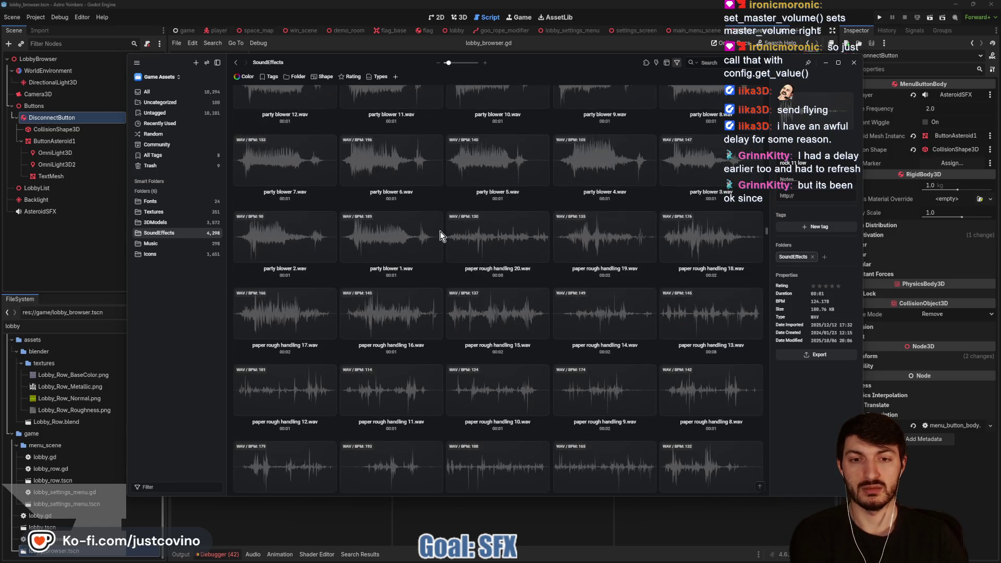
{"action": "mouse_move", "coordinate": [467, 313]}
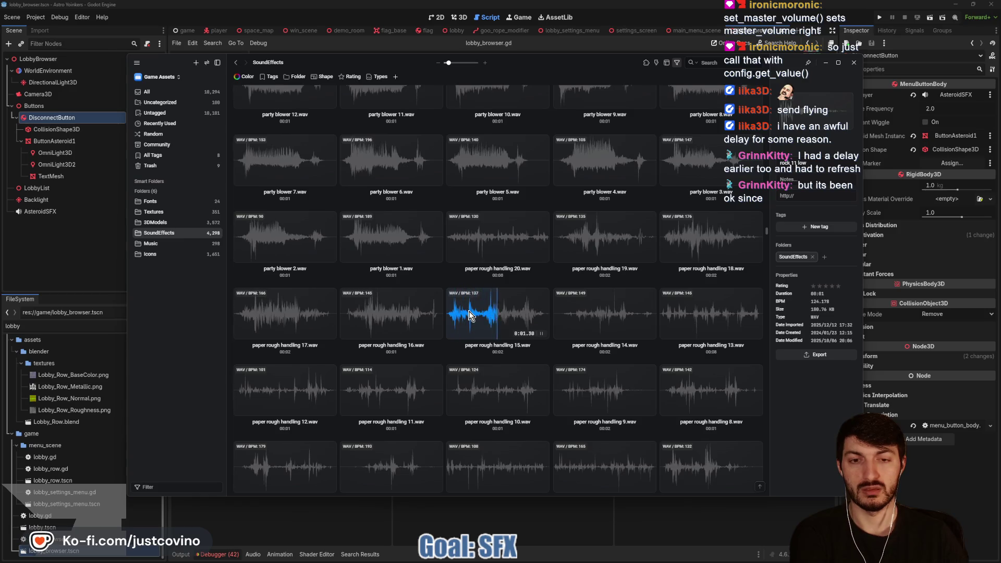
{"action": "scroll", "coordinate": [440, 271], "scroll_direction": "down", "scroll_amount": 8}
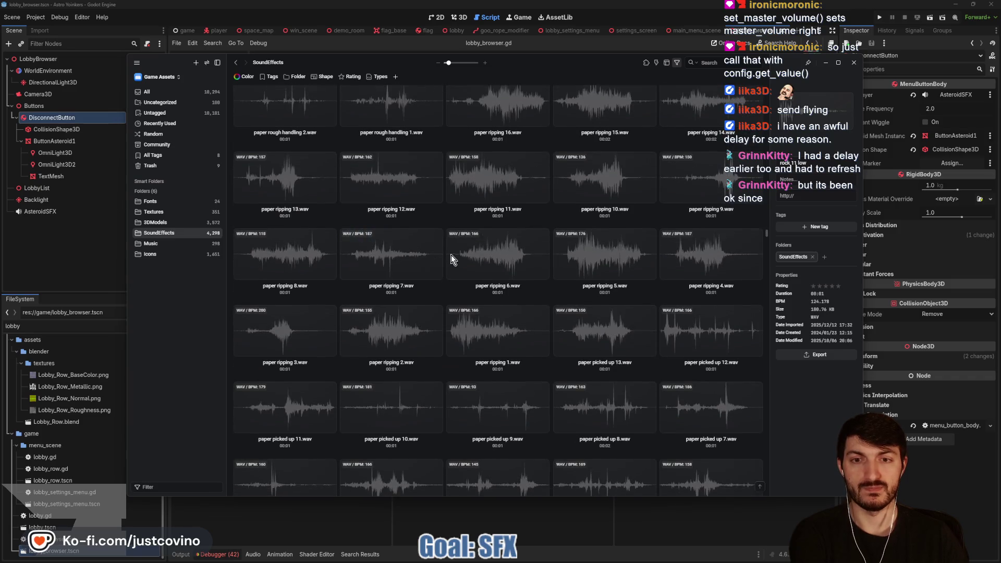
{"action": "scroll", "coordinate": [445, 235], "scroll_direction": "down", "scroll_amount": 6}
{"action": "scroll", "coordinate": [440, 227], "scroll_direction": "down", "scroll_amount": 10}
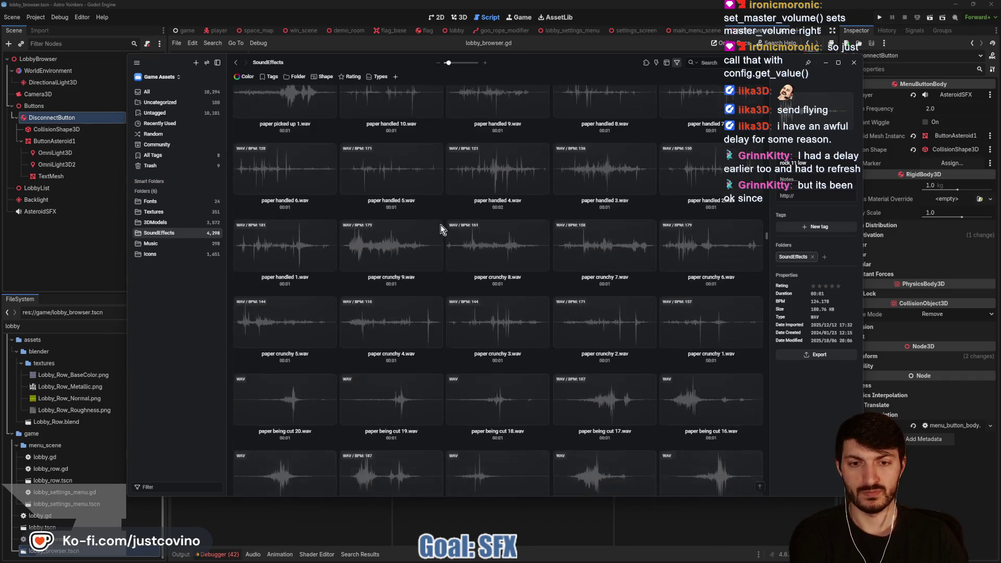
{"action": "scroll", "coordinate": [440, 225], "scroll_direction": "down", "scroll_amount": 2}
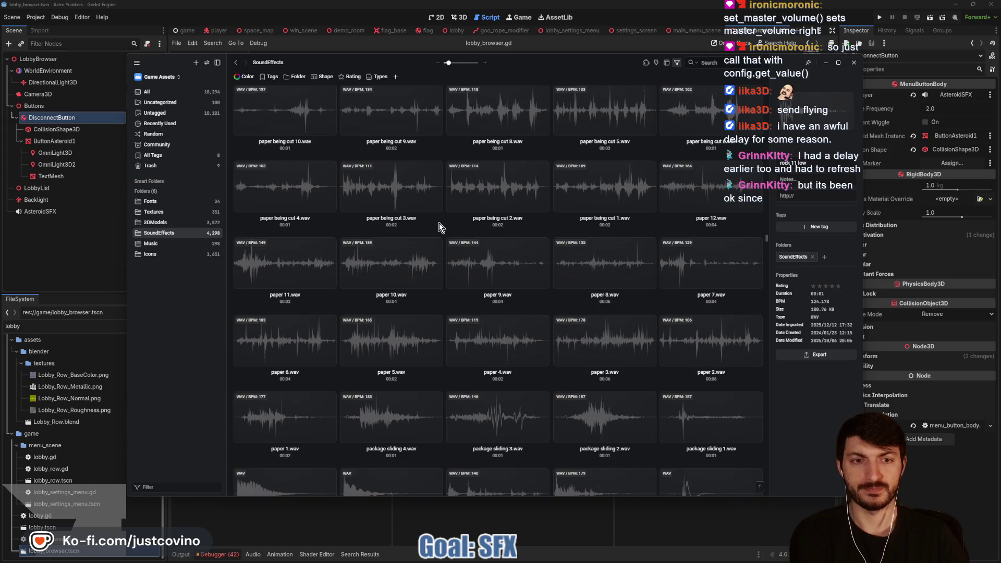
{"action": "scroll", "coordinate": [439, 223], "scroll_direction": "down", "scroll_amount": 10}
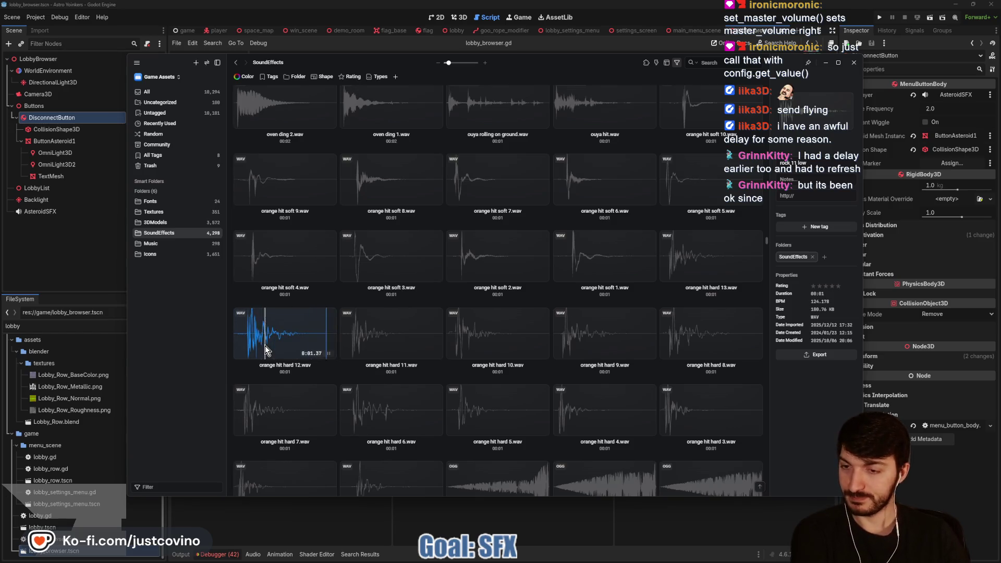
{"action": "scroll", "coordinate": [264, 346], "scroll_direction": "down", "scroll_amount": 3}
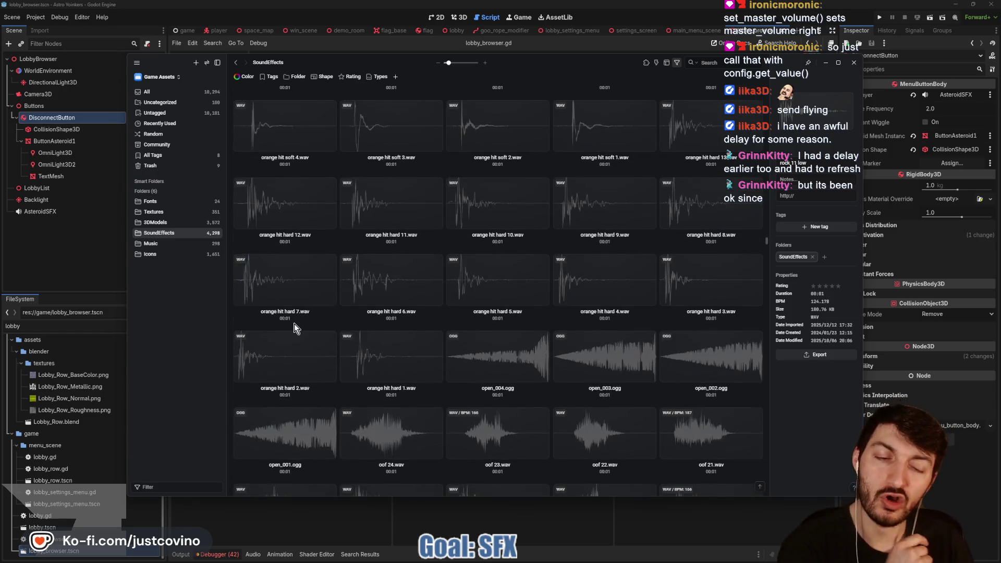
{"action": "scroll", "coordinate": [336, 326], "scroll_direction": "down", "scroll_amount": 2}
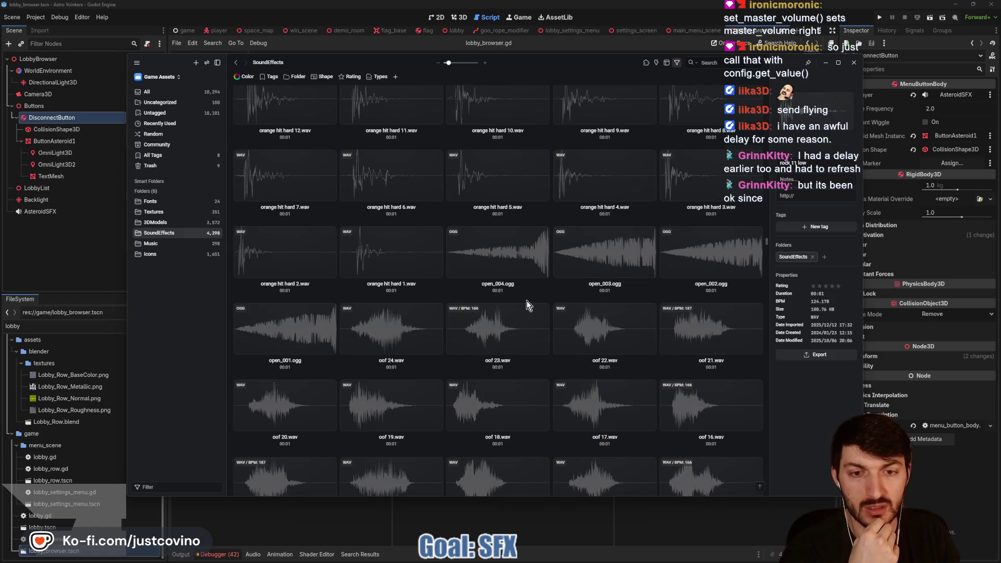
{"action": "scroll", "coordinate": [552, 286], "scroll_direction": "down", "scroll_amount": 8}
{"action": "scroll", "coordinate": [551, 286], "scroll_direction": "down", "scroll_amount": 6}
{"action": "scroll", "coordinate": [552, 284], "scroll_direction": "down", "scroll_amount": 7}
{"action": "scroll", "coordinate": [552, 285], "scroll_direction": "down", "scroll_amount": 5}
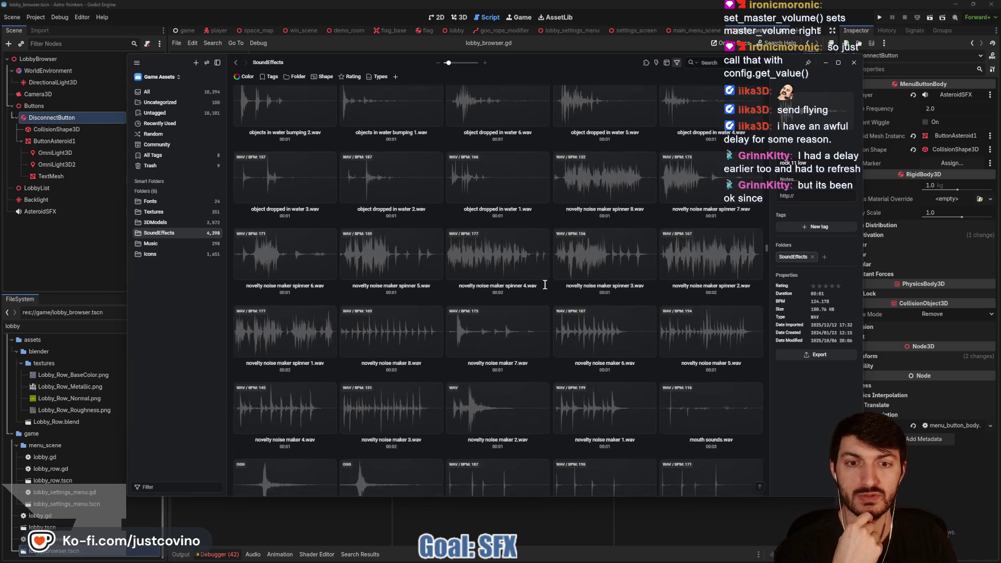
{"action": "scroll", "coordinate": [542, 285], "scroll_direction": "down", "scroll_amount": 5}
{"action": "scroll", "coordinate": [542, 285], "scroll_direction": "down", "scroll_amount": 4}
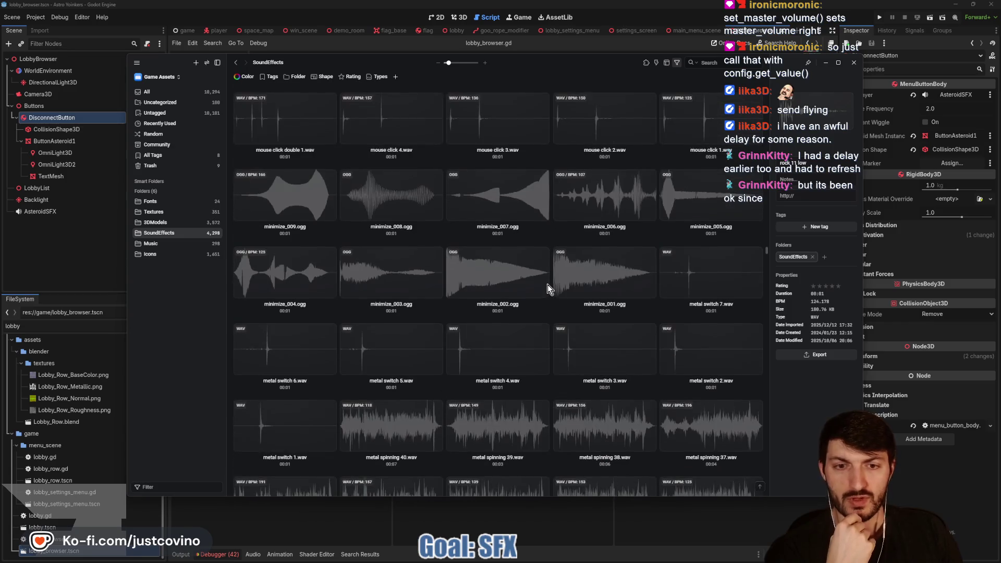
{"action": "scroll", "coordinate": [544, 302], "scroll_direction": "down", "scroll_amount": 3}
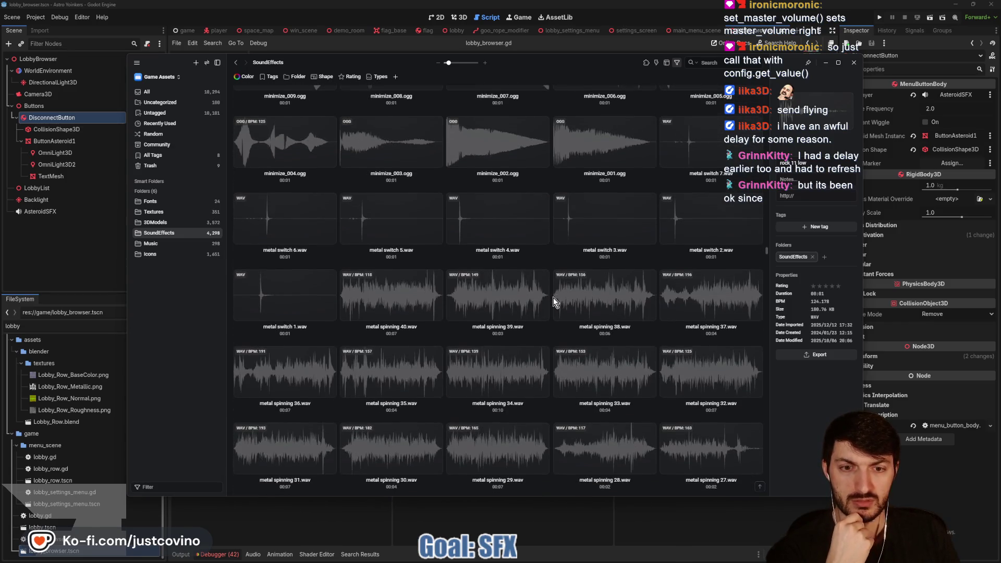
{"action": "scroll", "coordinate": [553, 299], "scroll_direction": "down", "scroll_amount": 7}
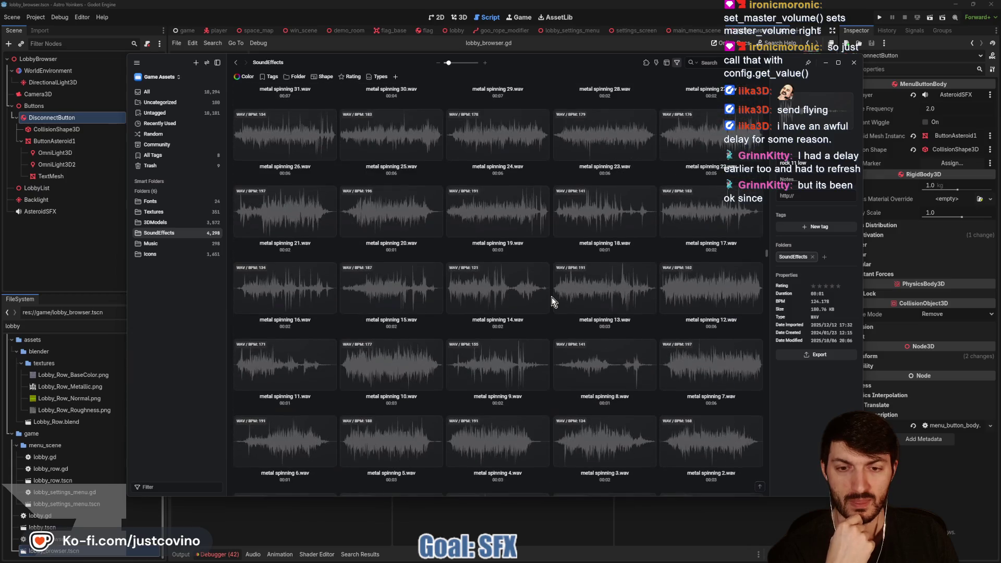
{"action": "scroll", "coordinate": [551, 297], "scroll_direction": "down", "scroll_amount": 7}
{"action": "scroll", "coordinate": [552, 298], "scroll_direction": "down", "scroll_amount": 12}
{"action": "scroll", "coordinate": [551, 297], "scroll_direction": "down", "scroll_amount": 10}
{"action": "scroll", "coordinate": [552, 297], "scroll_direction": "down", "scroll_amount": 8}
{"action": "scroll", "coordinate": [552, 297], "scroll_direction": "down", "scroll_amount": 10}
{"action": "scroll", "coordinate": [549, 300], "scroll_direction": "down", "scroll_amount": 10}
{"action": "scroll", "coordinate": [549, 301], "scroll_direction": "down", "scroll_amount": 8}
{"action": "scroll", "coordinate": [549, 301], "scroll_direction": "down", "scroll_amount": 10}
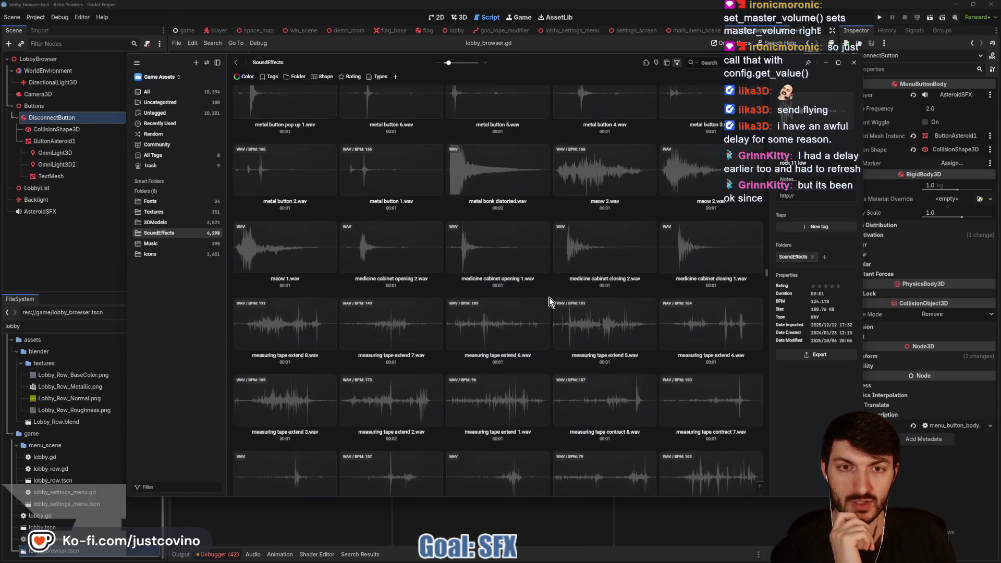
{"action": "scroll", "coordinate": [549, 301], "scroll_direction": "down", "scroll_amount": 2}
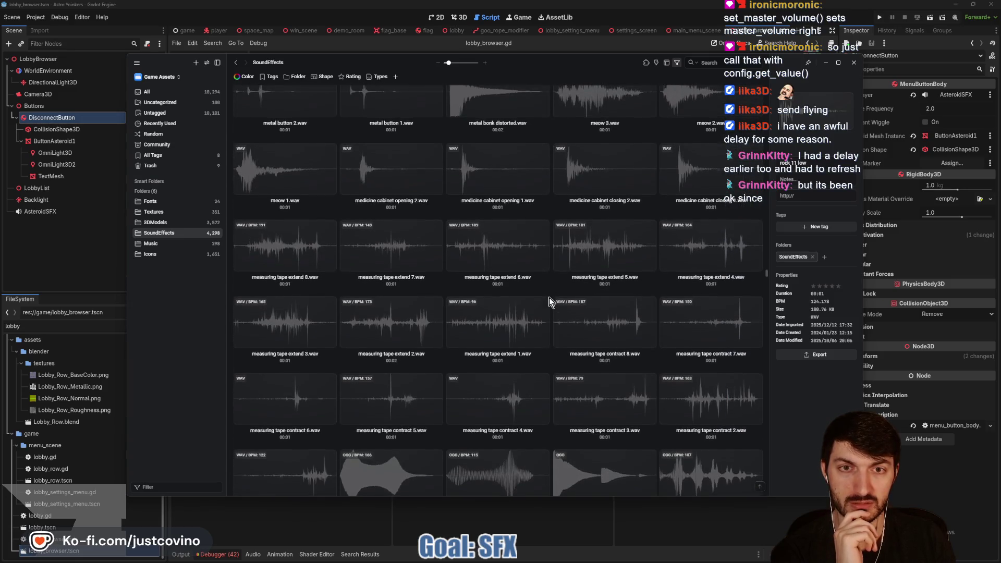
{"action": "scroll", "coordinate": [549, 297], "scroll_direction": "up", "scroll_amount": 2}
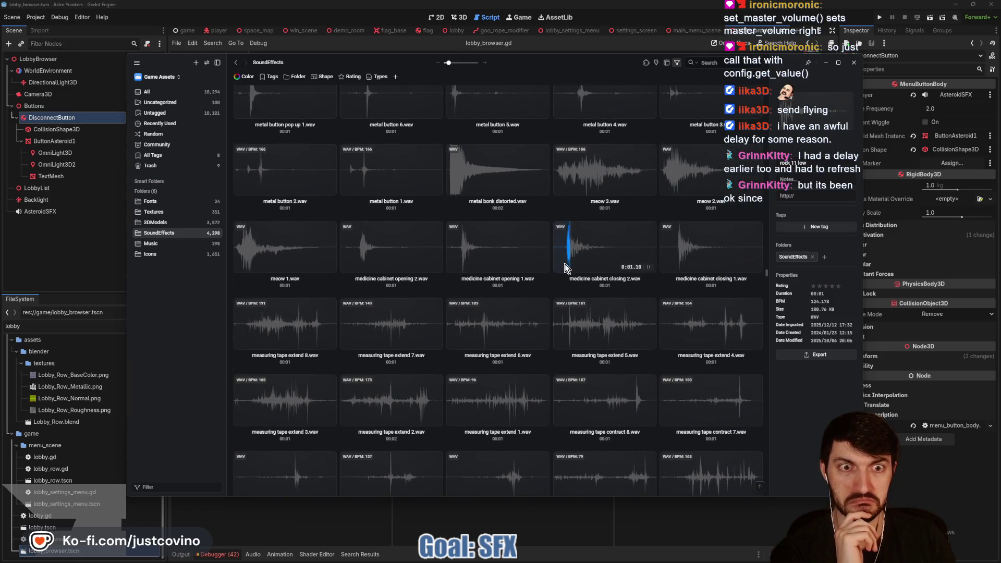
{"action": "scroll", "coordinate": [553, 287], "scroll_direction": "down", "scroll_amount": 10}
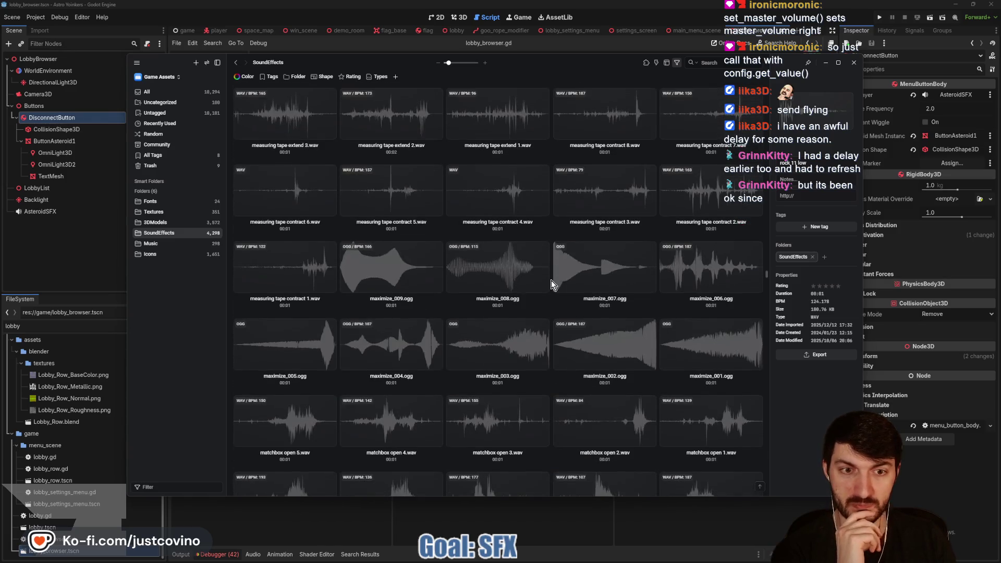
{"action": "scroll", "coordinate": [553, 296], "scroll_direction": "down", "scroll_amount": 10}
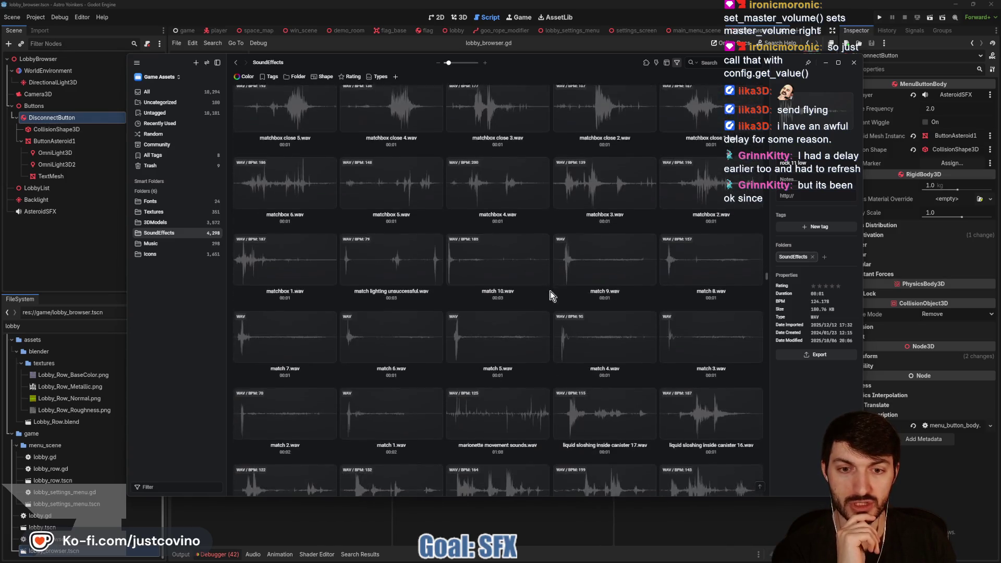
{"action": "scroll", "coordinate": [552, 296], "scroll_direction": "down", "scroll_amount": 10}
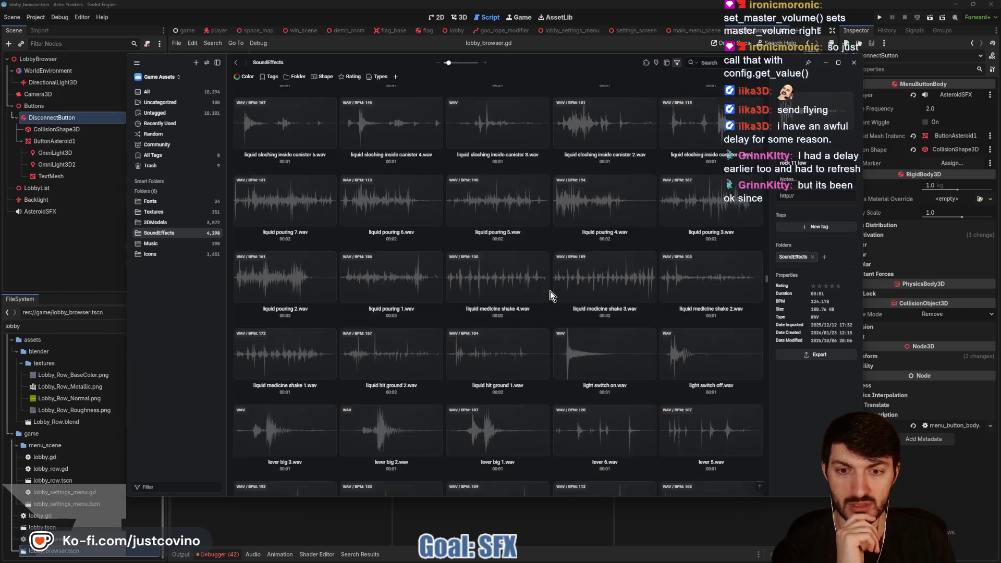
{"action": "scroll", "coordinate": [552, 295], "scroll_direction": "down", "scroll_amount": 7}
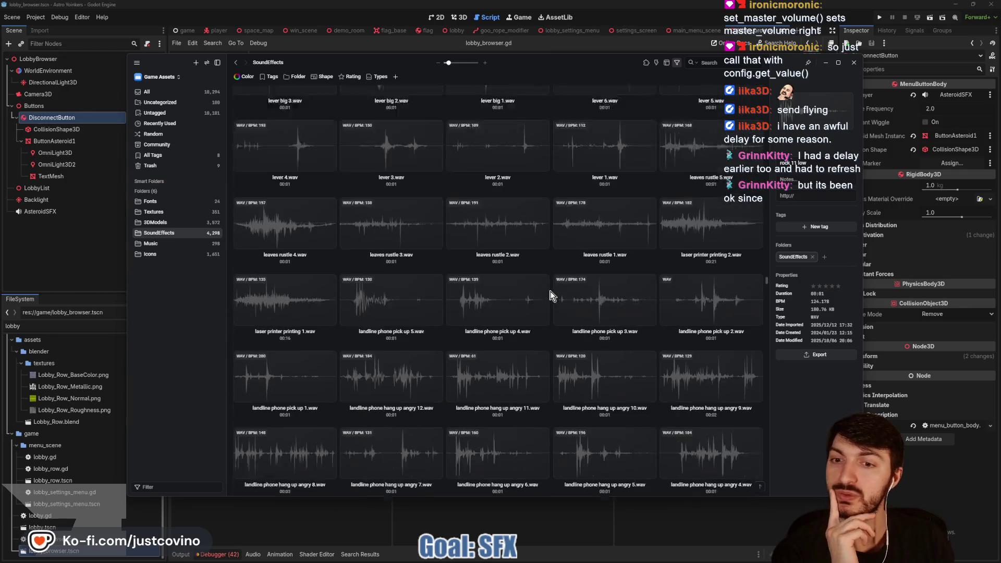
{"action": "scroll", "coordinate": [551, 295], "scroll_direction": "down", "scroll_amount": 8}
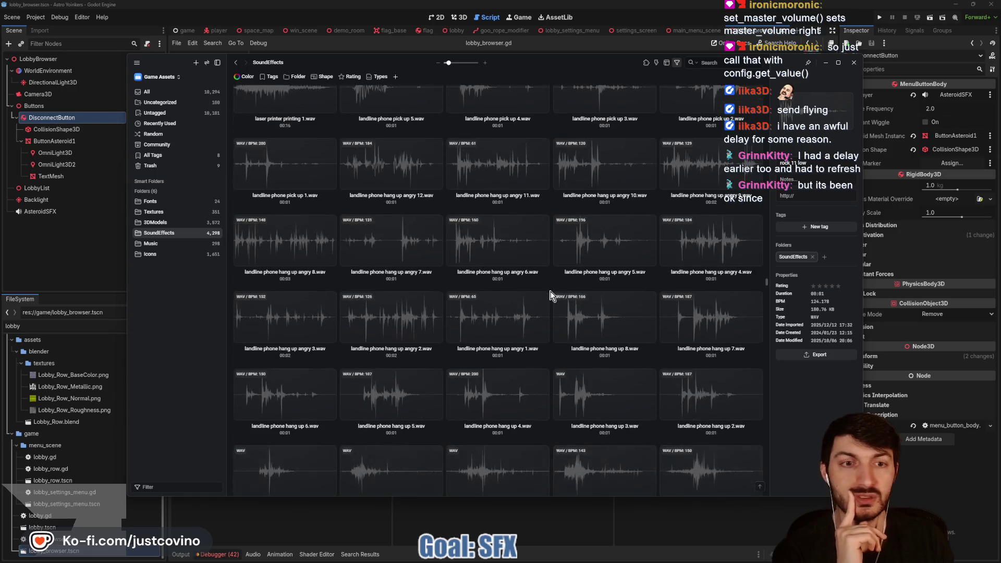
{"action": "scroll", "coordinate": [552, 296], "scroll_direction": "down", "scroll_amount": 7}
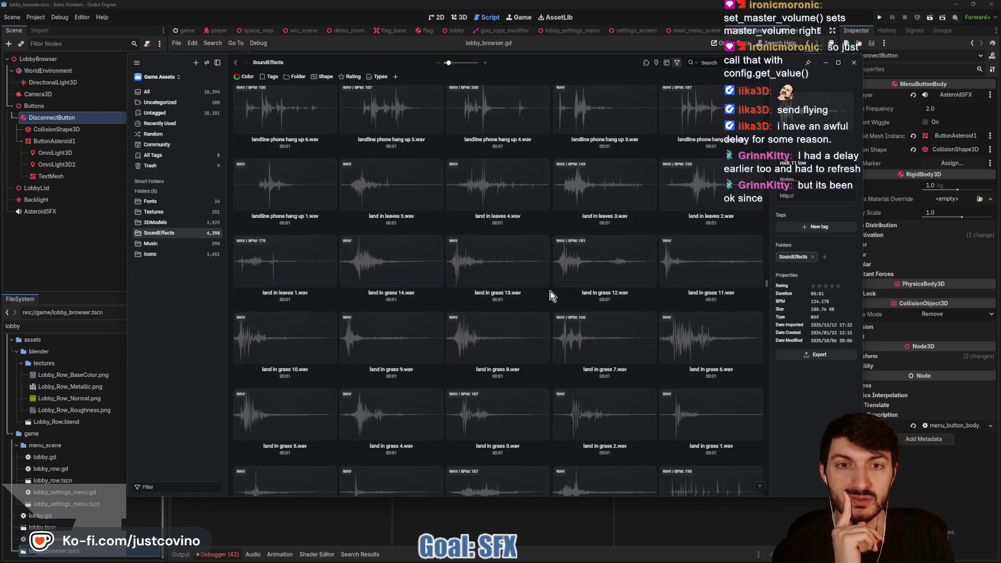
{"action": "scroll", "coordinate": [552, 296], "scroll_direction": "down", "scroll_amount": 7}
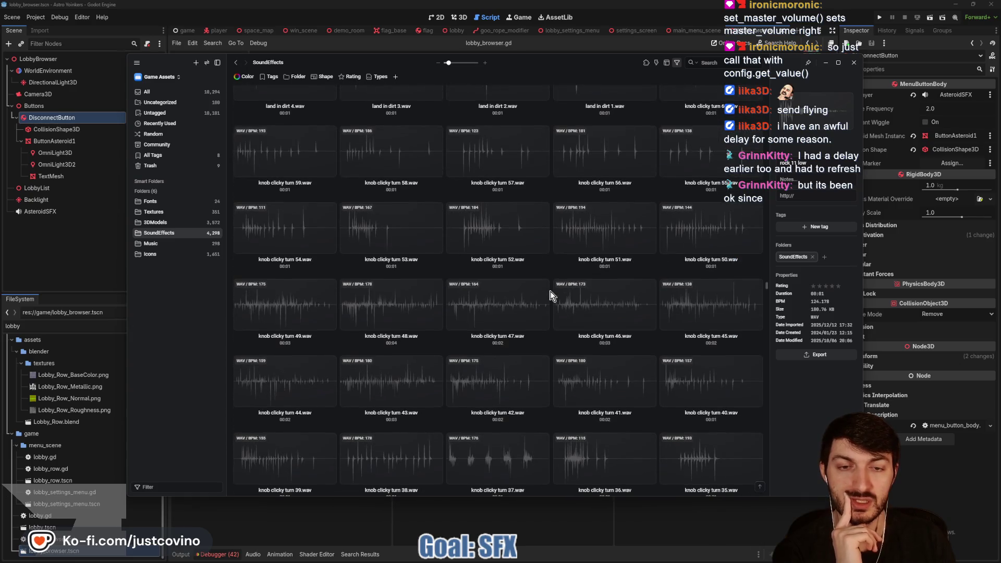
{"action": "scroll", "coordinate": [552, 295], "scroll_direction": "down", "scroll_amount": 10}
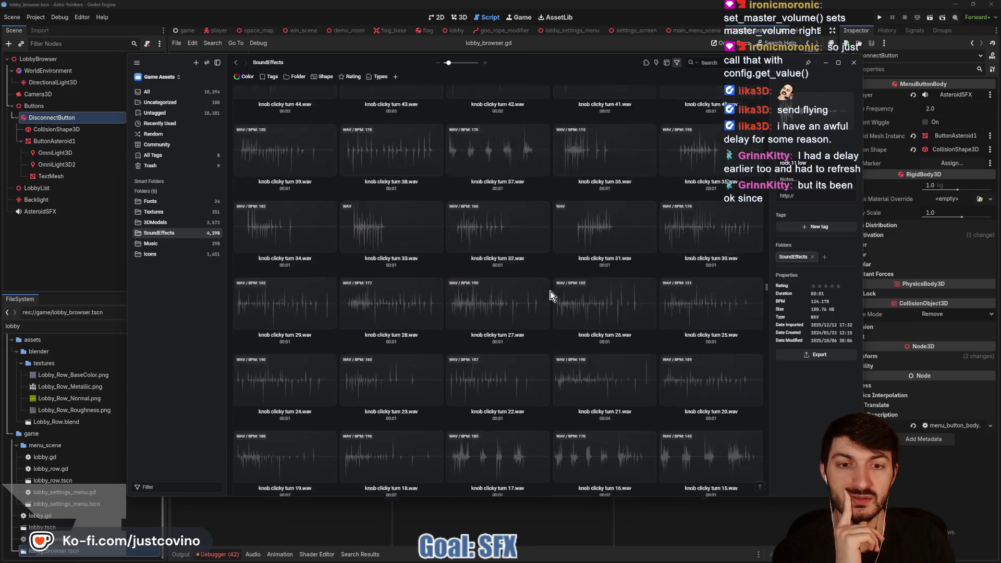
{"action": "scroll", "coordinate": [551, 296], "scroll_direction": "down", "scroll_amount": 10}
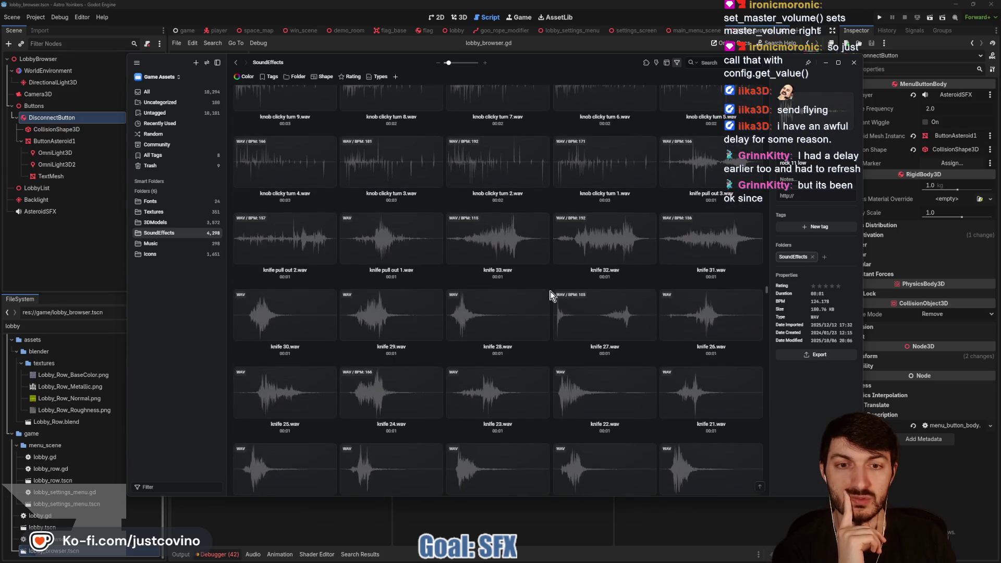
{"action": "scroll", "coordinate": [551, 296], "scroll_direction": "down", "scroll_amount": 12}
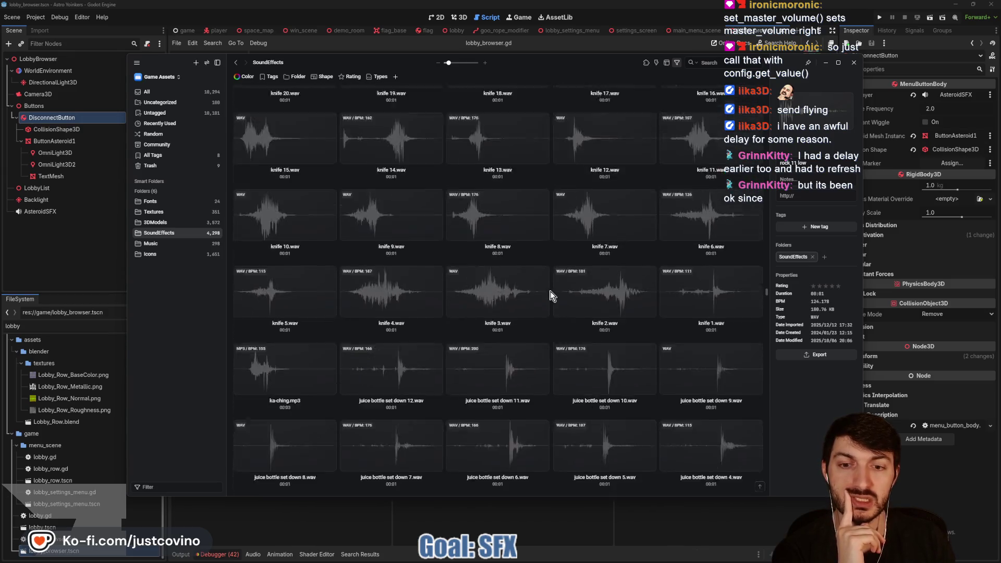
{"action": "scroll", "coordinate": [552, 296], "scroll_direction": "down", "scroll_amount": 2}
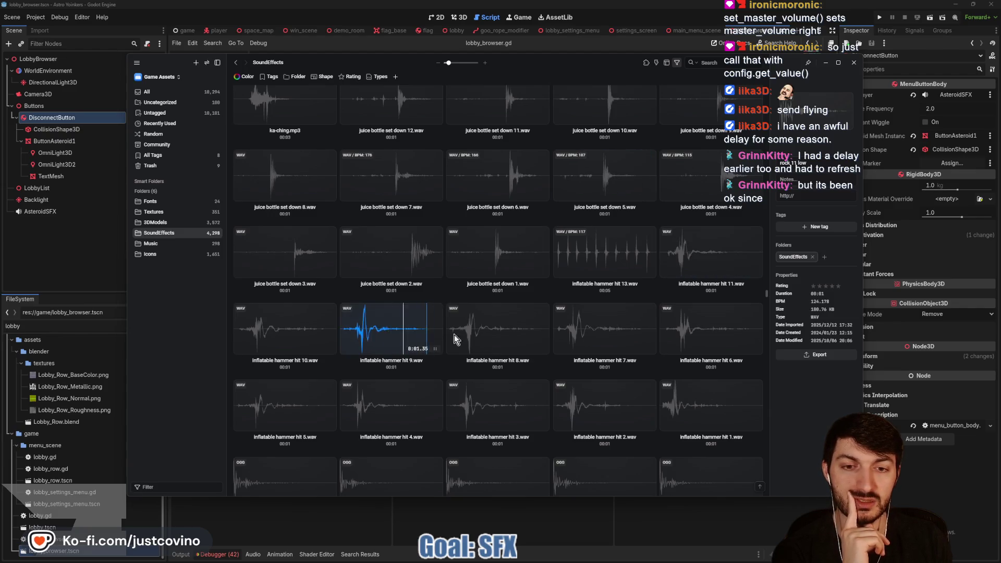
{"action": "scroll", "coordinate": [543, 287], "scroll_direction": "down", "scroll_amount": 5}
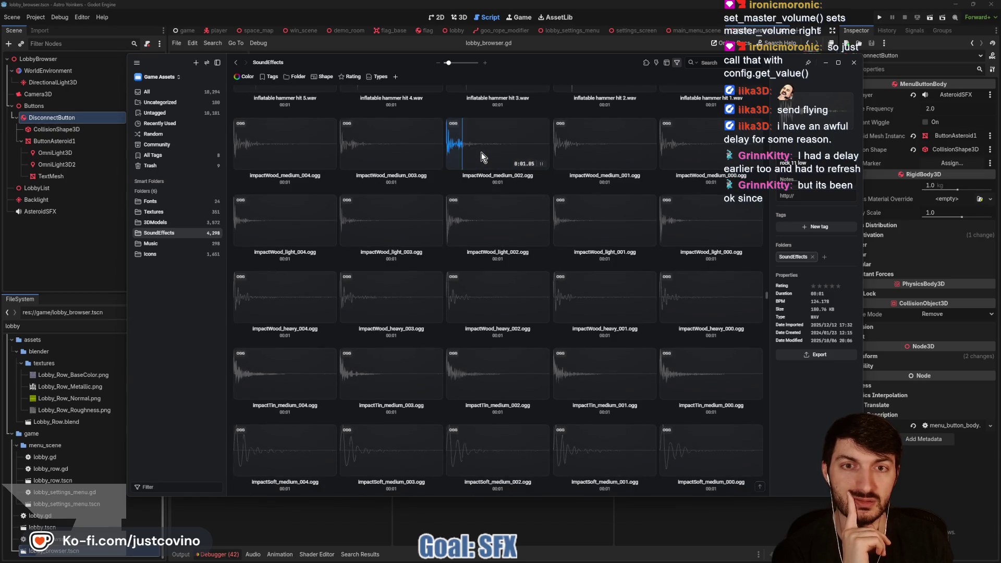
Browse Eagle's impact OGG clips and select impactMining_004.ogg as the sound to export.
{"action": "scroll", "coordinate": [481, 152], "scroll_direction": "down", "scroll_amount": 1}
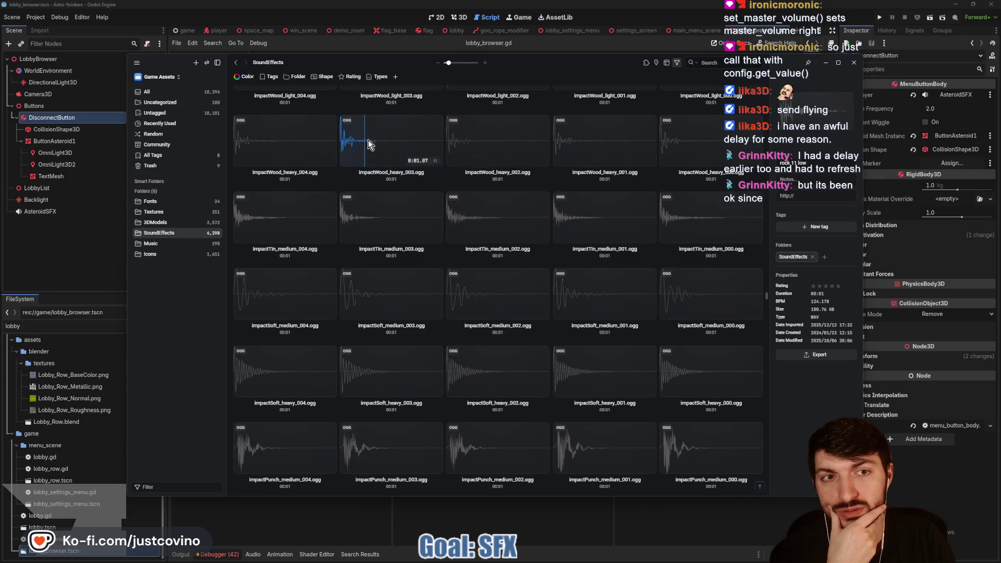
{"action": "scroll", "coordinate": [569, 178], "scroll_direction": "down", "scroll_amount": 3}
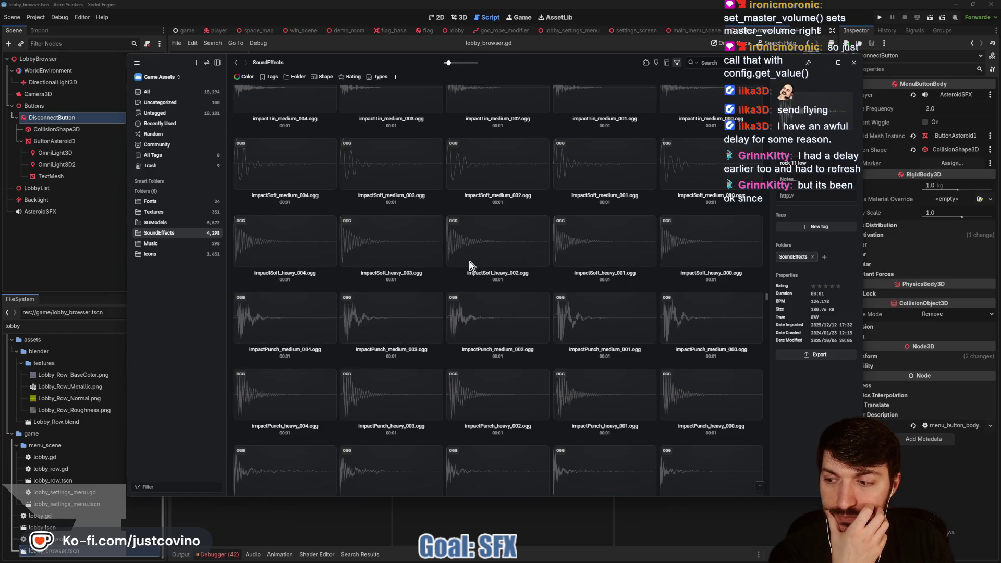
{"action": "scroll", "coordinate": [473, 261], "scroll_direction": "down", "scroll_amount": 3}
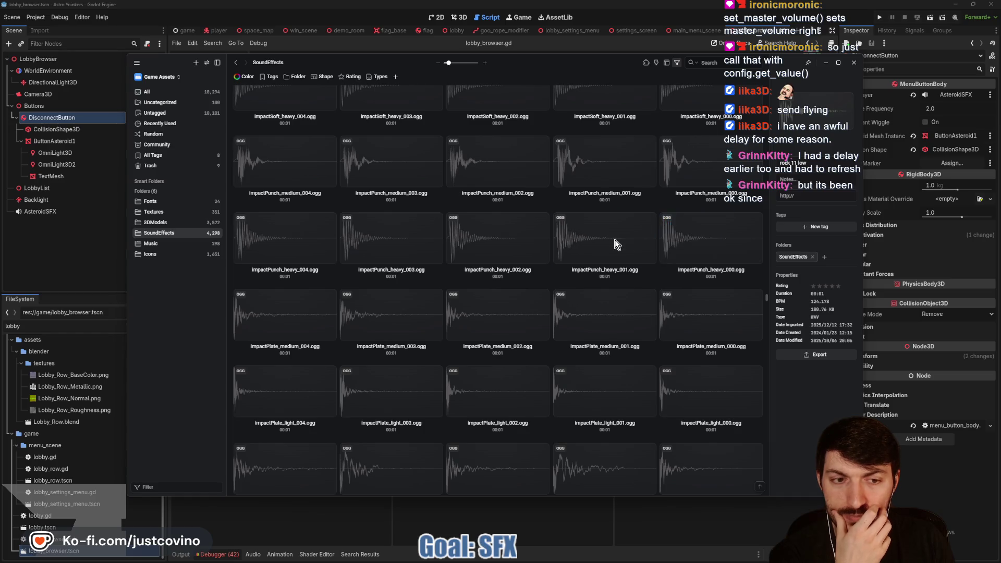
{"action": "scroll", "coordinate": [614, 241], "scroll_direction": "down", "scroll_amount": 5}
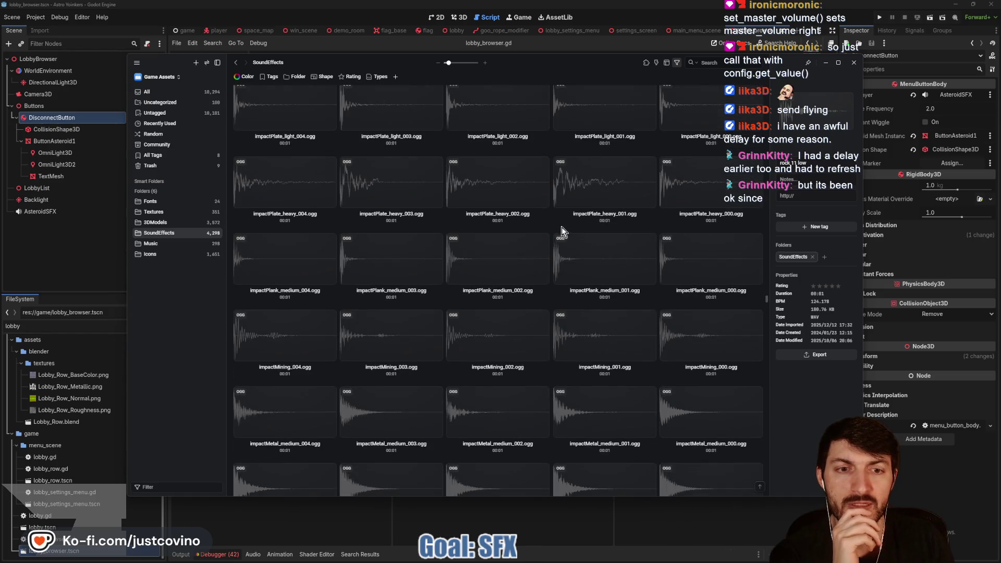
{"action": "scroll", "coordinate": [565, 245], "scroll_direction": "down", "scroll_amount": 2}
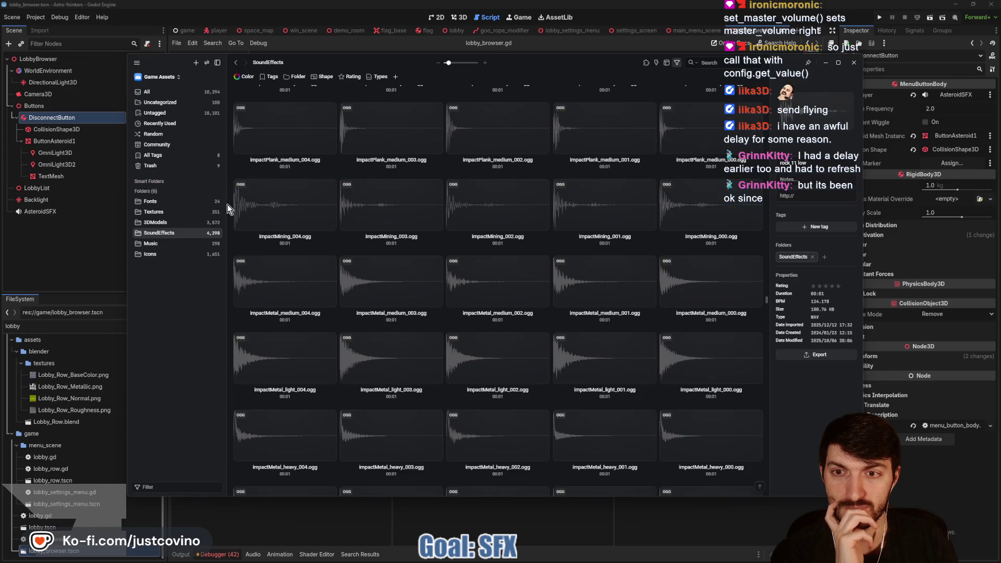
{"action": "left_click", "coordinate": [271, 210]}
Export impactMining_004.ogg into the ctf_tower project's assets/sound_effects folder, then return to Godot.
{"action": "left_click", "coordinate": [796, 348]}
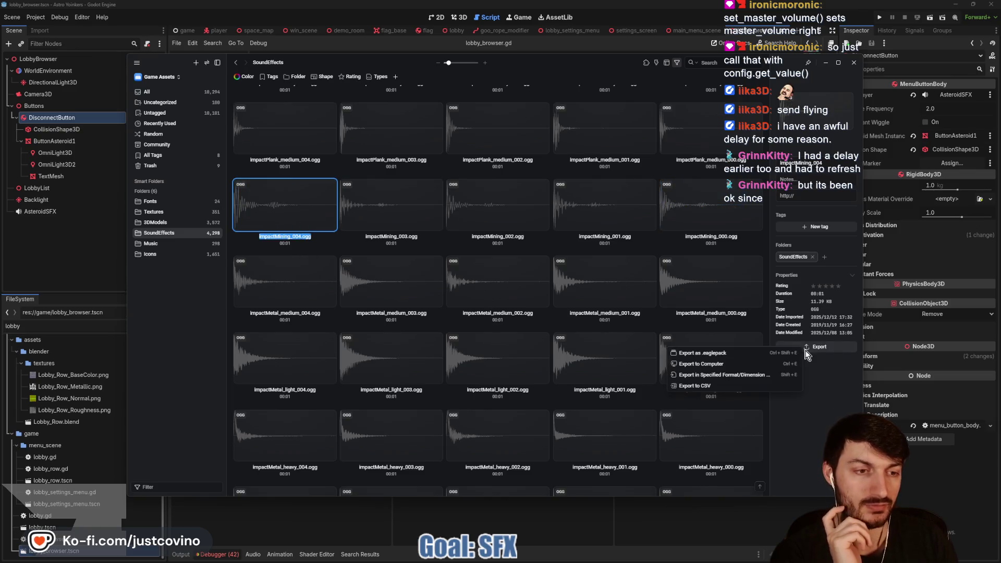
{"action": "left_click", "coordinate": [743, 365]}
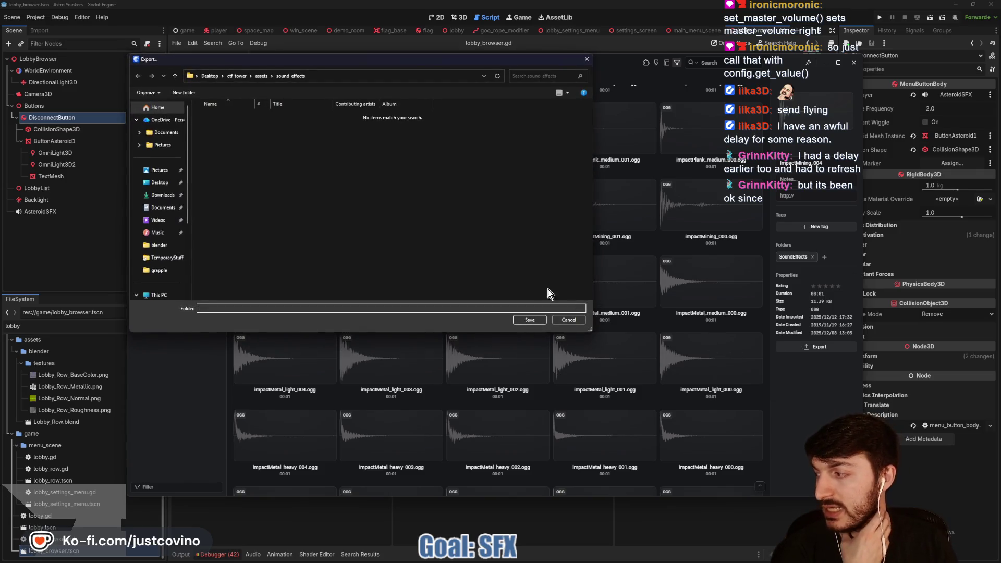
{"action": "left_click", "coordinate": [530, 320]}
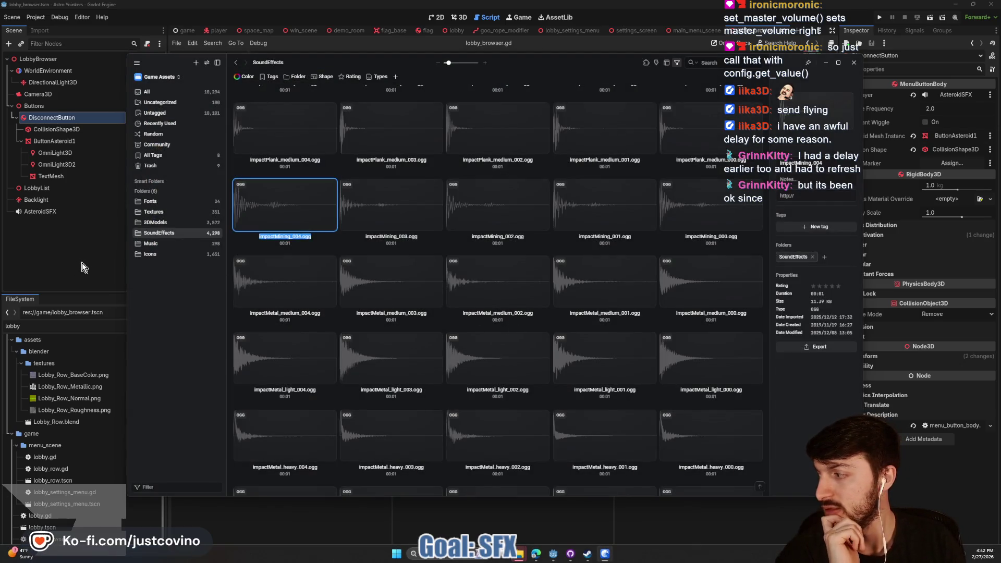
{"action": "left_click", "coordinate": [83, 263]}
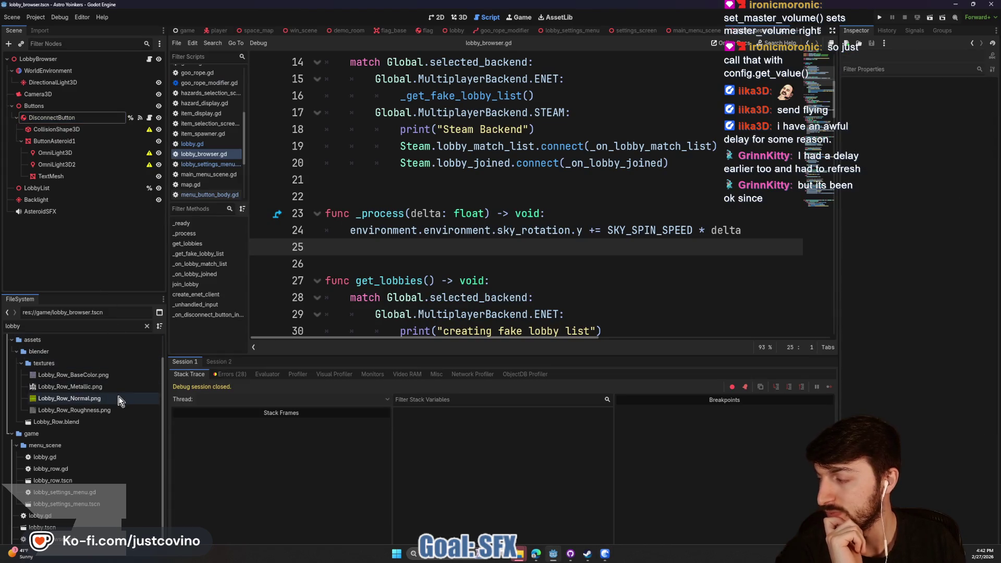
Clear the FileSystem filter so every project file is listed.
{"action": "scroll", "coordinate": [77, 412], "scroll_direction": "up", "scroll_amount": 2}
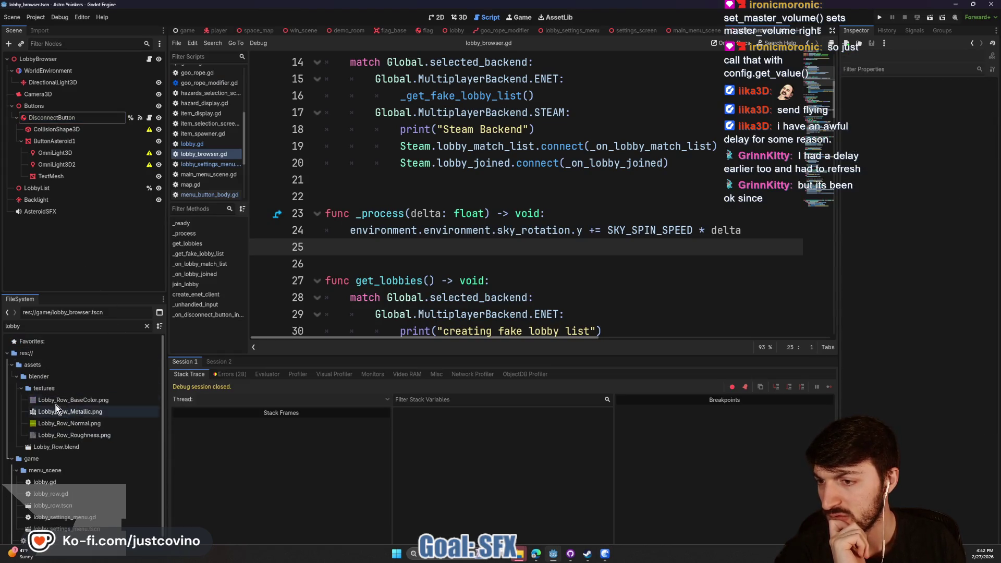
{"action": "mouse_move", "coordinate": [16, 365]}
{"action": "left_mouse_down"}
{"action": "mouse_move", "coordinate": [11, 371]}
{"action": "mouse_move", "coordinate": [61, 385]}
{"action": "left_mouse_up"}
{"action": "scroll", "coordinate": [77, 389], "scroll_direction": "down", "scroll_amount": 2}
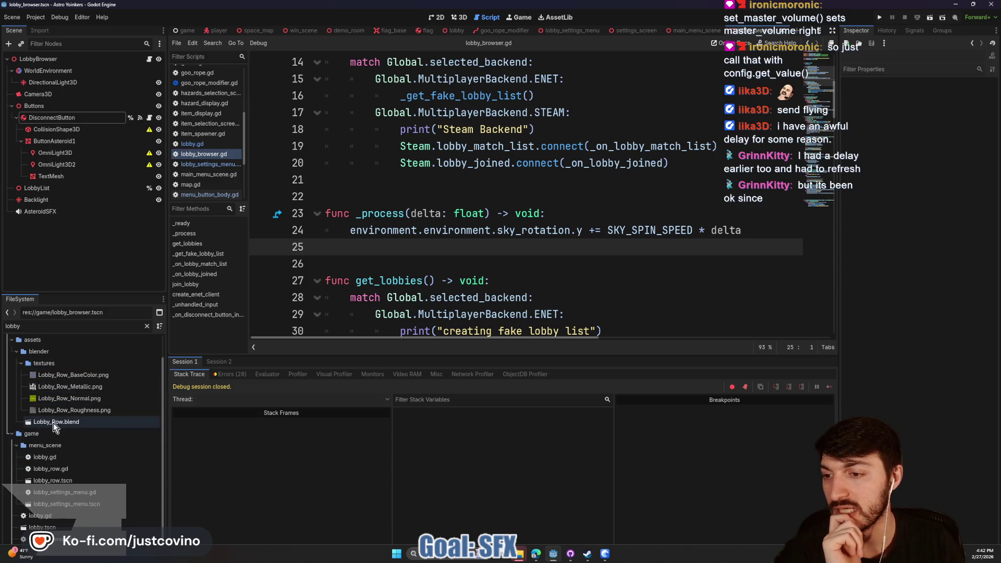
{"action": "scroll", "coordinate": [53, 424], "scroll_direction": "up", "scroll_amount": 2}
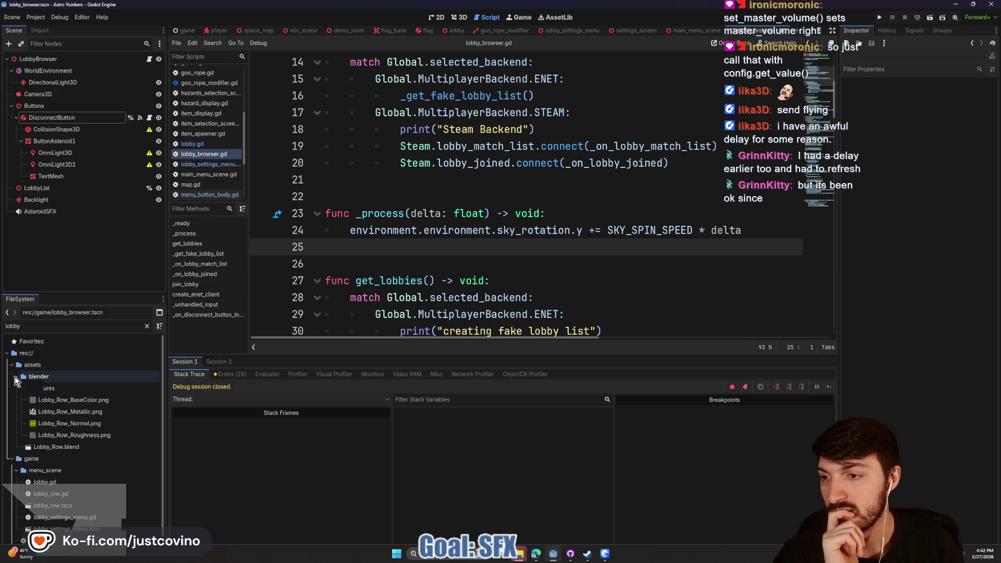
{"action": "left_click", "coordinate": [147, 326]}
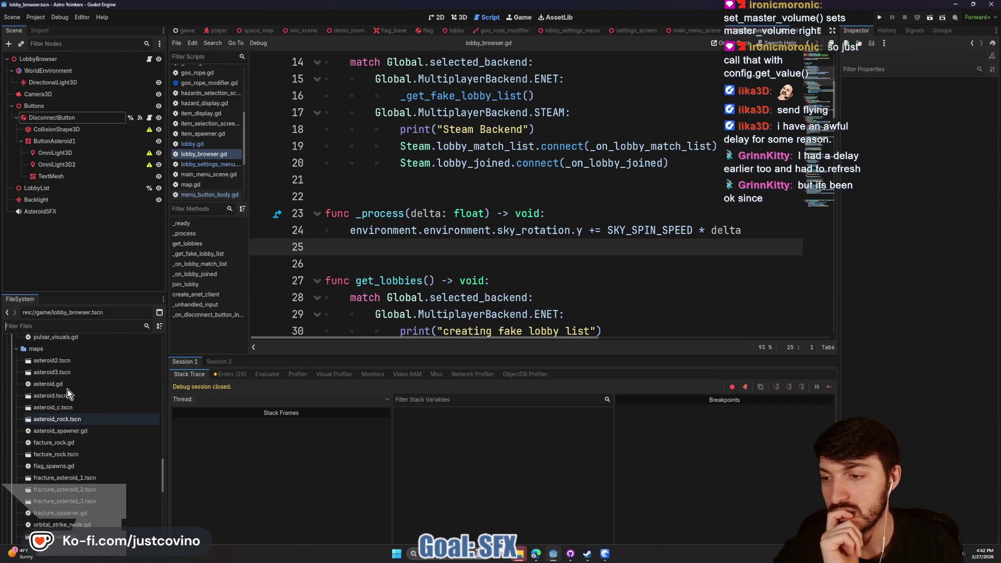
Rename impactMining_004.ogg in sound_effects to flag_pickup_1.ogg.
{"action": "scroll", "coordinate": [78, 443], "scroll_direction": "up", "scroll_amount": 5}
{"action": "scroll", "coordinate": [71, 436], "scroll_direction": "up", "scroll_amount": 5}
{"action": "scroll", "coordinate": [71, 436], "scroll_direction": "up", "scroll_amount": 5}
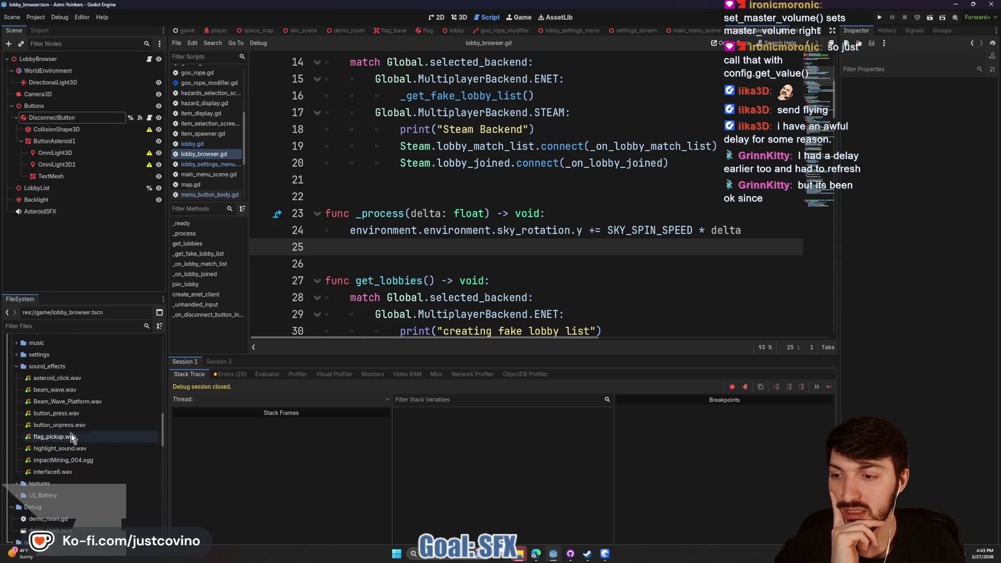
{"action": "right_click", "coordinate": [69, 461]}
{"action": "left_click", "coordinate": [81, 467]}
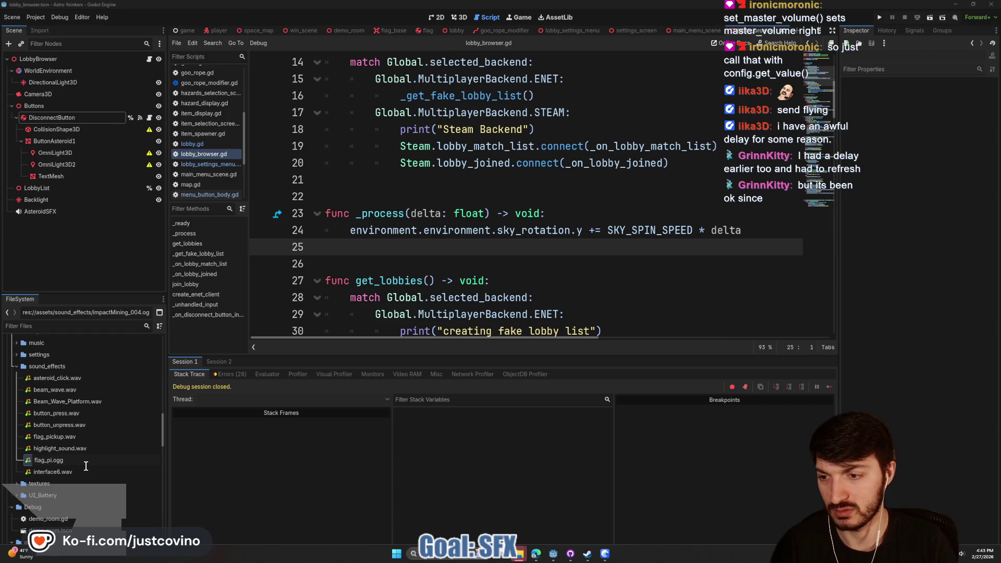
{"action": "type", "text": "up_1"}
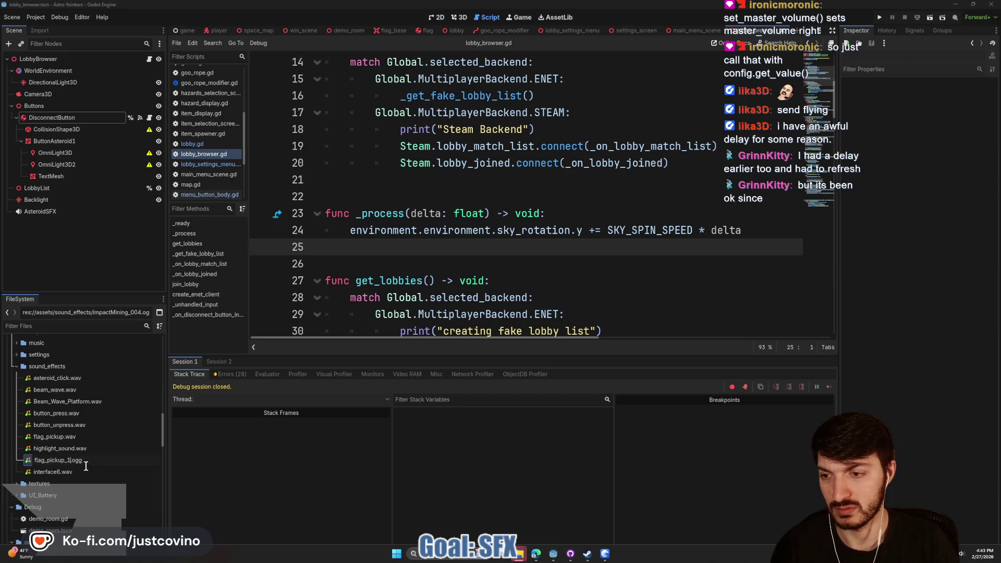
{"action": "key", "text": "Return"}
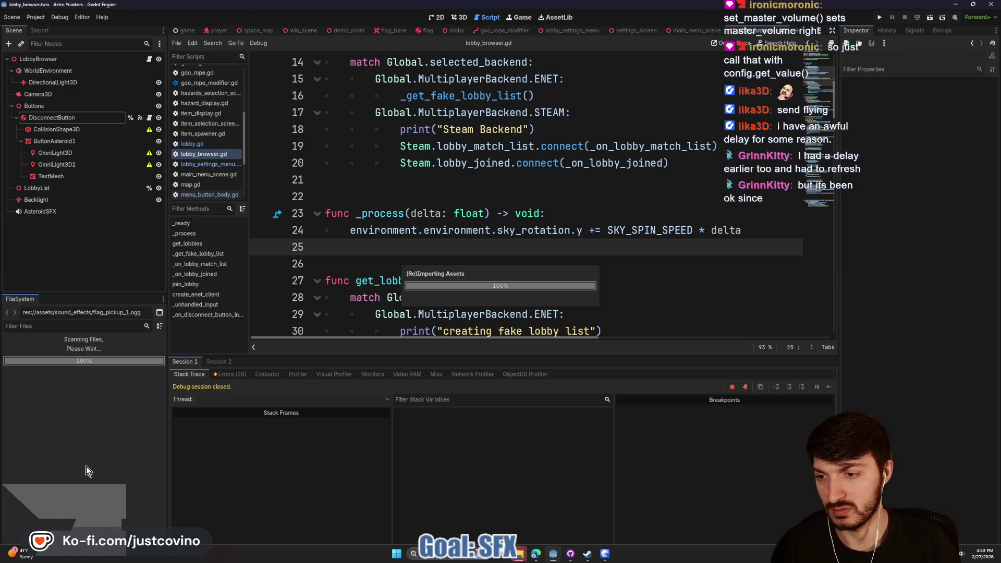
Delete the old flag_pickup.wav from the sound_effects folder.
{"action": "left_click", "coordinate": [62, 438]}
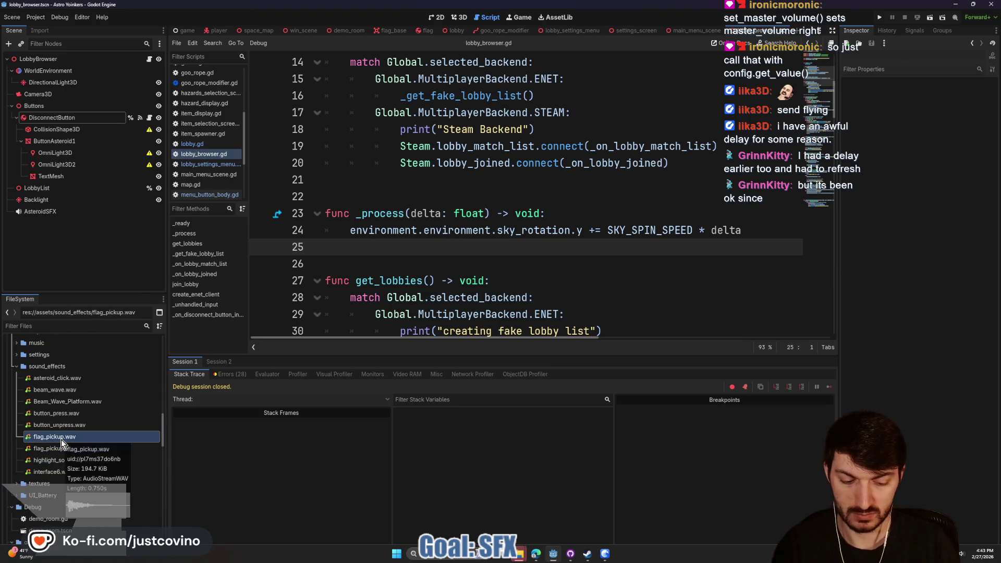
{"action": "double_click", "coordinate": [62, 438]}
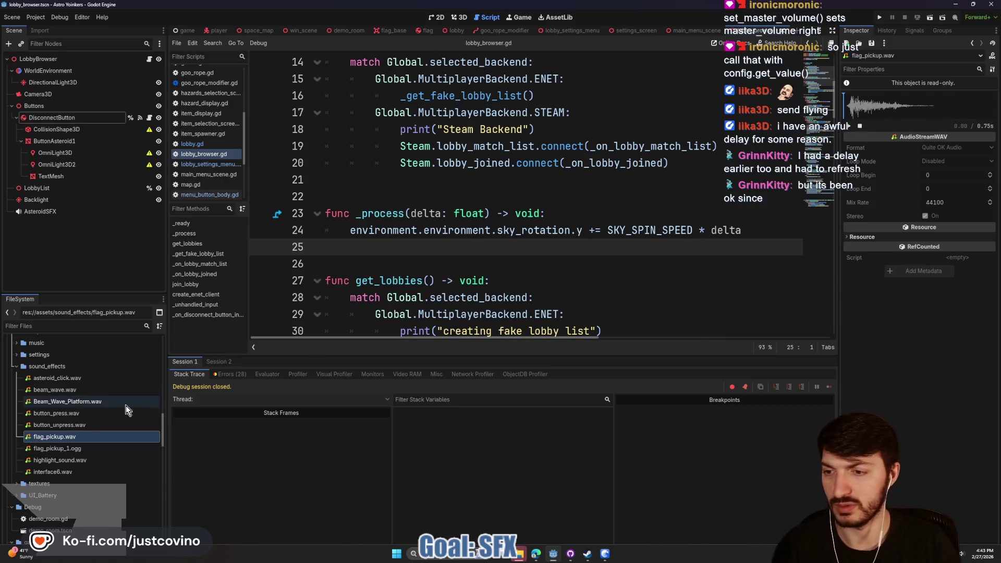
{"action": "key", "text": "Delete"}
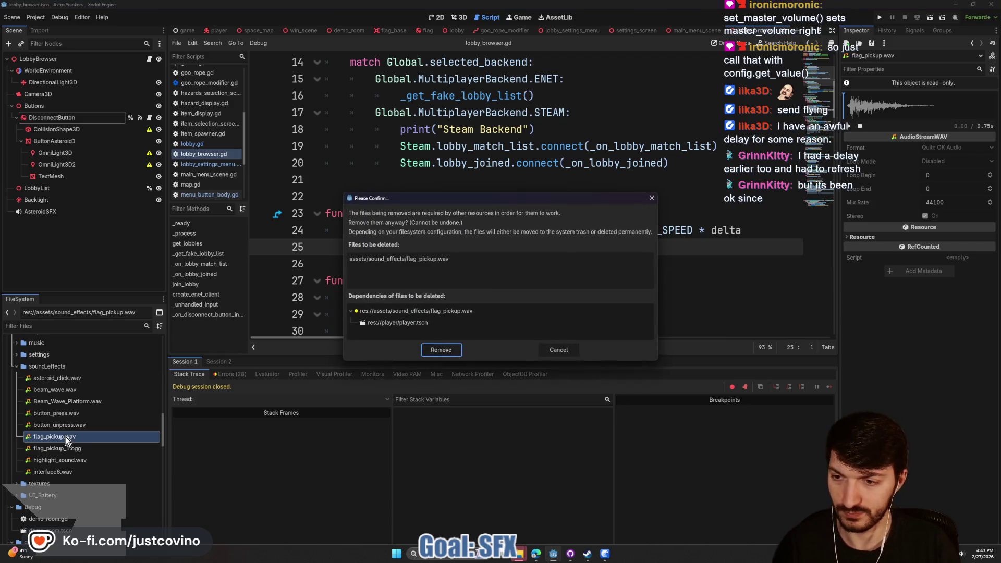
{"action": "left_click", "coordinate": [445, 349]}
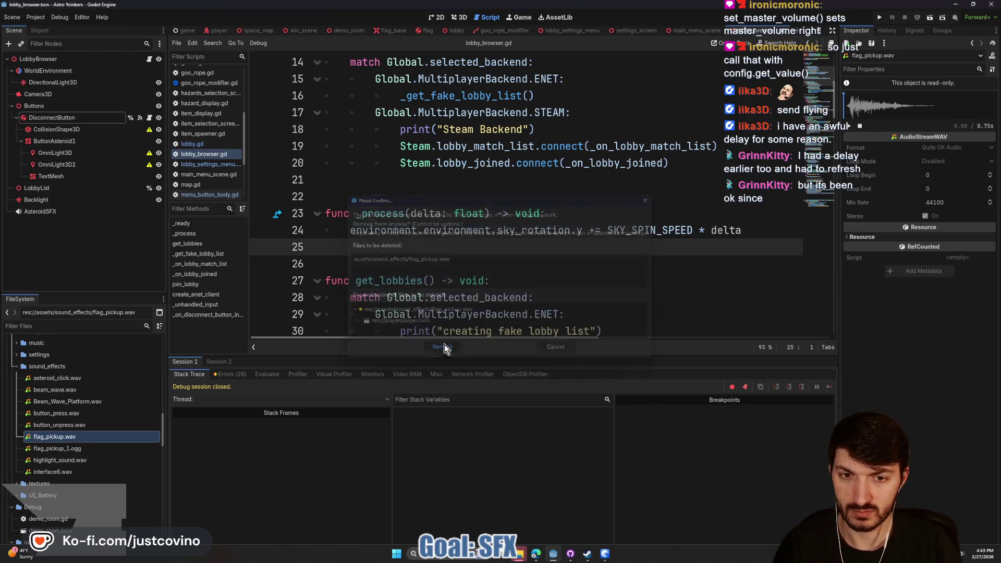
{"action": "left_click", "coordinate": [452, 281]}
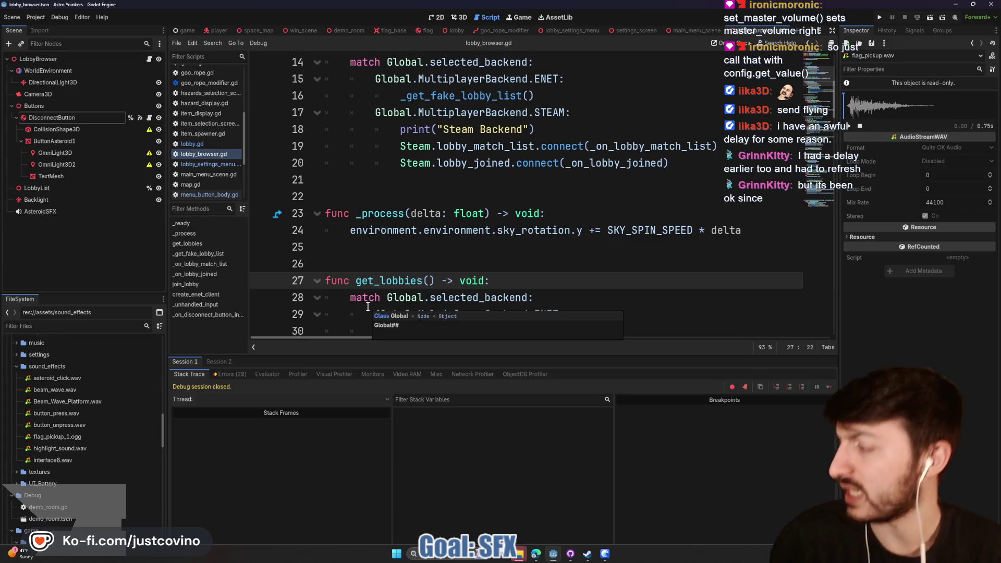
Preview flag_pickup_1.ogg in its import settings, close them, and bring Eagle back.
{"action": "double_click", "coordinate": [82, 439]}
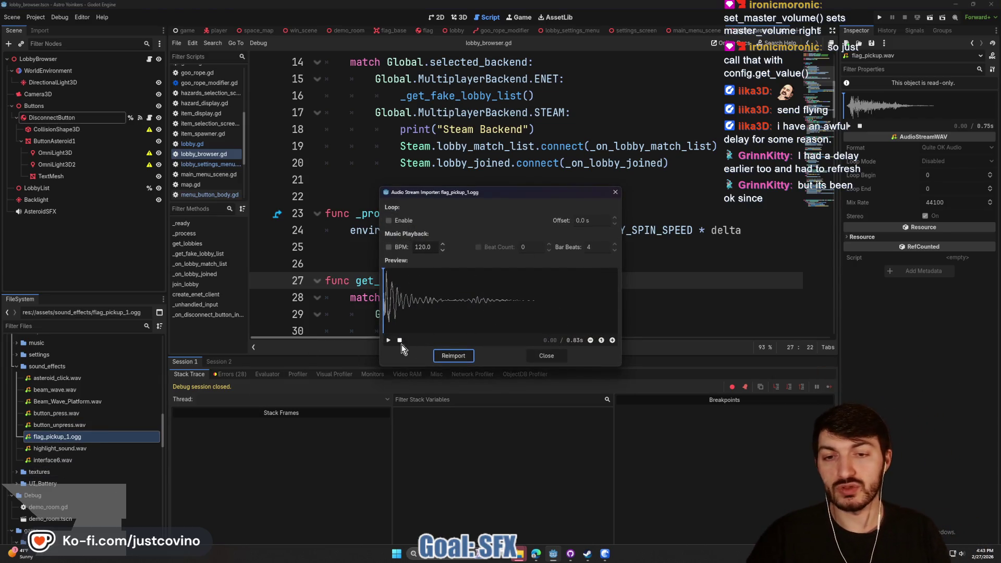
{"action": "left_click", "coordinate": [389, 340]}
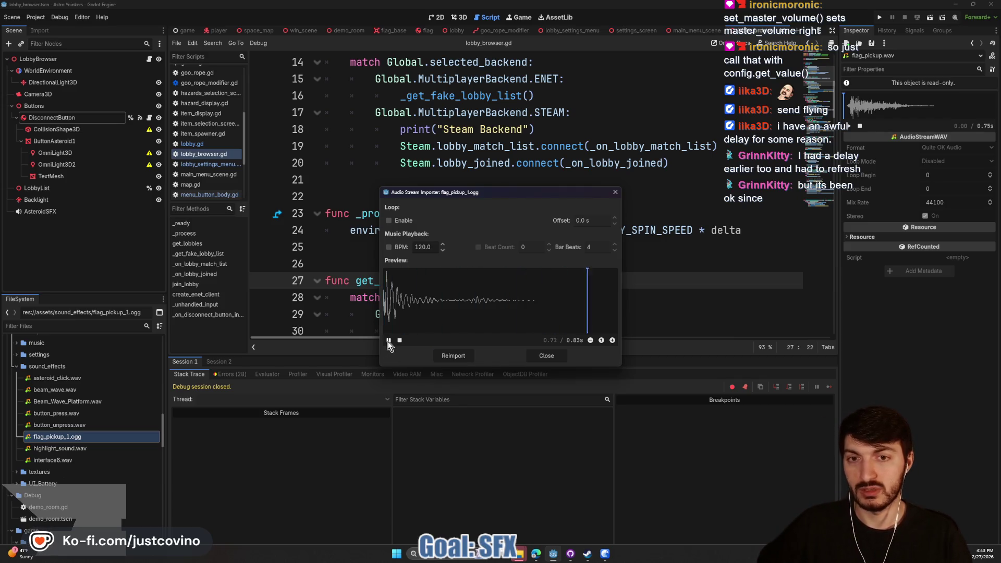
{"action": "left_click", "coordinate": [389, 341]}
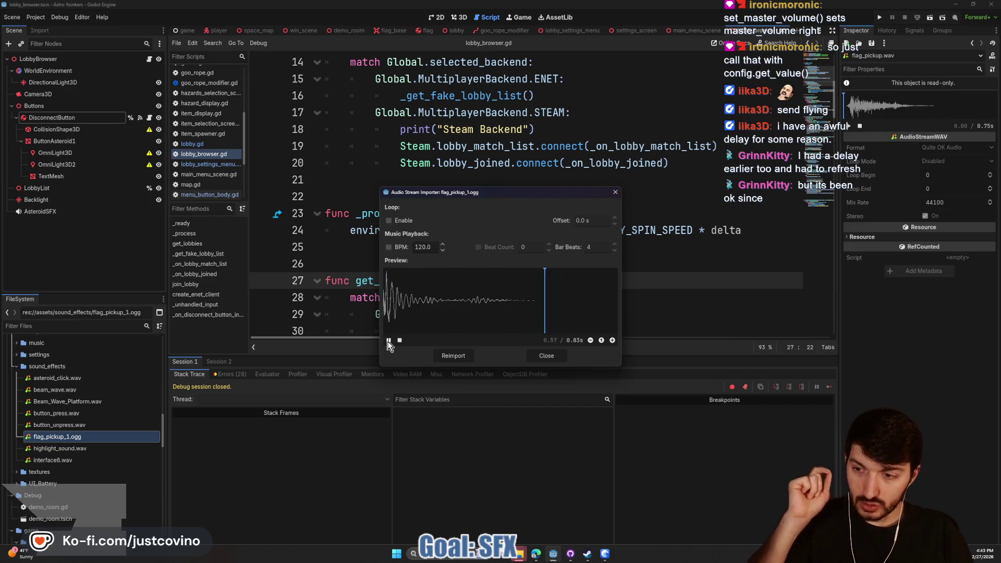
{"action": "left_click", "coordinate": [389, 341]}
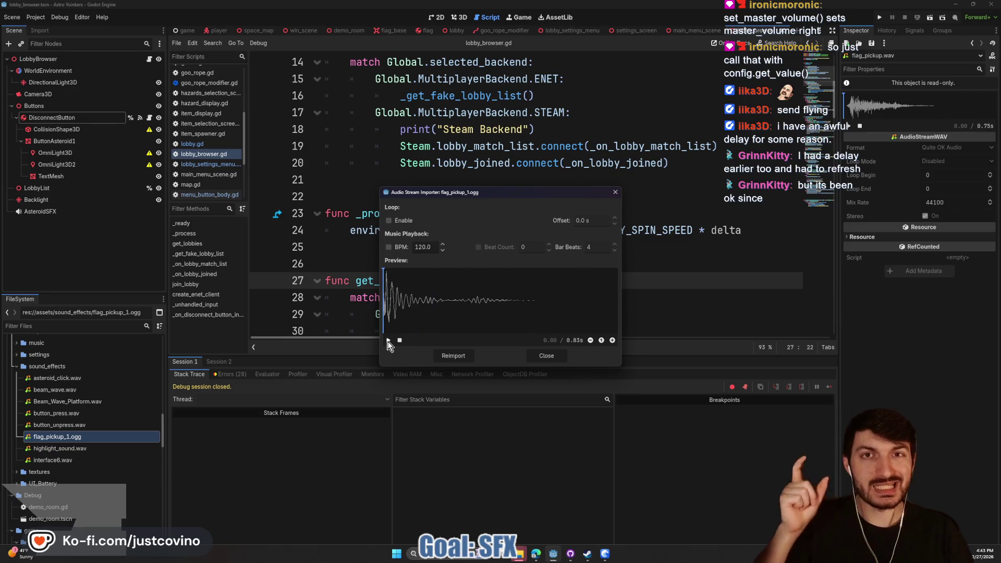
{"action": "left_click", "coordinate": [566, 354]}
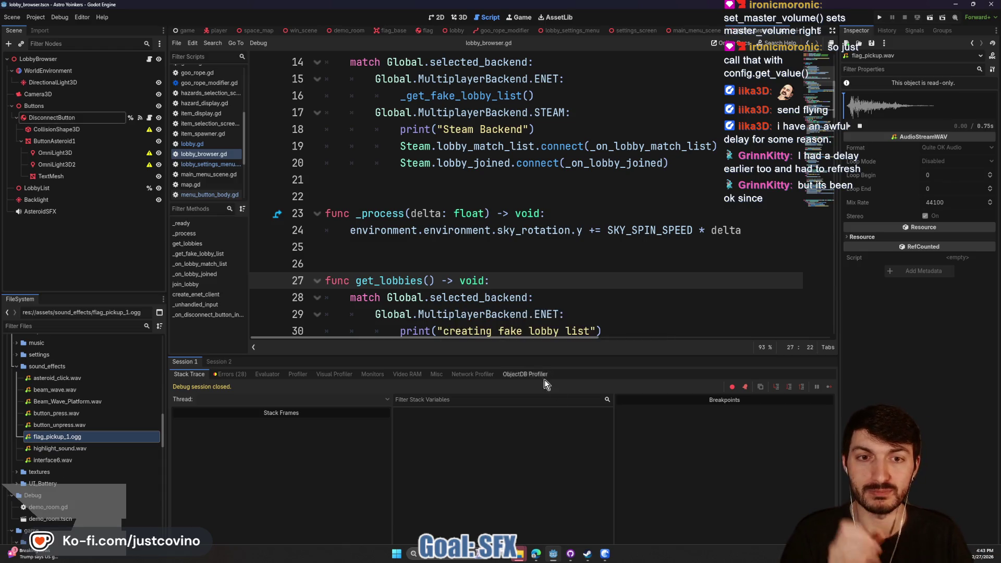
{"action": "left_click", "coordinate": [606, 555]}
{"action": "scroll", "coordinate": [471, 293], "scroll_direction": "down", "scroll_amount": 5}
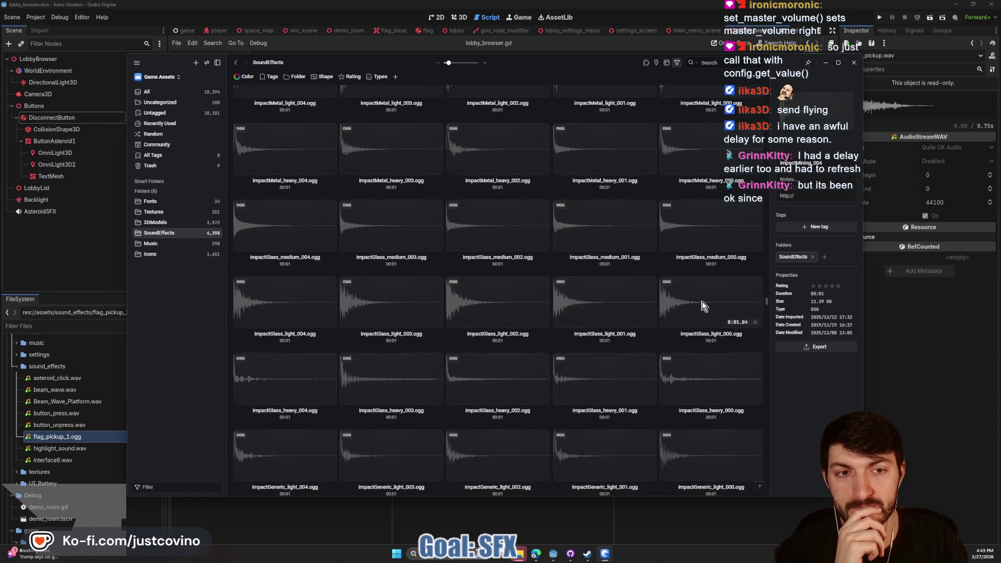
{"action": "scroll", "coordinate": [552, 302], "scroll_direction": "down", "scroll_amount": 3}
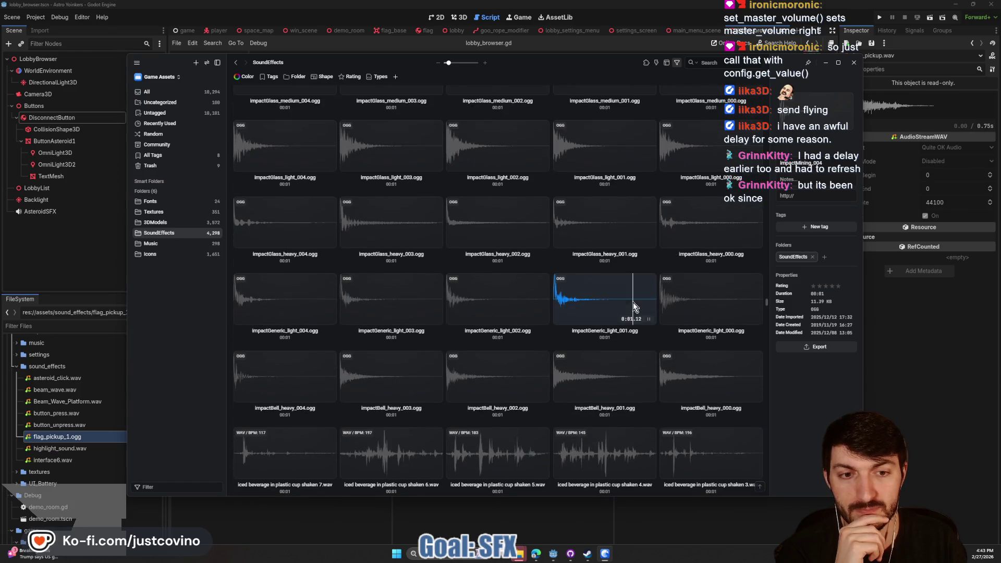
{"action": "scroll", "coordinate": [521, 328], "scroll_direction": "down", "scroll_amount": 3}
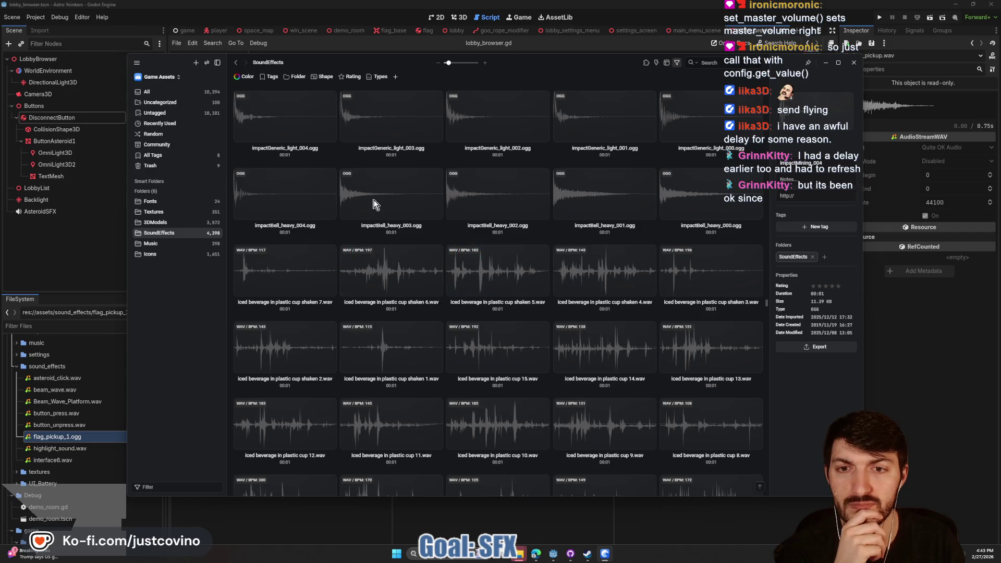
{"action": "scroll", "coordinate": [561, 219], "scroll_direction": "down", "scroll_amount": 3}
{"action": "scroll", "coordinate": [562, 219], "scroll_direction": "down", "scroll_amount": 4}
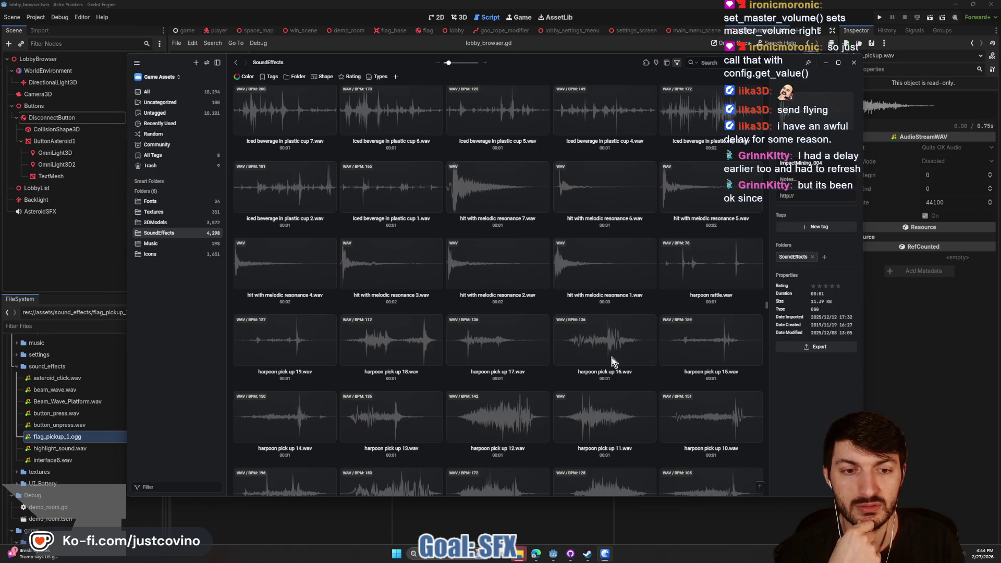
{"action": "scroll", "coordinate": [477, 341], "scroll_direction": "down", "scroll_amount": 2}
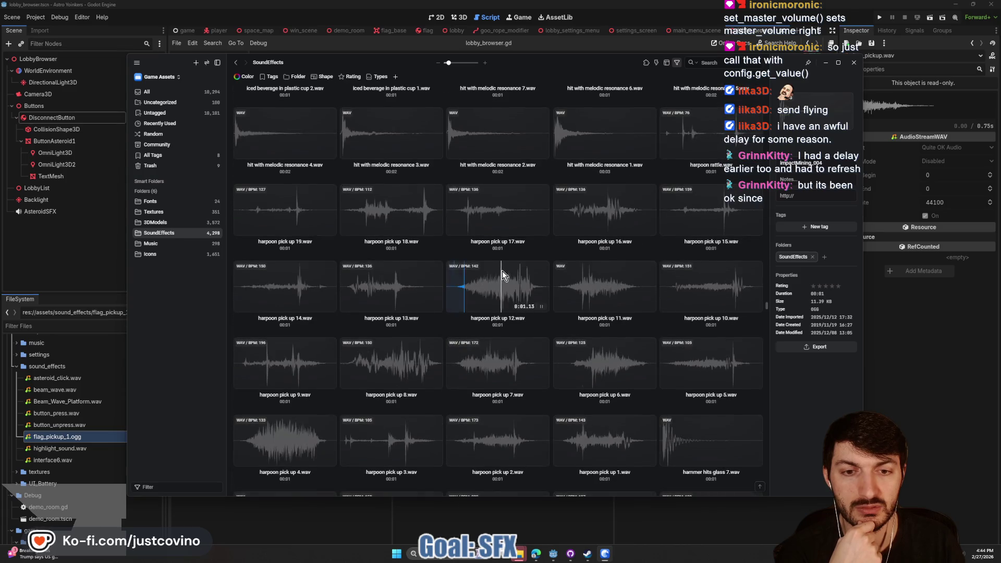
{"action": "scroll", "coordinate": [502, 275], "scroll_direction": "down", "scroll_amount": 3}
{"action": "scroll", "coordinate": [503, 281], "scroll_direction": "down", "scroll_amount": 2}
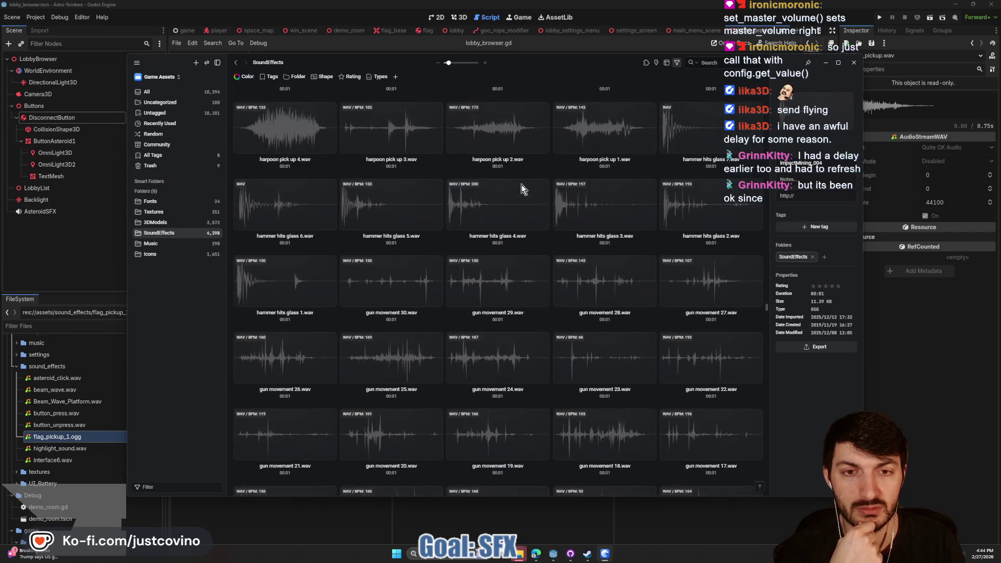
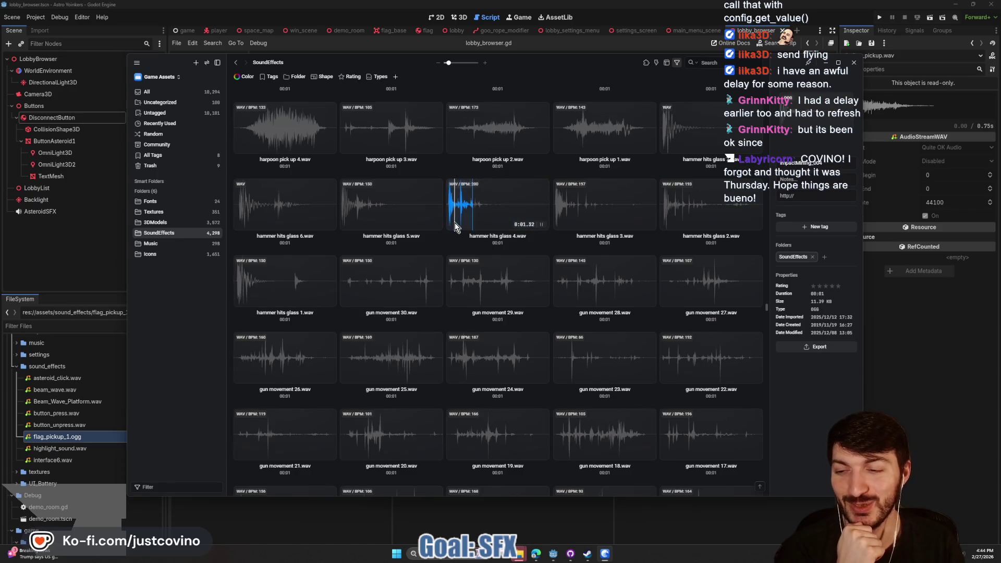
Preview the hammer hits glass 4 clip and start scrolling down the SoundEffects grid.
{"action": "left_click", "coordinate": [485, 212]}
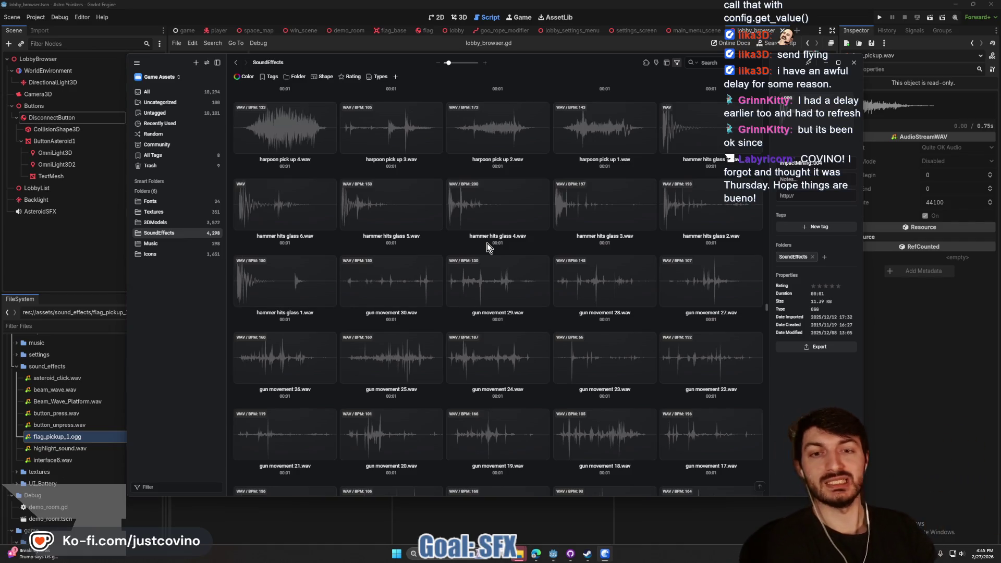
{"action": "mouse_move", "coordinate": [484, 203]}
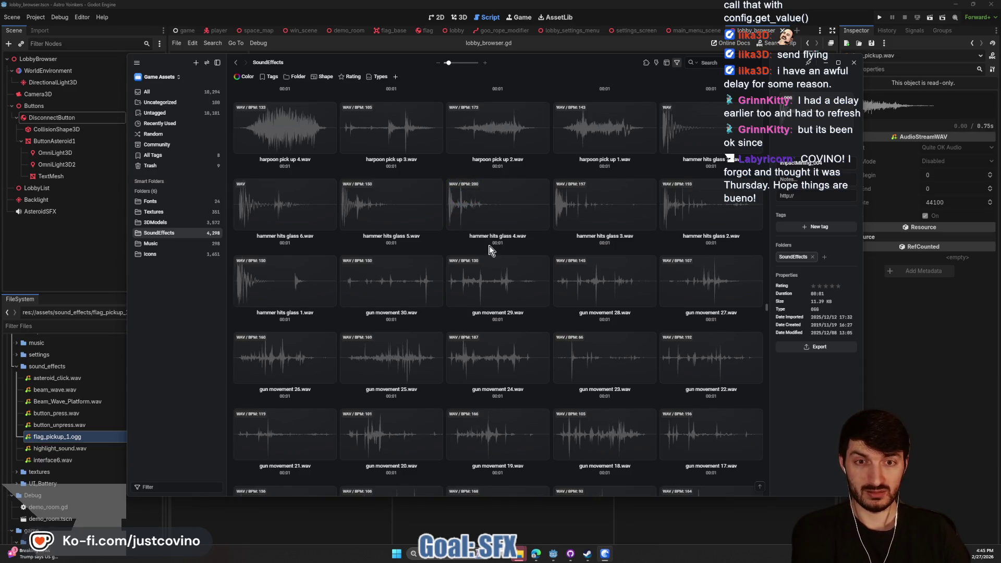
{"action": "scroll", "coordinate": [488, 225], "scroll_direction": "down", "scroll_amount": 3}
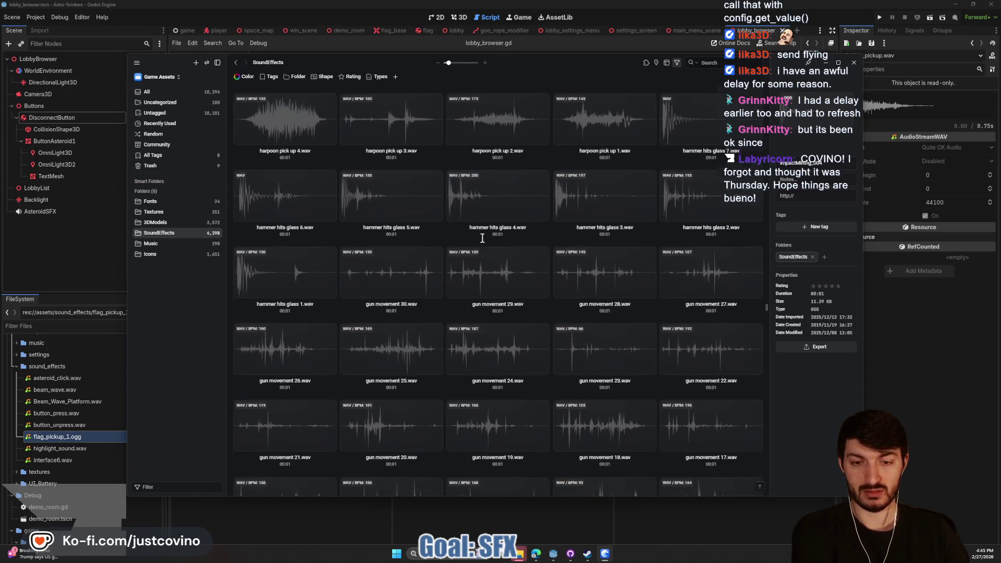
{"action": "scroll", "coordinate": [480, 238], "scroll_direction": "down", "scroll_amount": 4}
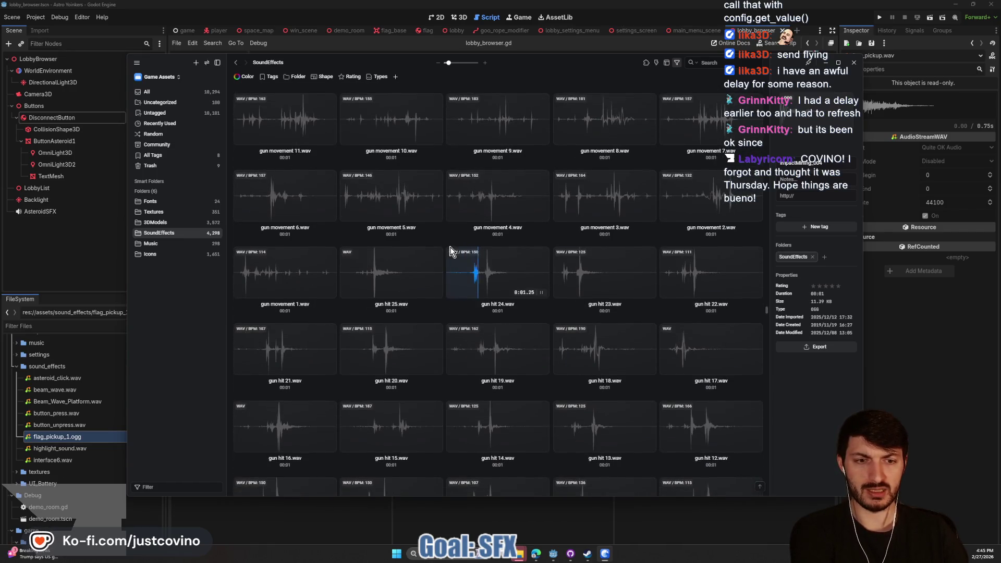
{"action": "scroll", "coordinate": [452, 255], "scroll_direction": "down", "scroll_amount": 5}
{"action": "scroll", "coordinate": [453, 286], "scroll_direction": "down", "scroll_amount": 3}
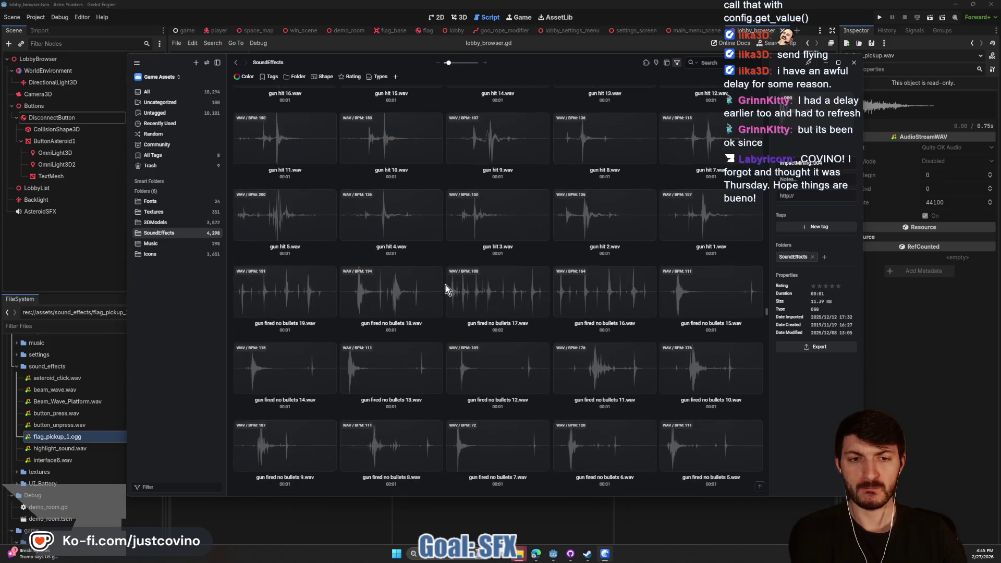
{"action": "scroll", "coordinate": [445, 283], "scroll_direction": "down", "scroll_amount": 5}
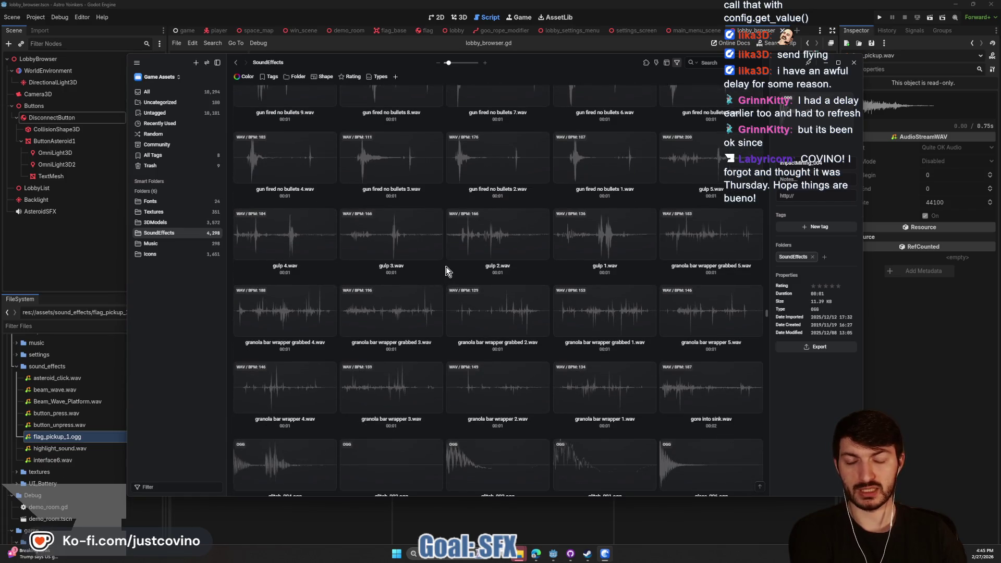
{"action": "scroll", "coordinate": [446, 267], "scroll_direction": "down", "scroll_amount": 2}
{"action": "scroll", "coordinate": [445, 268], "scroll_direction": "down", "scroll_amount": 2}
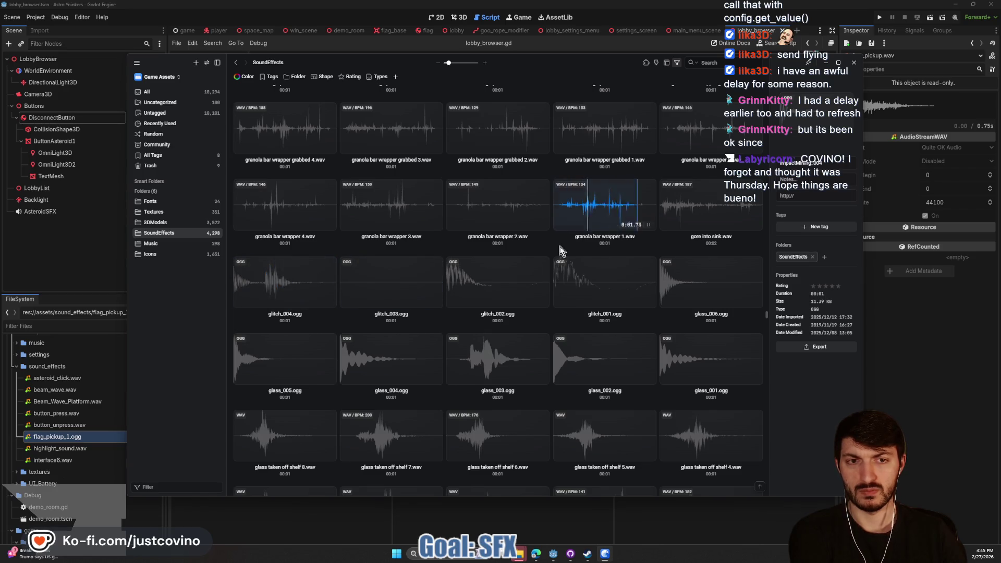
Scroll down to the glass ding and clink rows, preview glass clink 4.wav, then shift the Eagle window.
{"action": "scroll", "coordinate": [547, 251], "scroll_direction": "down", "scroll_amount": 3}
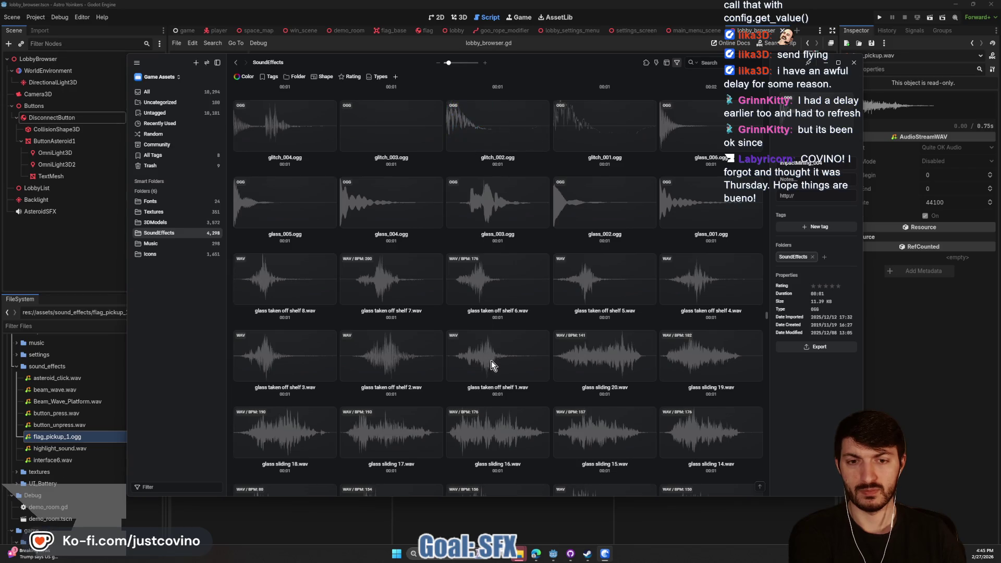
{"action": "scroll", "coordinate": [443, 345], "scroll_direction": "down", "scroll_amount": 3}
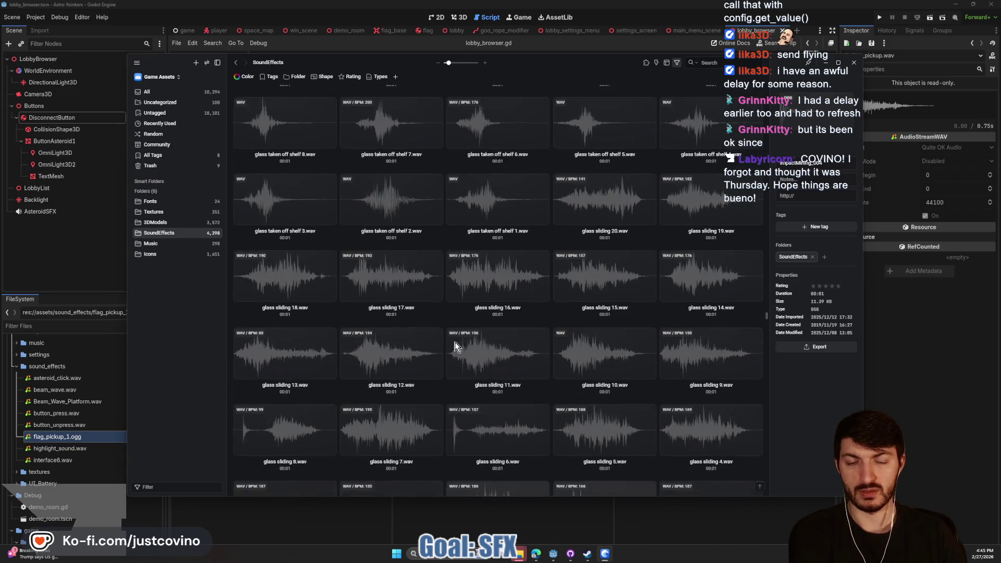
{"action": "scroll", "coordinate": [474, 360], "scroll_direction": "down", "scroll_amount": 3}
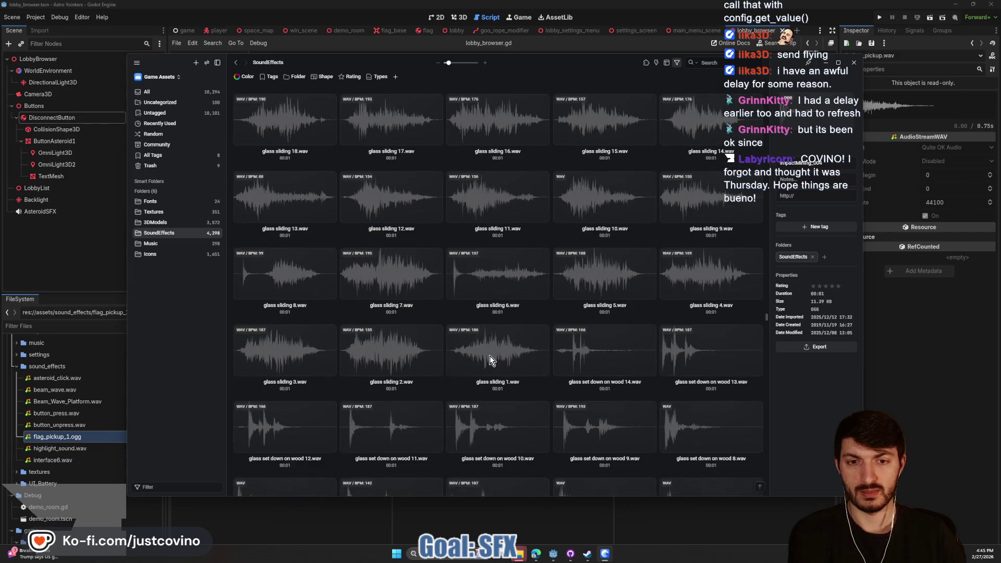
{"action": "scroll", "coordinate": [477, 342], "scroll_direction": "down", "scroll_amount": 3}
{"action": "scroll", "coordinate": [472, 313], "scroll_direction": "down", "scroll_amount": 3}
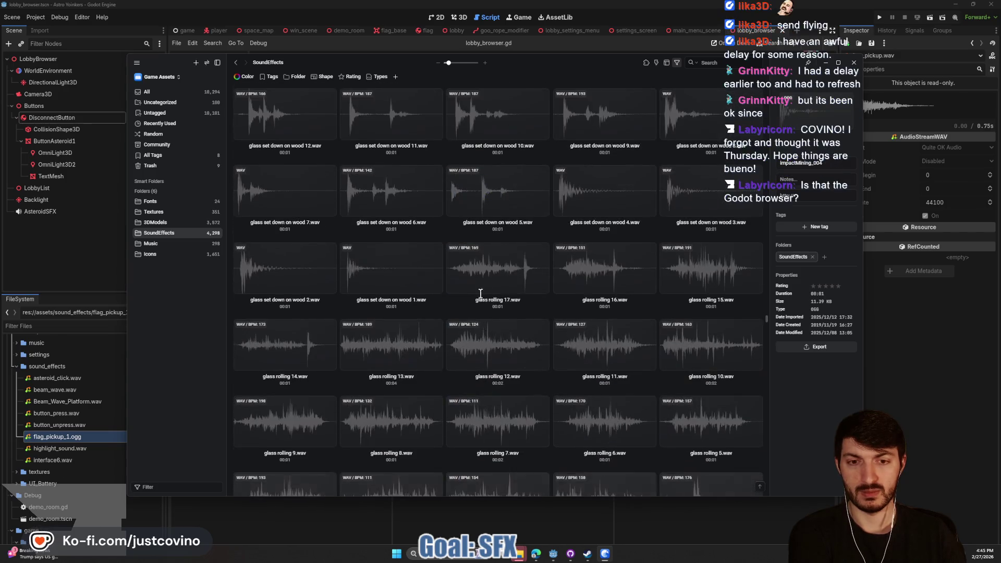
{"action": "scroll", "coordinate": [486, 342], "scroll_direction": "down", "scroll_amount": 3}
{"action": "scroll", "coordinate": [473, 336], "scroll_direction": "down", "scroll_amount": 3}
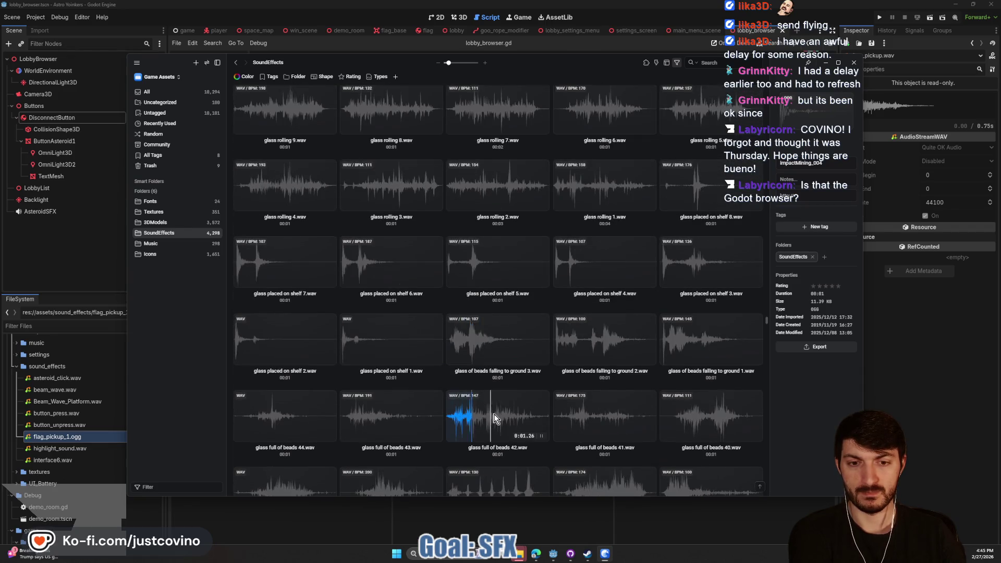
{"action": "scroll", "coordinate": [443, 375], "scroll_direction": "down", "scroll_amount": 3}
{"action": "scroll", "coordinate": [433, 339], "scroll_direction": "down", "scroll_amount": 2}
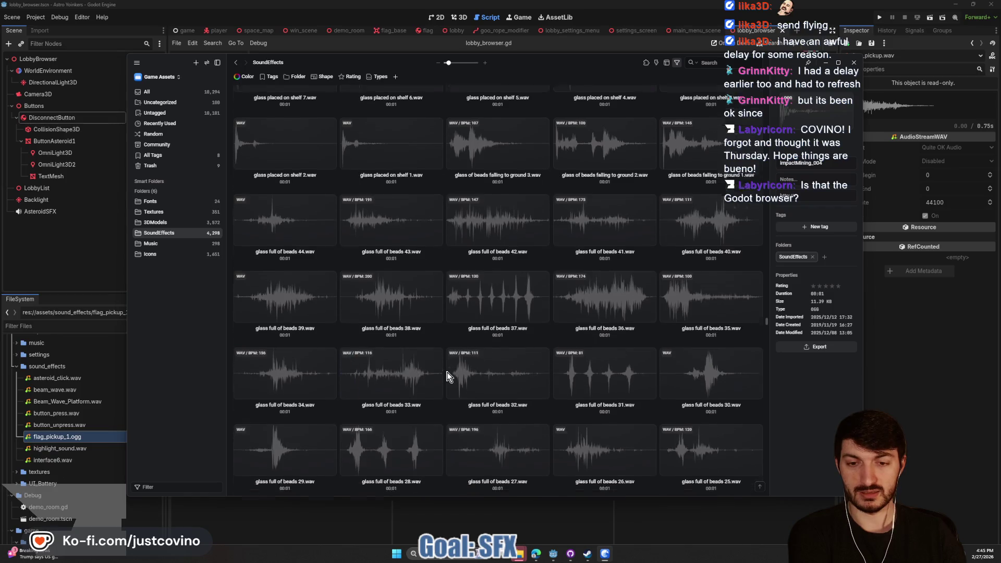
{"action": "mouse_move", "coordinate": [412, 313]}
{"action": "scroll", "coordinate": [443, 340], "scroll_direction": "down", "scroll_amount": 3}
{"action": "scroll", "coordinate": [444, 340], "scroll_direction": "down", "scroll_amount": 2}
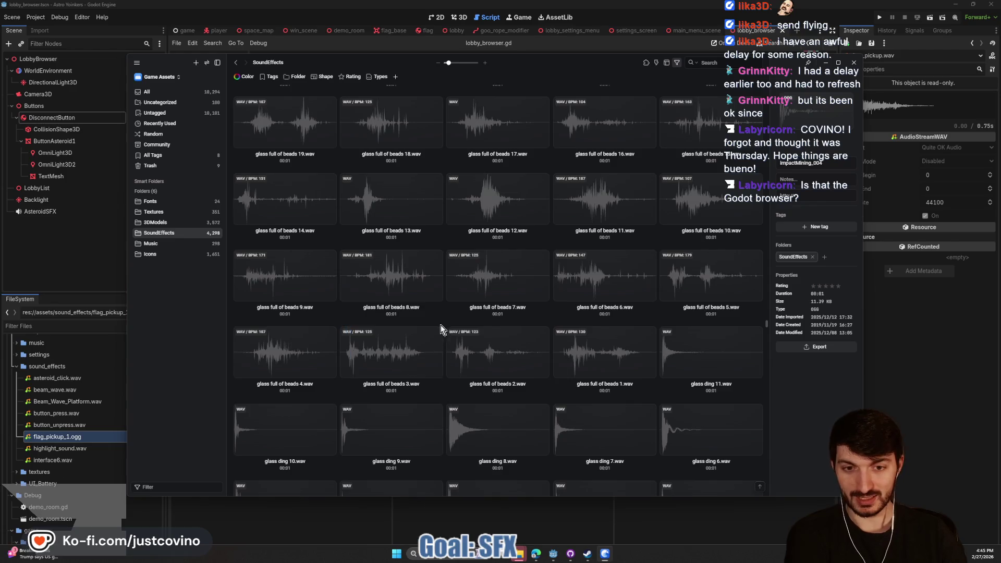
{"action": "scroll", "coordinate": [440, 324], "scroll_direction": "down", "scroll_amount": 2}
{"action": "scroll", "coordinate": [440, 325], "scroll_direction": "down", "scroll_amount": 1}
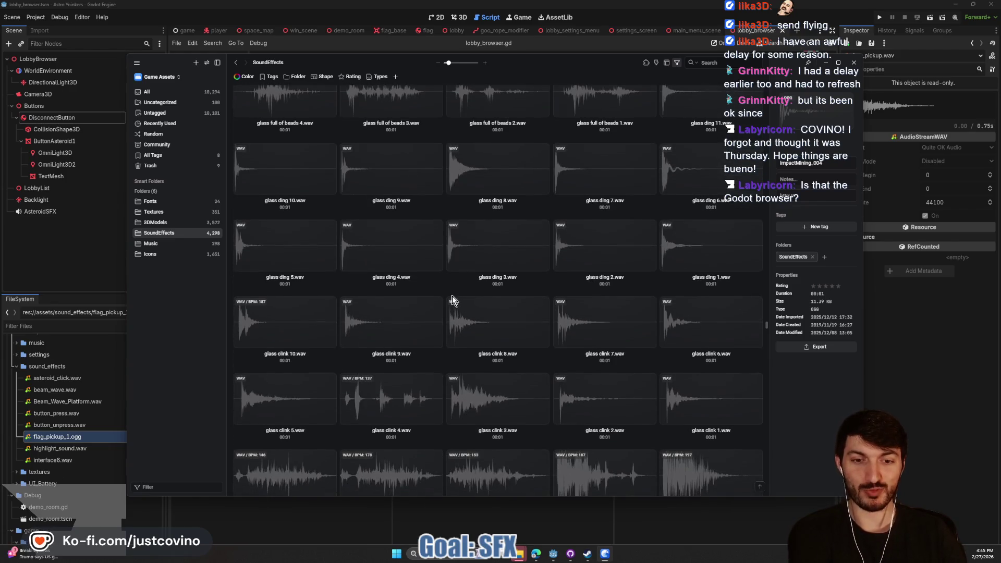
{"action": "scroll", "coordinate": [452, 295], "scroll_direction": "down", "scroll_amount": 1}
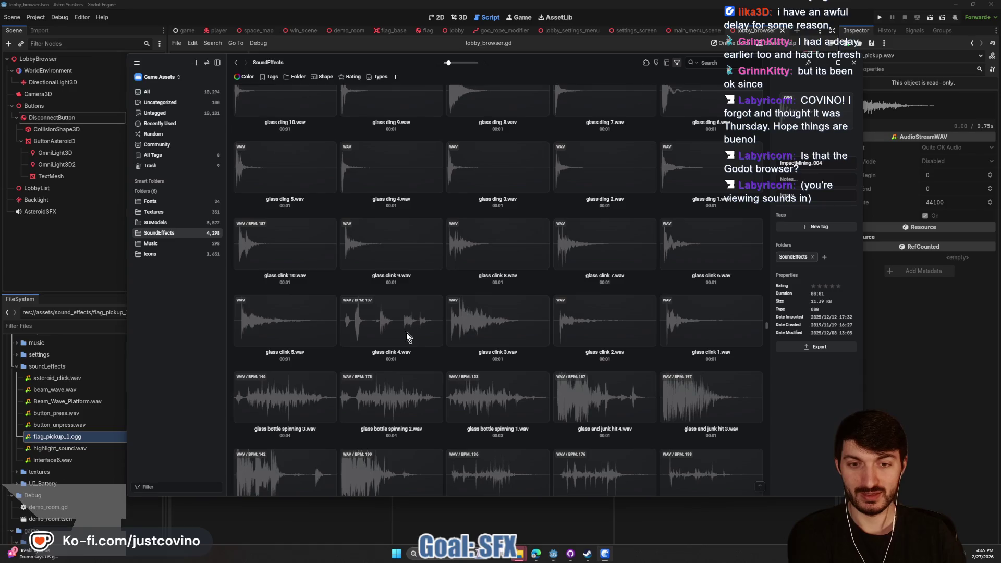
{"action": "mouse_move", "coordinate": [426, 343]}
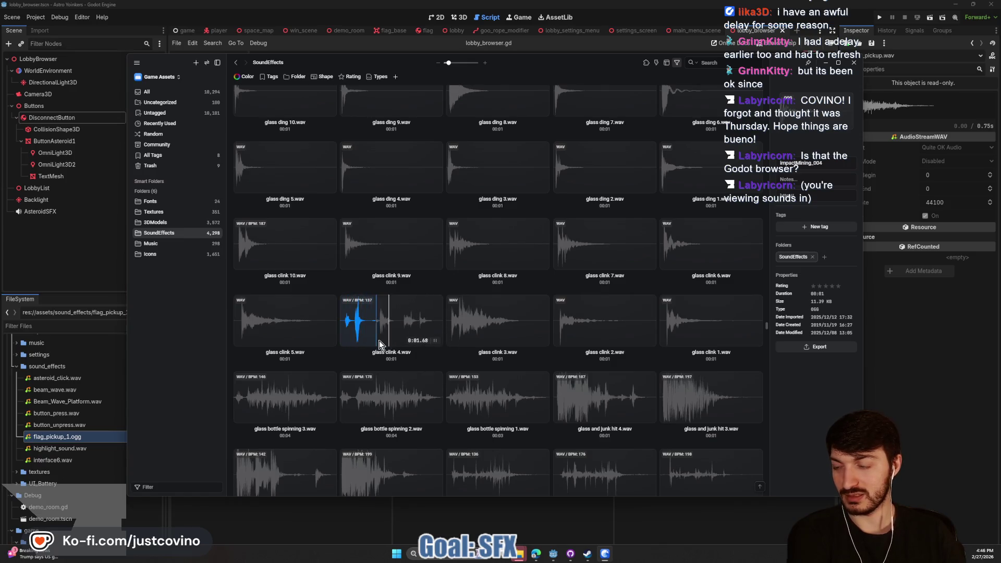
{"action": "mouse_move", "coordinate": [550, 54]}
{"action": "left_mouse_down"}
{"action": "mouse_move", "coordinate": [647, 41]}
{"action": "mouse_move", "coordinate": [619, 78]}
{"action": "mouse_move", "coordinate": [493, 69]}
{"action": "left_mouse_up"}
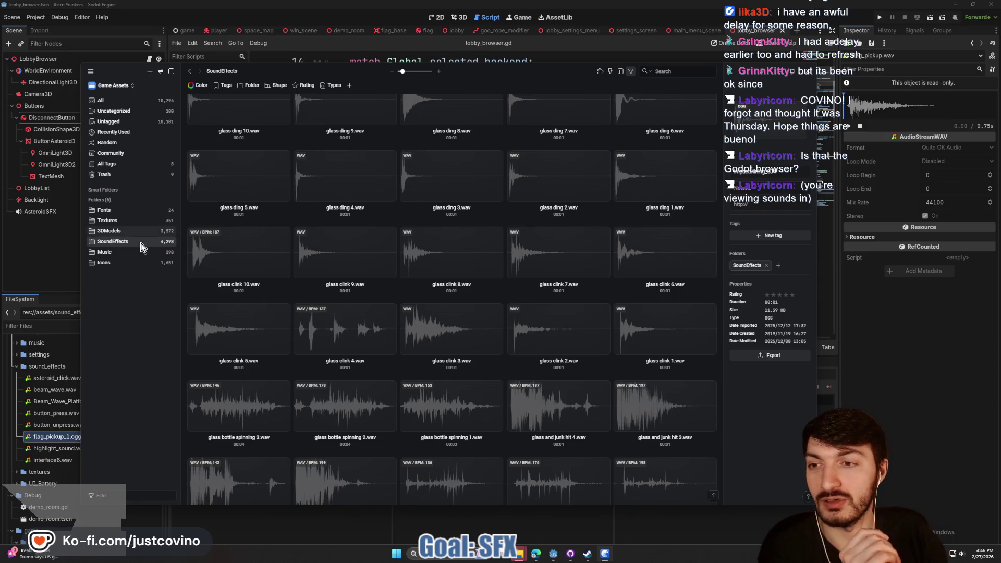
Scroll the SoundEffects grid down to the gas canister and garbage pile hit clips, then switch to the browser.
{"action": "scroll", "coordinate": [402, 219], "scroll_direction": "down", "scroll_amount": 5}
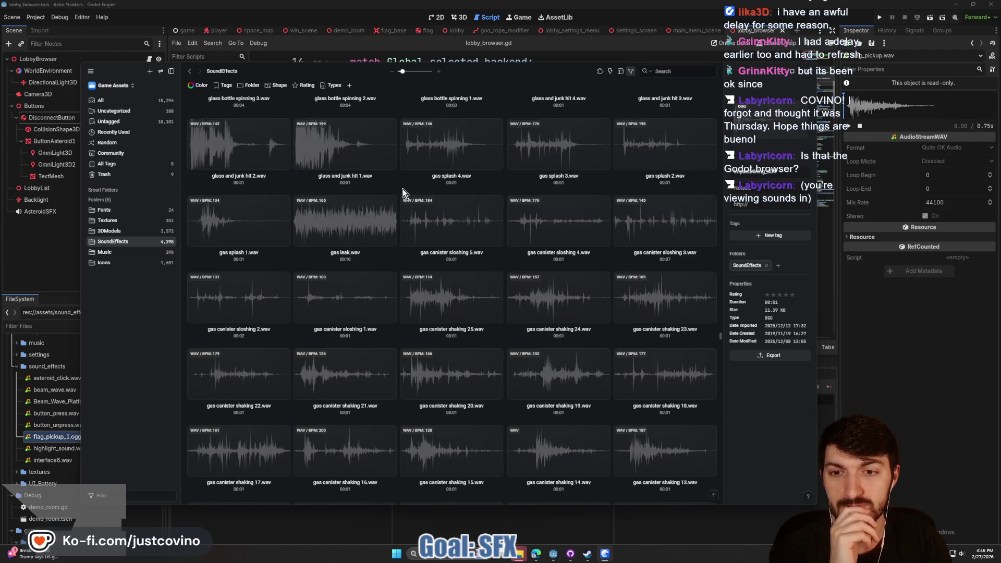
{"action": "scroll", "coordinate": [403, 189], "scroll_direction": "down", "scroll_amount": 2}
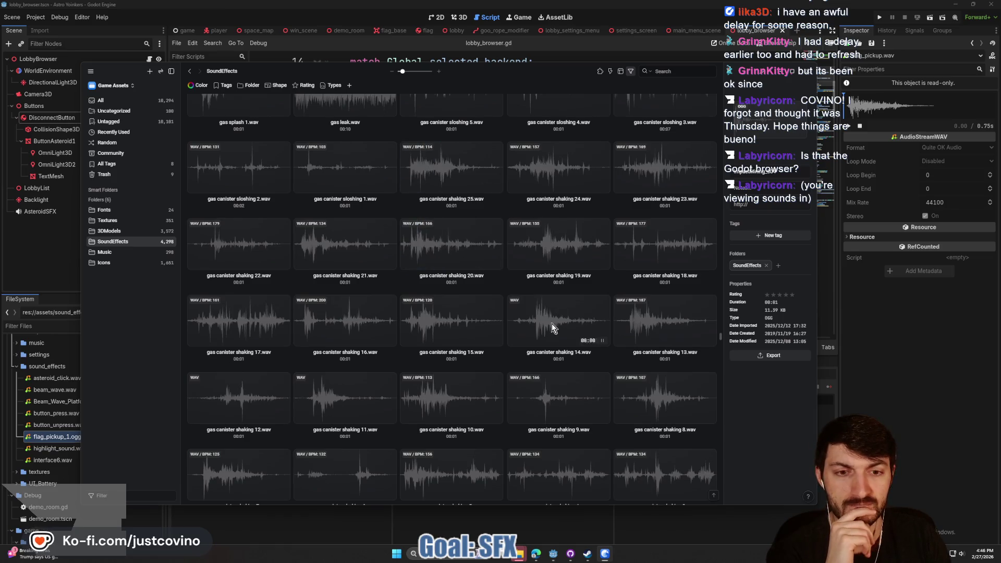
{"action": "scroll", "coordinate": [449, 322], "scroll_direction": "down", "scroll_amount": 2}
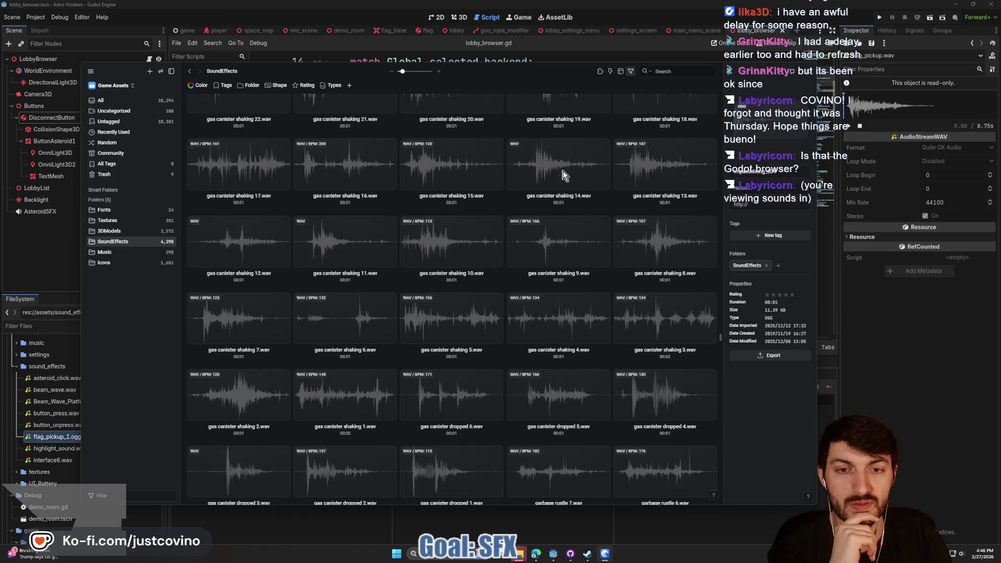
{"action": "scroll", "coordinate": [438, 263], "scroll_direction": "down", "scroll_amount": 2}
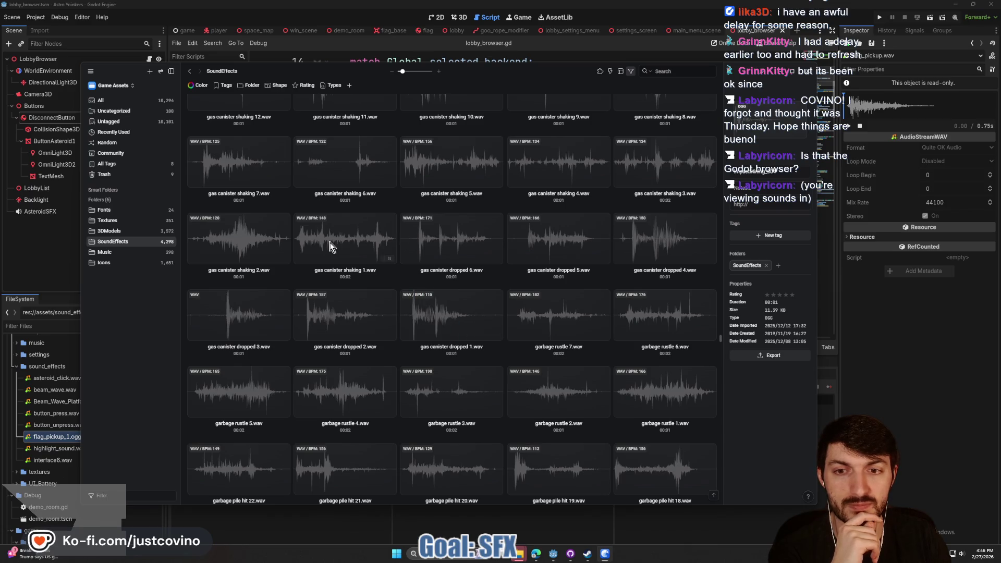
{"action": "scroll", "coordinate": [538, 247], "scroll_direction": "down", "scroll_amount": 2}
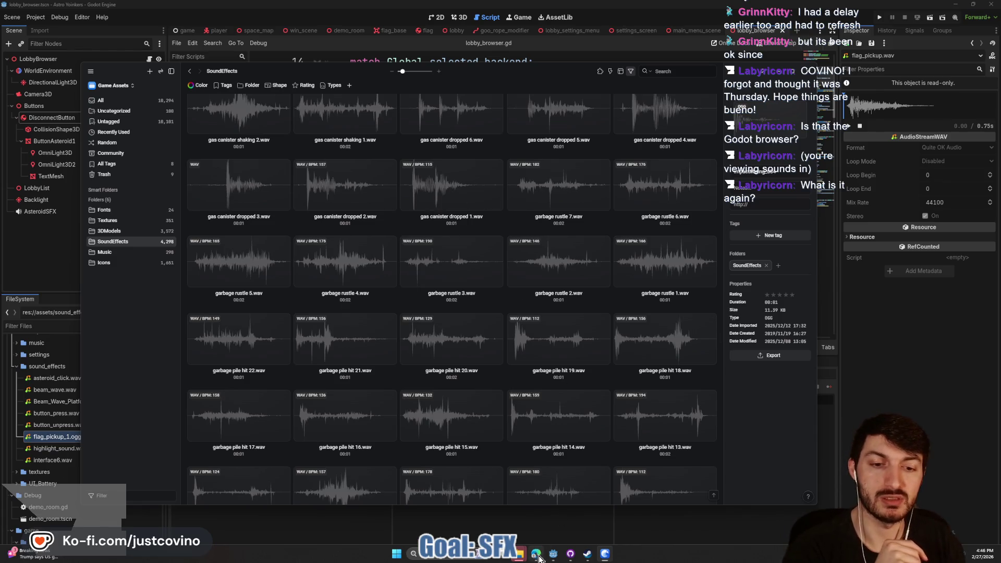
{"action": "left_click", "coordinate": [536, 554]}
Load eagle.cool in a new Chrome tab and copy its page address.
{"action": "left_click", "coordinate": [386, 49]}
{"action": "type", "text": "eagle.cool"}
{"action": "key", "text": "Return"}
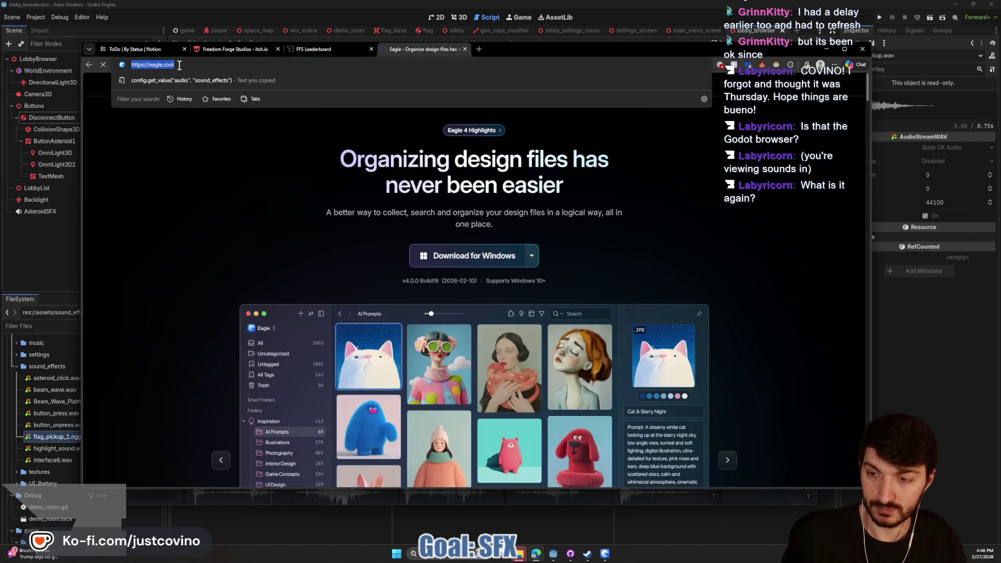
{"action": "left_click", "coordinate": [179, 64]}
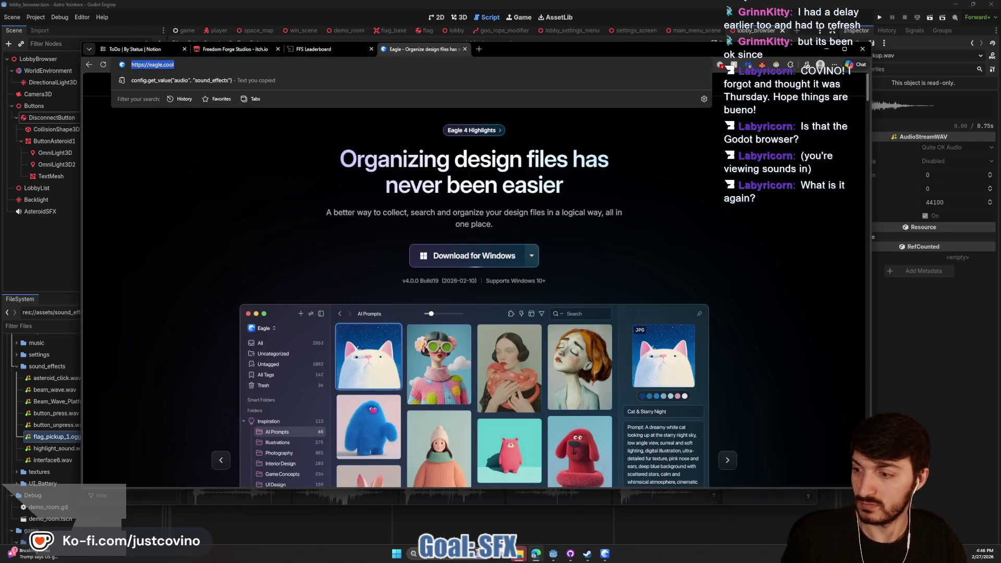
{"action": "key", "text": "ctrl+c"}
{"action": "left_click", "coordinate": [409, 246]}
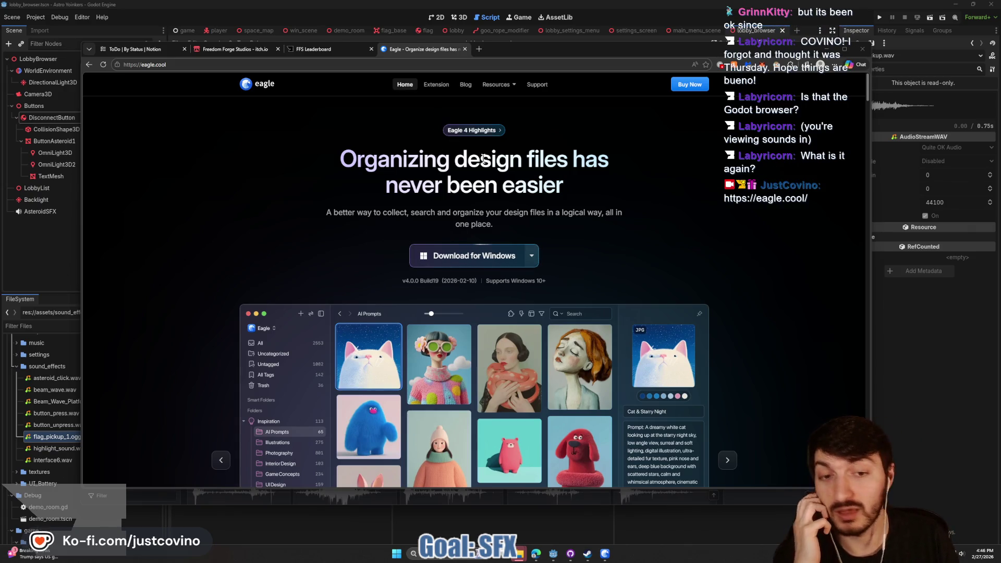
{"action": "scroll", "coordinate": [560, 189], "scroll_direction": "down", "scroll_amount": 3}
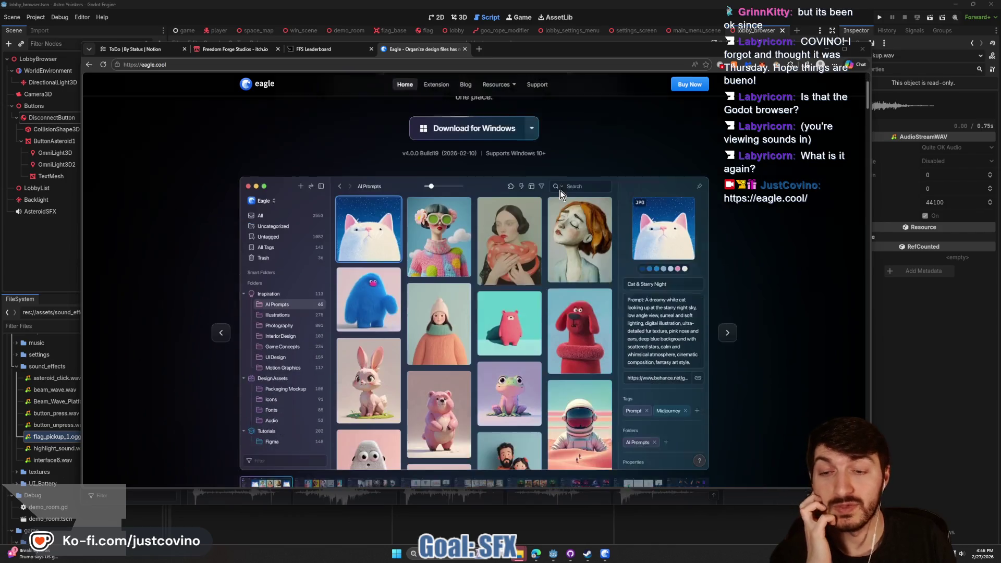
Close the eagle.cool tab, minimize Chrome, and return to Eagle to scroll to the fudge pop clips.
{"action": "left_click", "coordinate": [465, 49]}
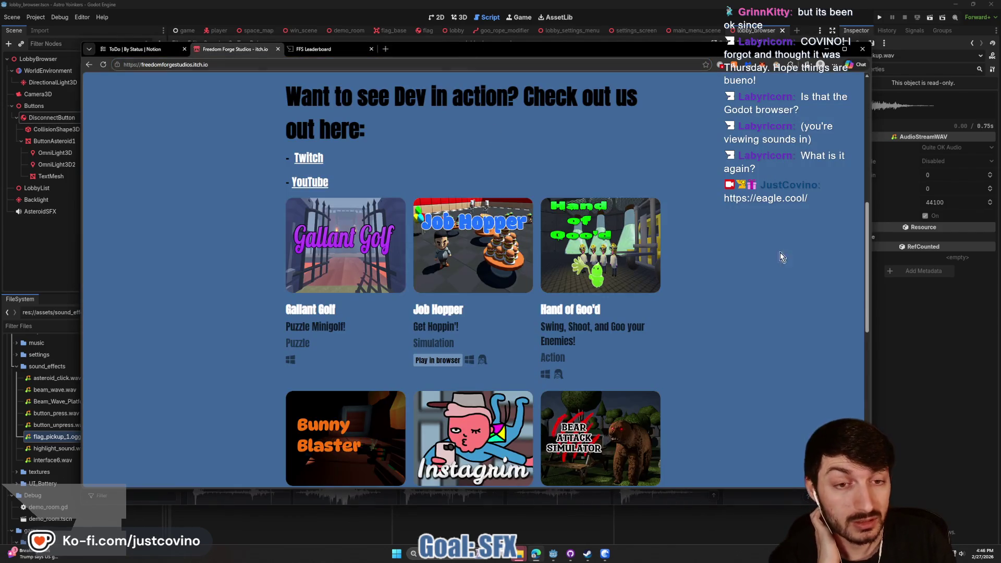
{"action": "left_click", "coordinate": [603, 551]}
{"action": "left_click", "coordinate": [603, 552]}
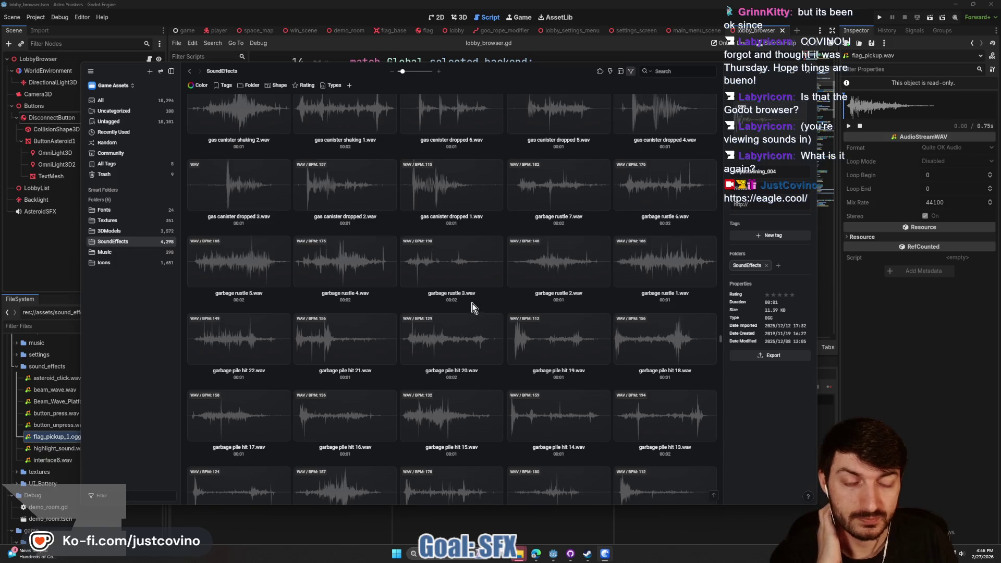
{"action": "scroll", "coordinate": [451, 282], "scroll_direction": "down", "scroll_amount": 1}
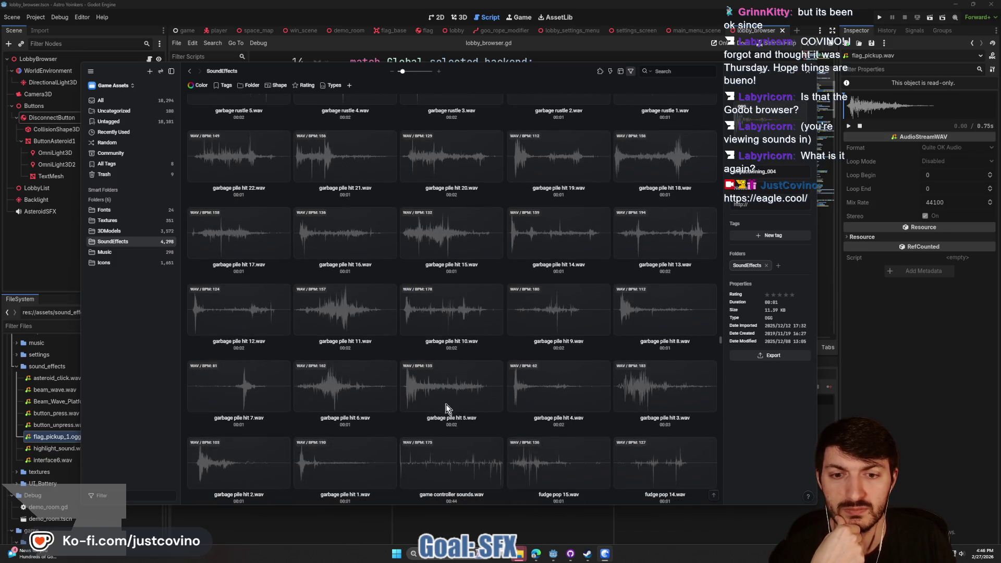